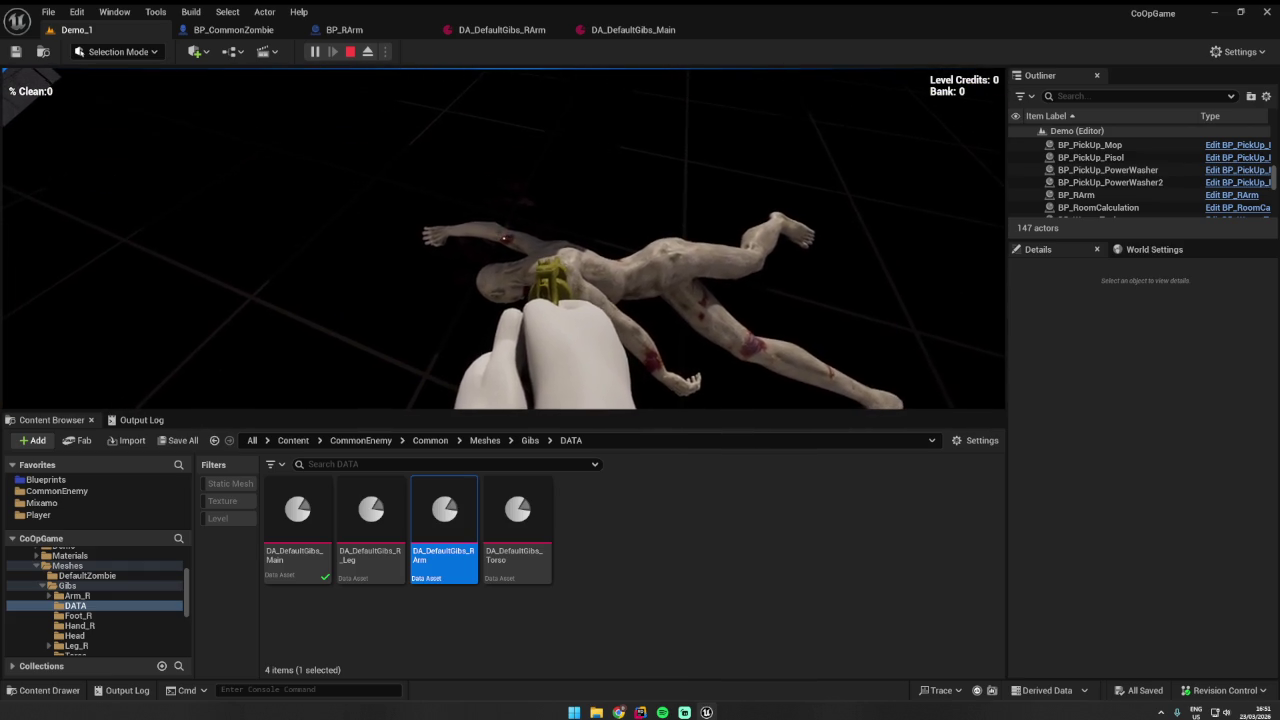
- Stop the current game and start a new Play-in-Editor session to reach the ExecuteBurn breakpoint
key("Escape")
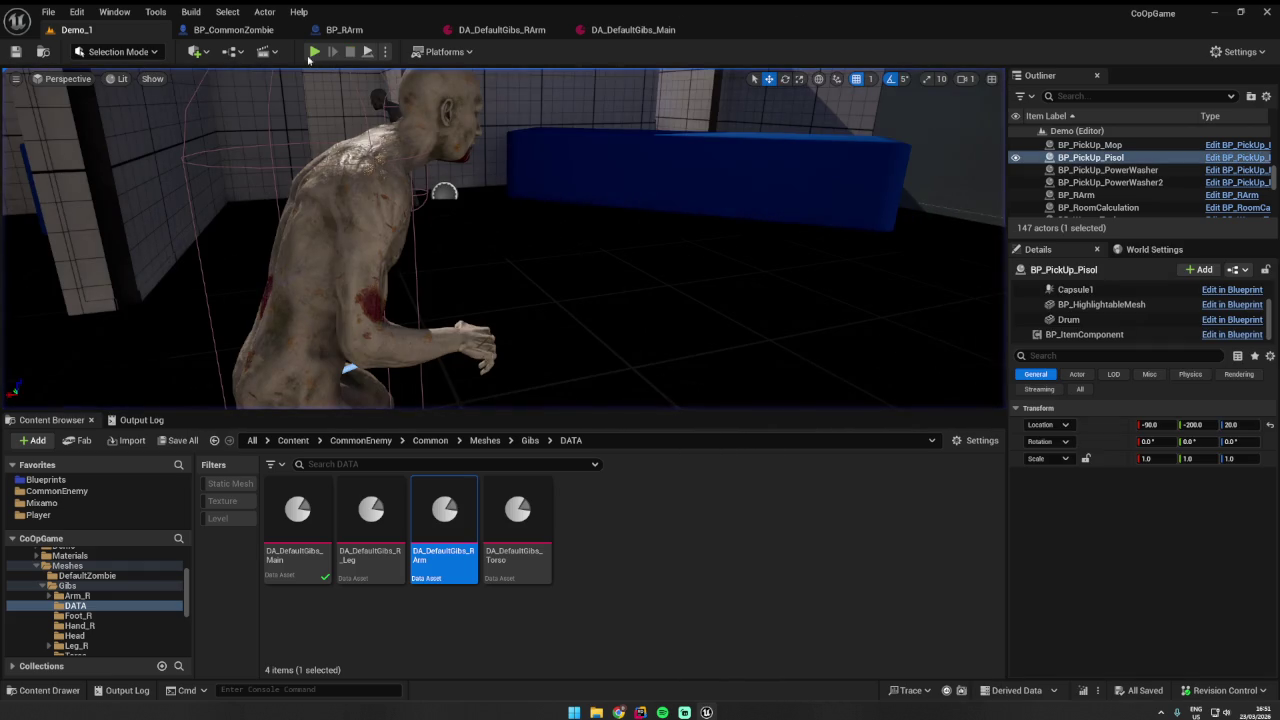
key("alt+p")
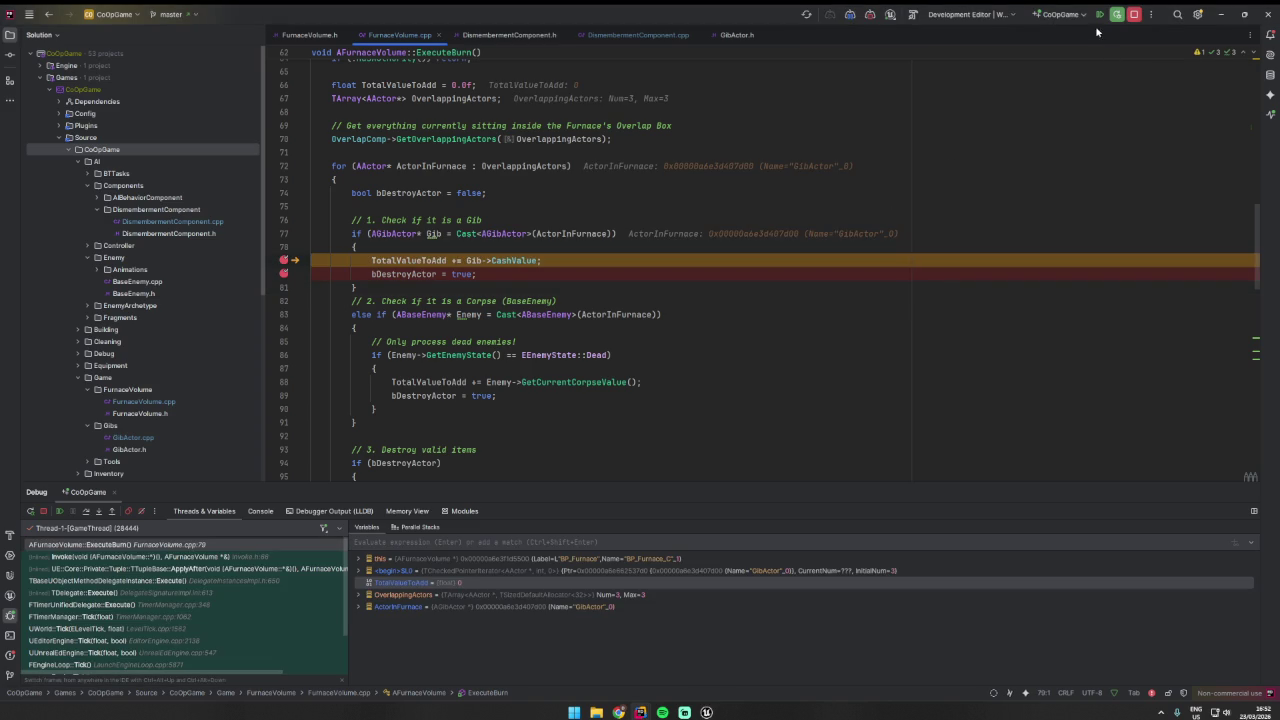
- Step over the gib cash-value lines, resume execution and return to the game showing 50 credits
key("F10")
left_click(1098, 15)
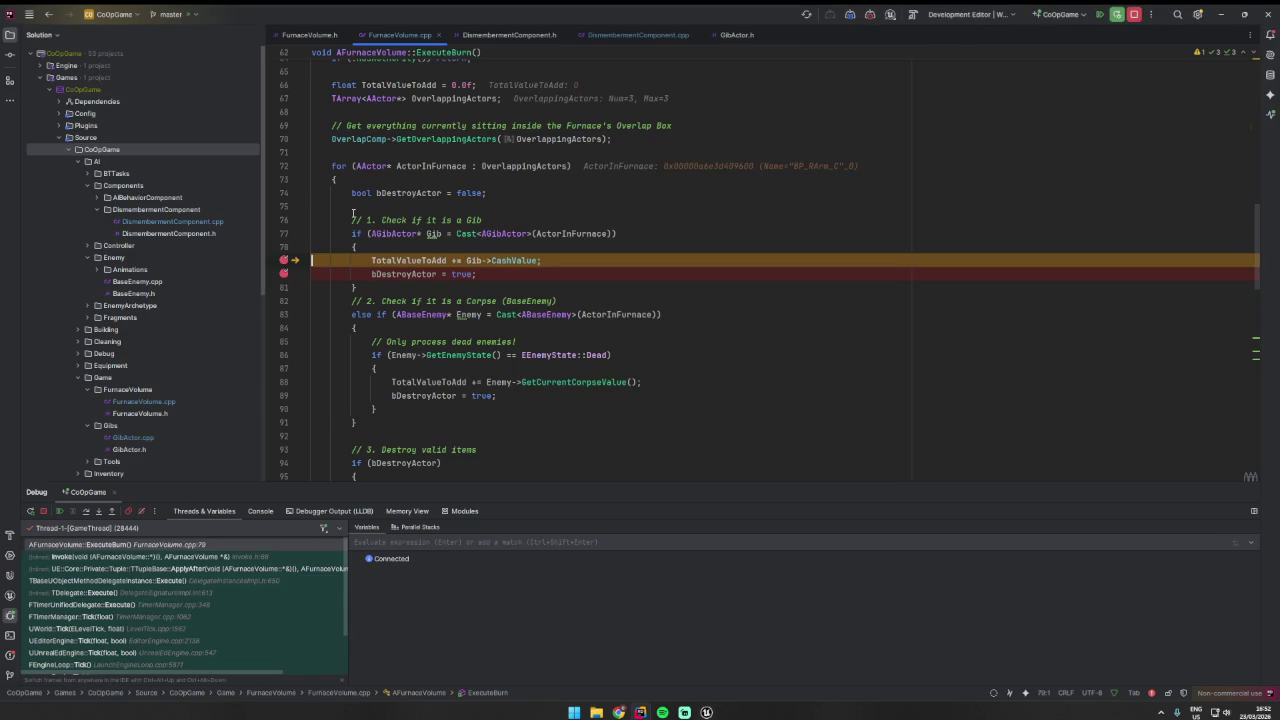
key("F10")
key("F10")
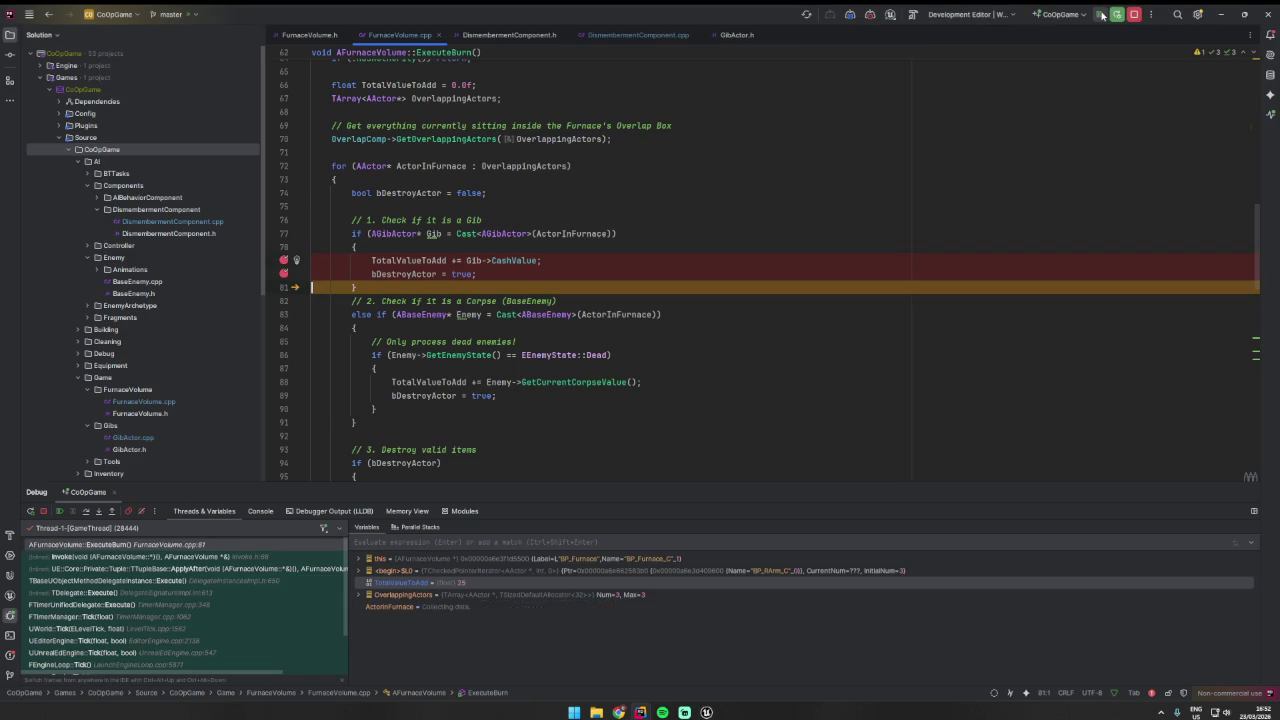
key("F5")
key("alt+Tab")
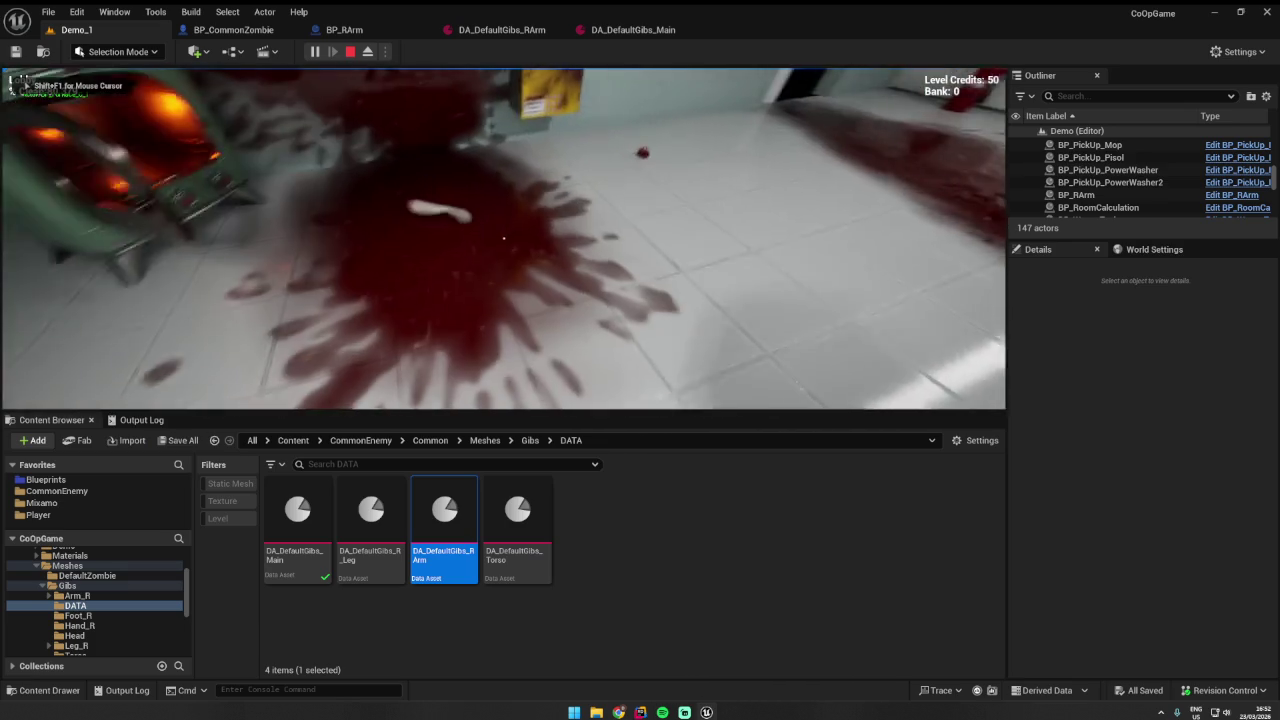
- Stop the game, select the severed arm, open its BP_RArm Blueprint, then return to Rider
key("Escape")
mouse_move(420, 296)
left_mouse_down()
mouse_move(340, 305)
mouse_move(420, 296)
left_mouse_up()
left_click(420, 296)
left_click_drag(586, 271, 976, 220)
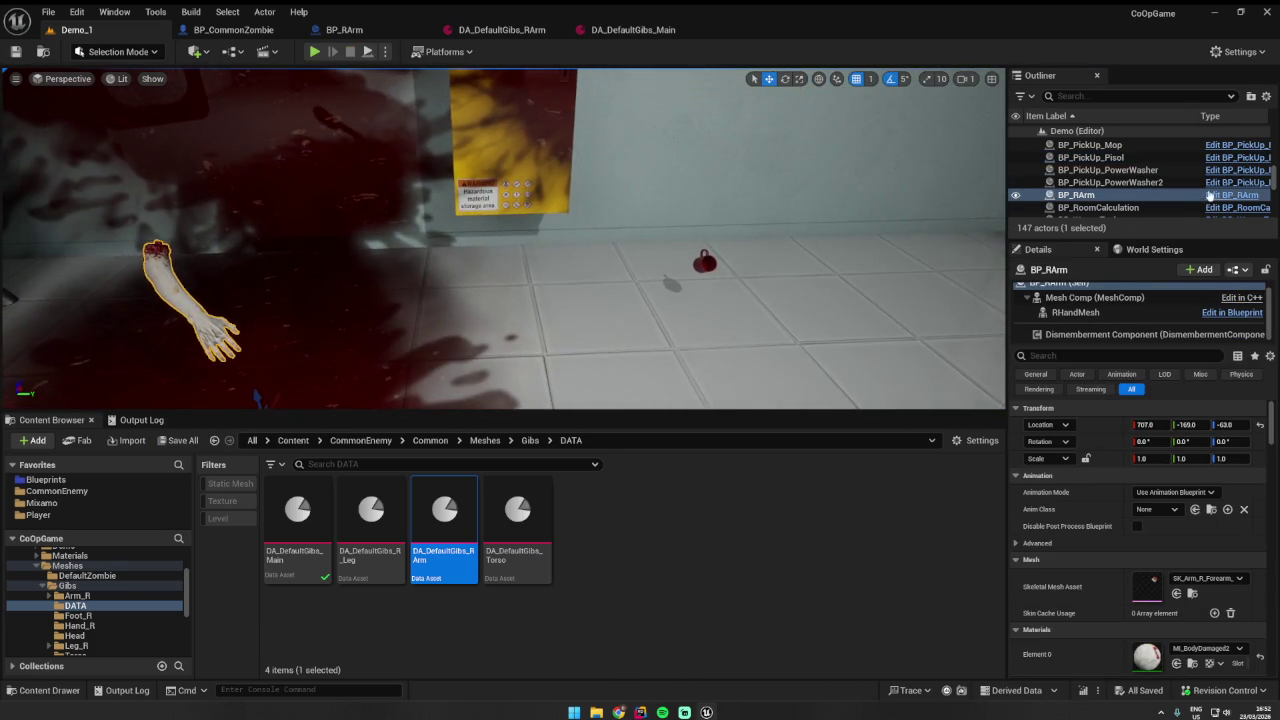
left_click(1230, 195)
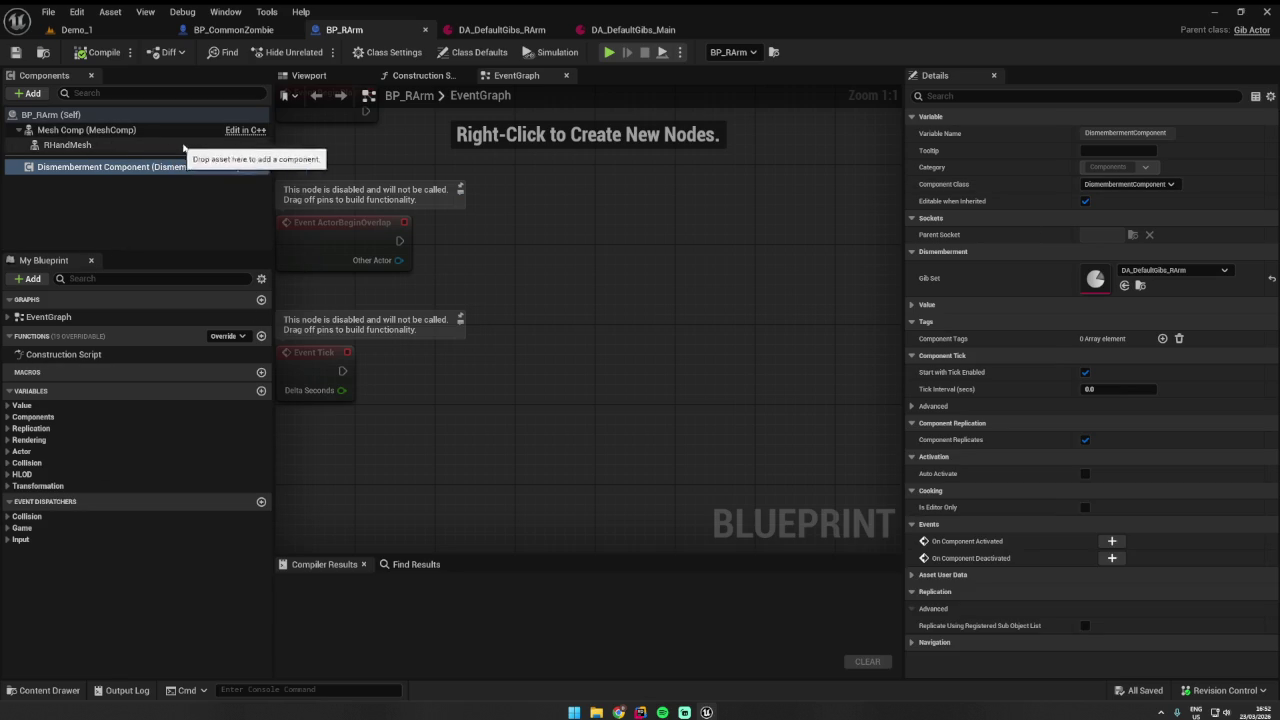
left_click(640, 712)
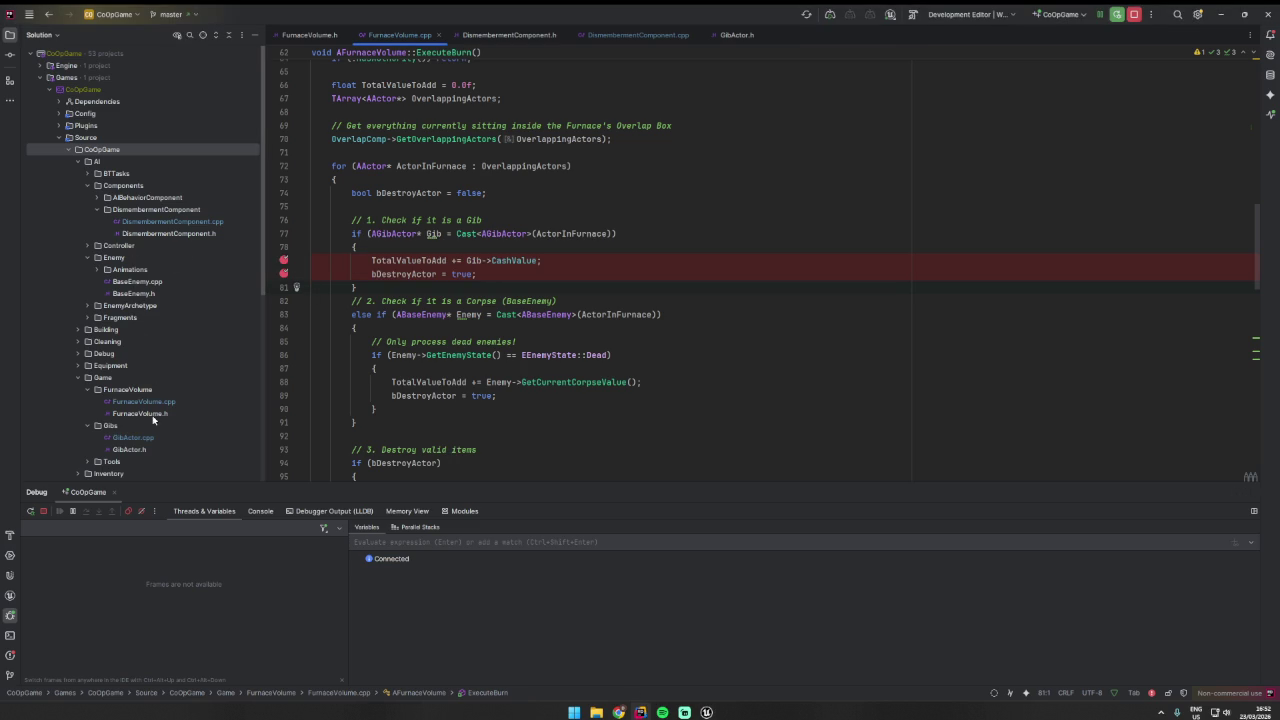
- Open GibActor.cpp and read through TakeDamage, BeginPlay and OnHit, then back to the constructor
double_click(137, 441)
scroll(436, 364, "up", 5)
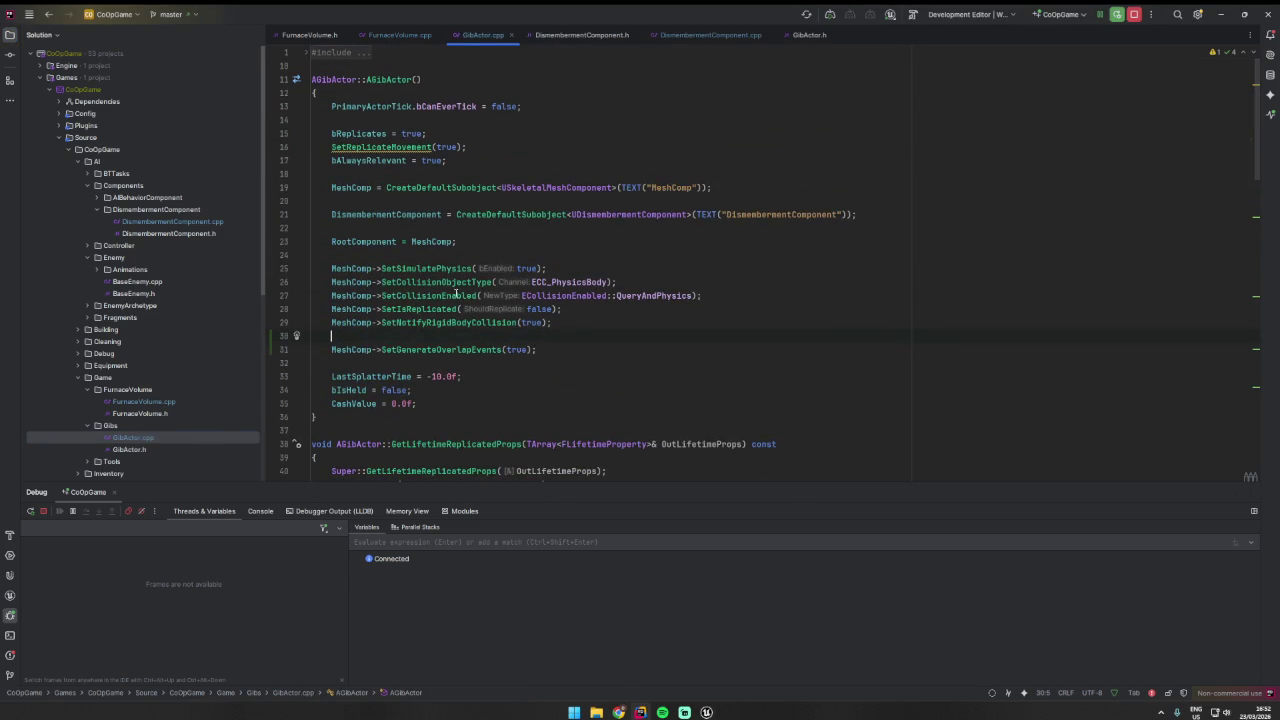
scroll(429, 380, "down", 5)
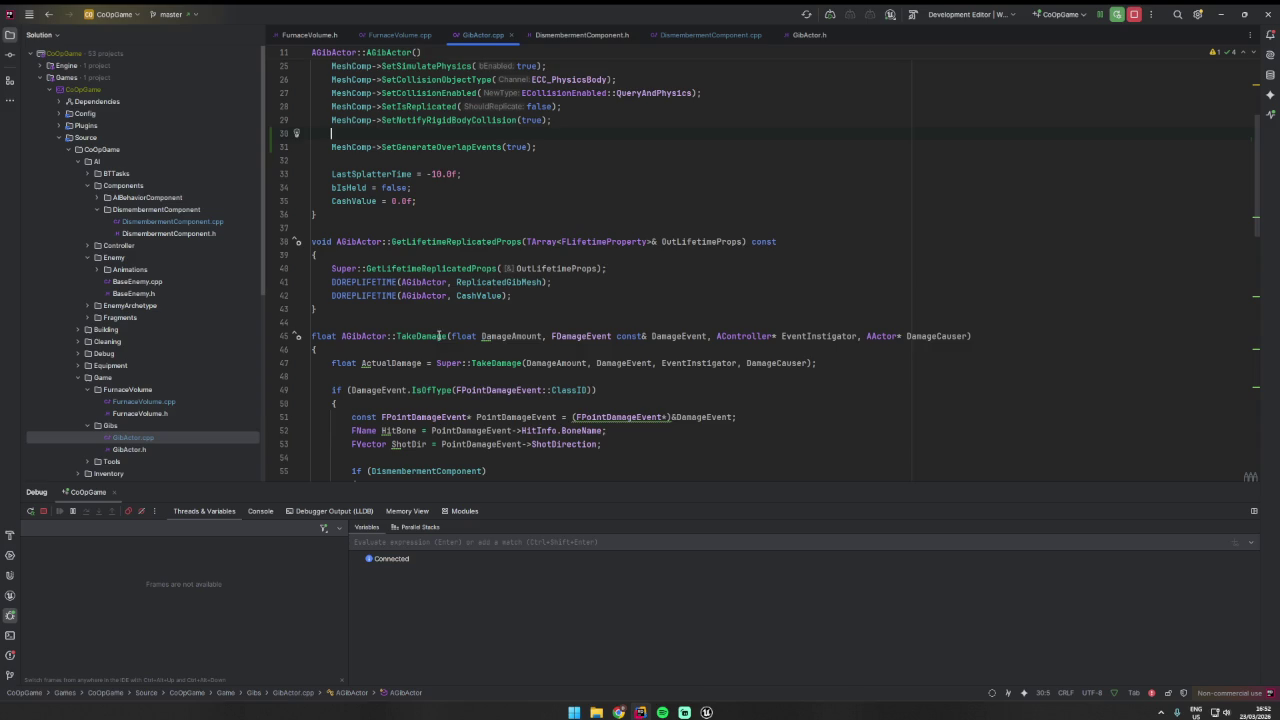
scroll(446, 322, "down", 2)
scroll(460, 320, "down", 4)
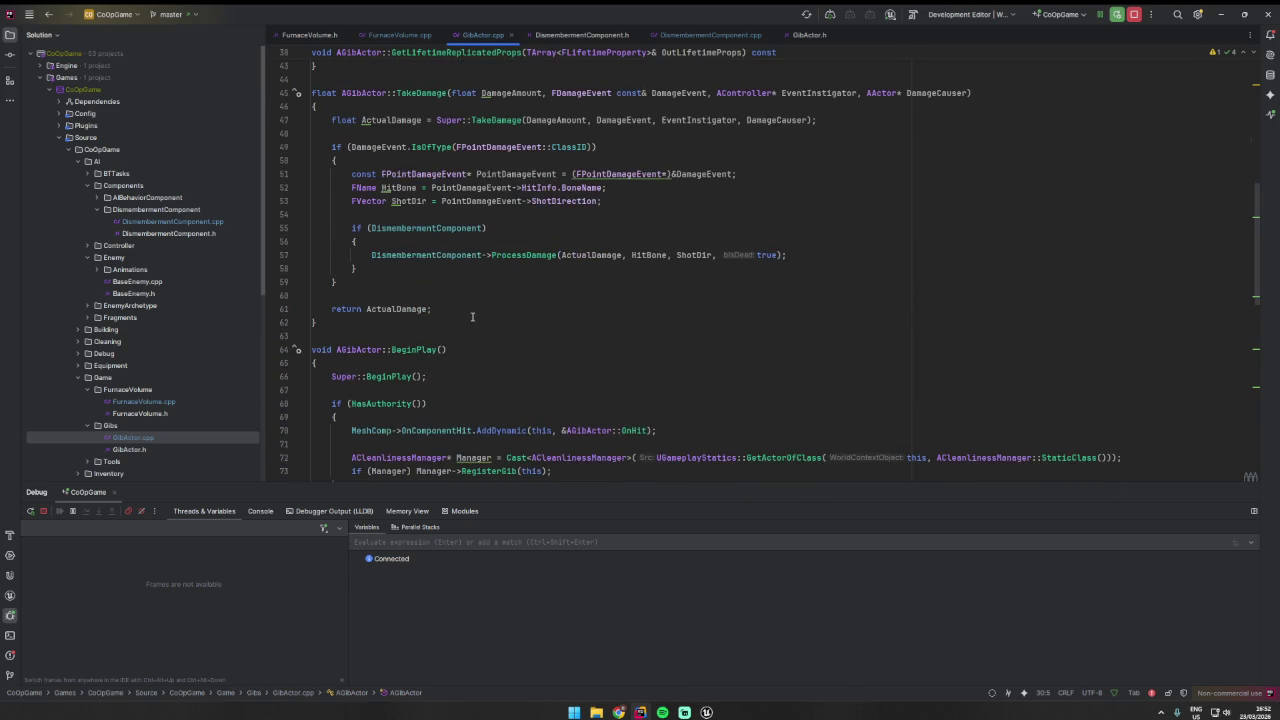
scroll(440, 284, "down", 3)
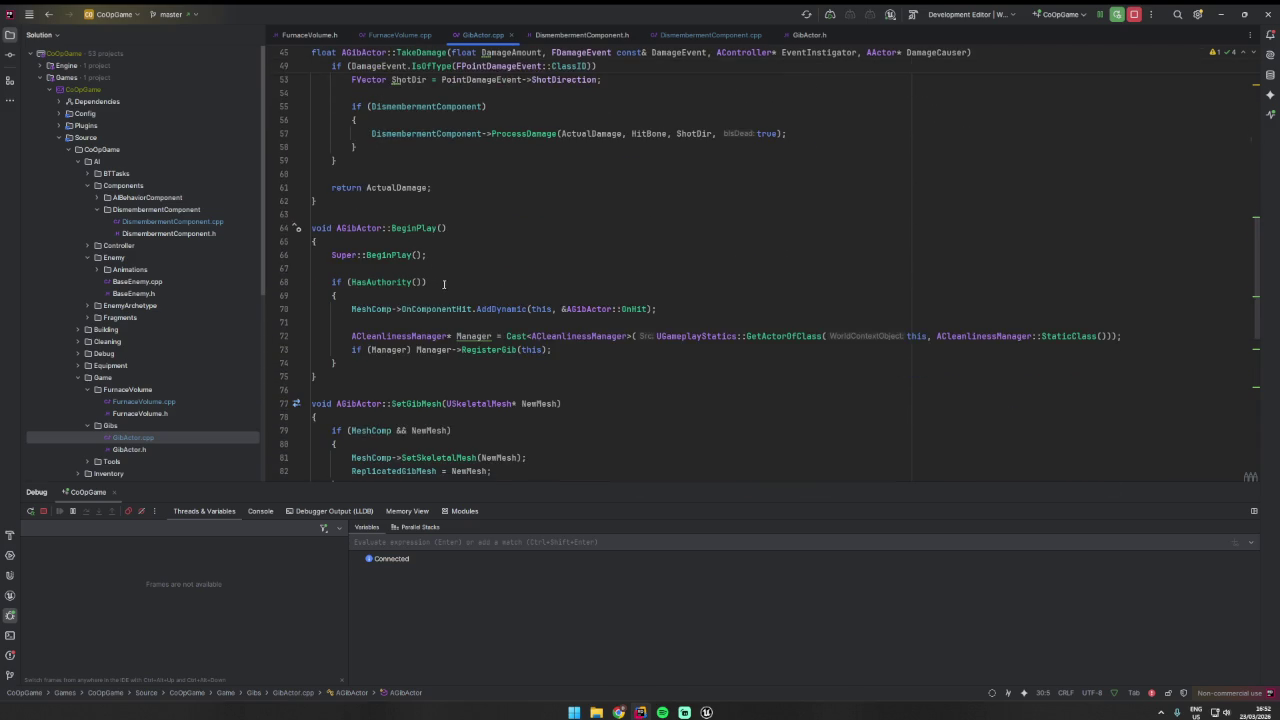
scroll(460, 286, "down", 4)
scroll(472, 286, "down", 5)
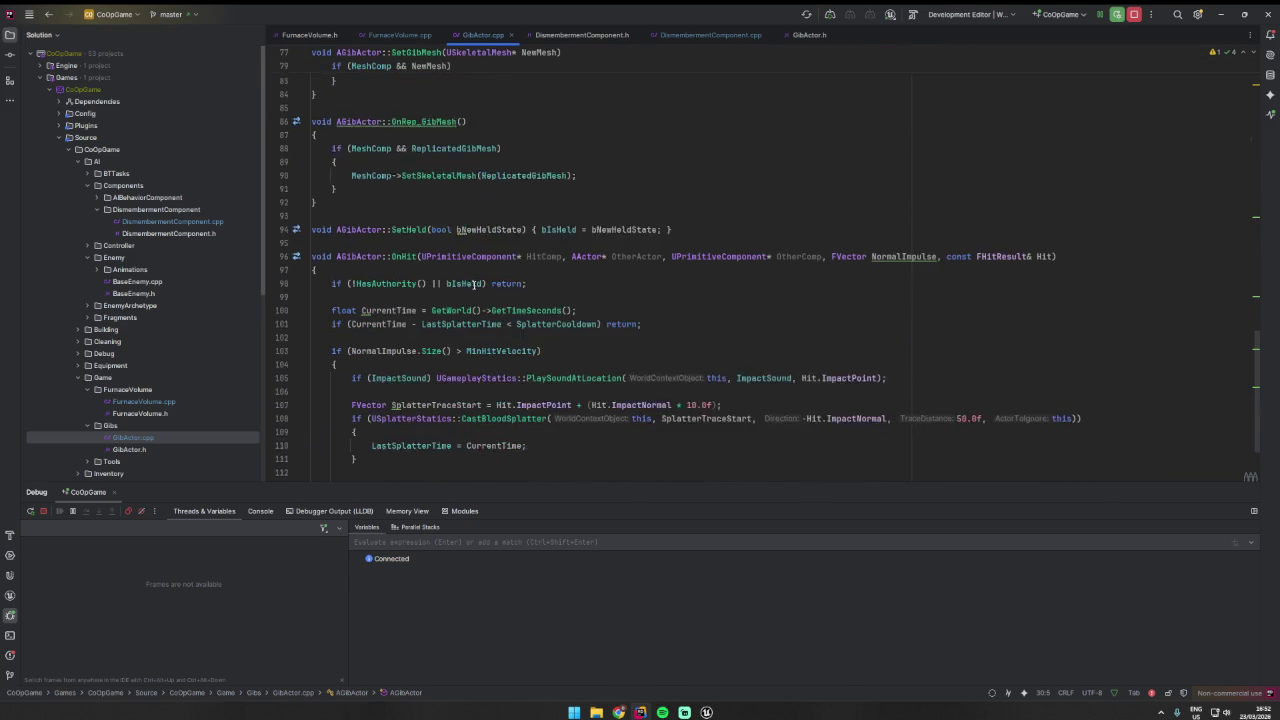
scroll(474, 286, "up", 15)
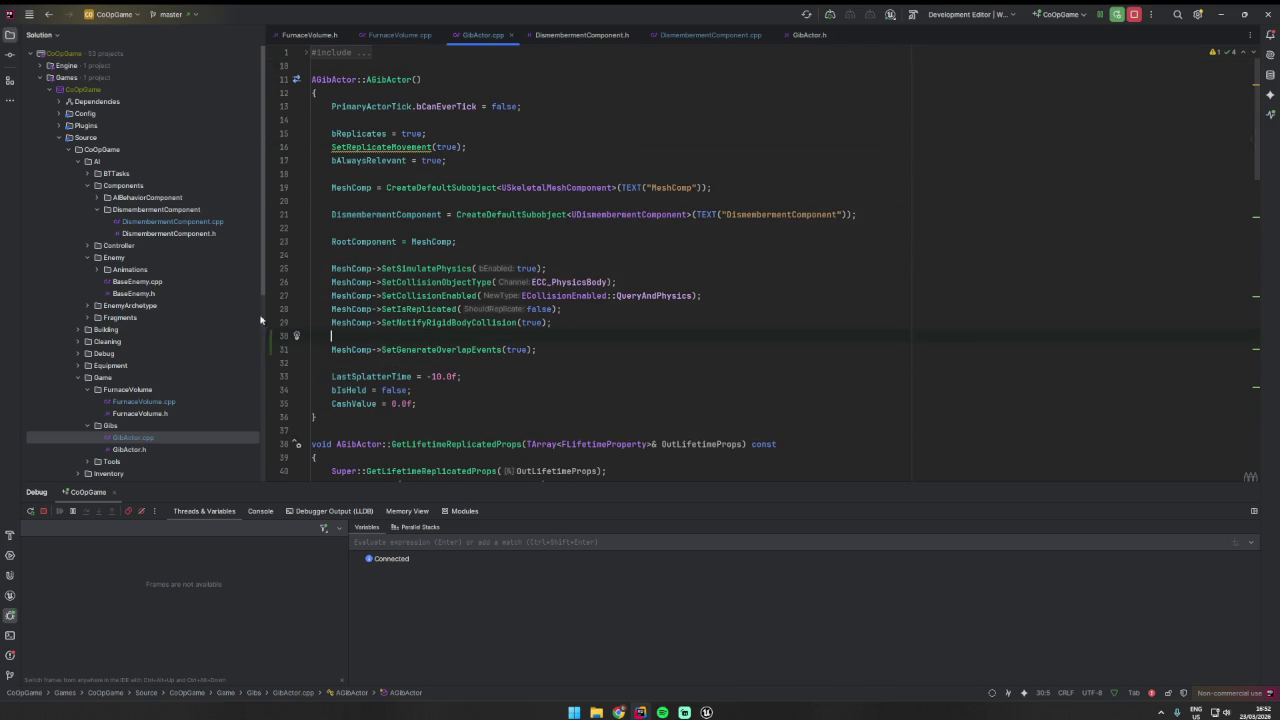
- Check BP_RArm's Class Defaults (Base Corpse Value 50.0), then return to Demo_1 and GibActor.cpp
left_click(1222, 15)
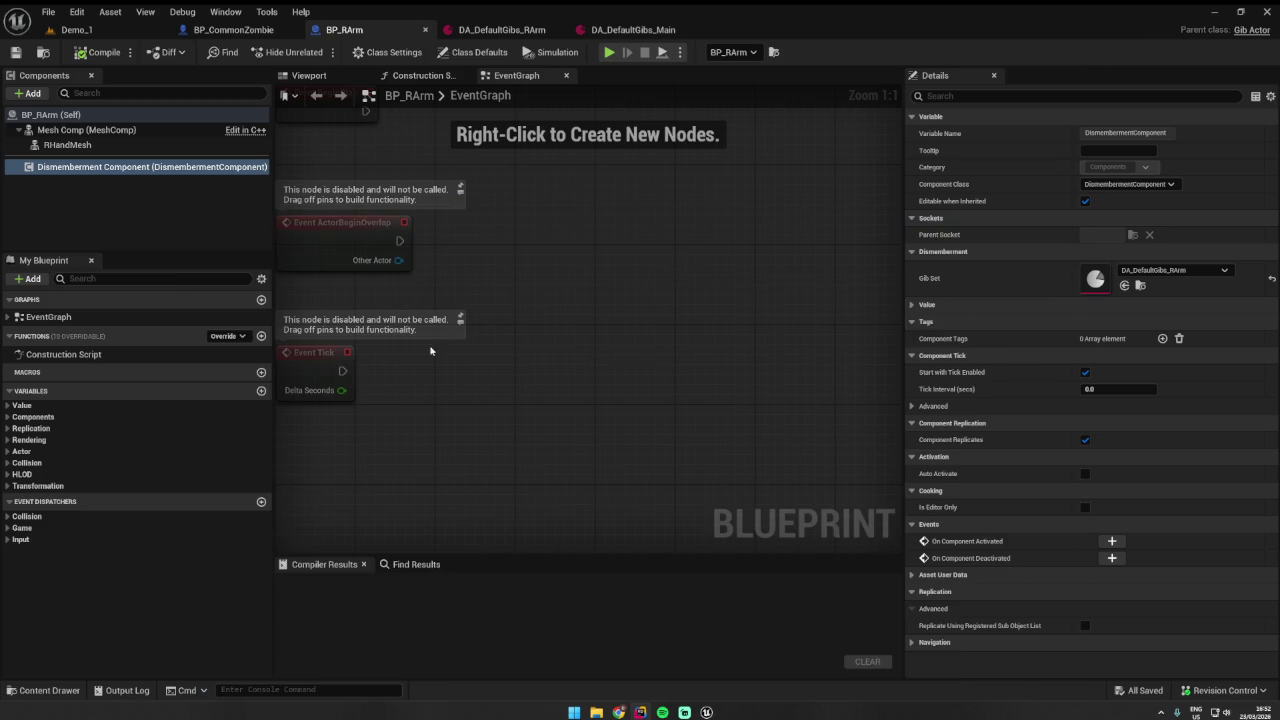
left_click(90, 130)
left_click(88, 117)
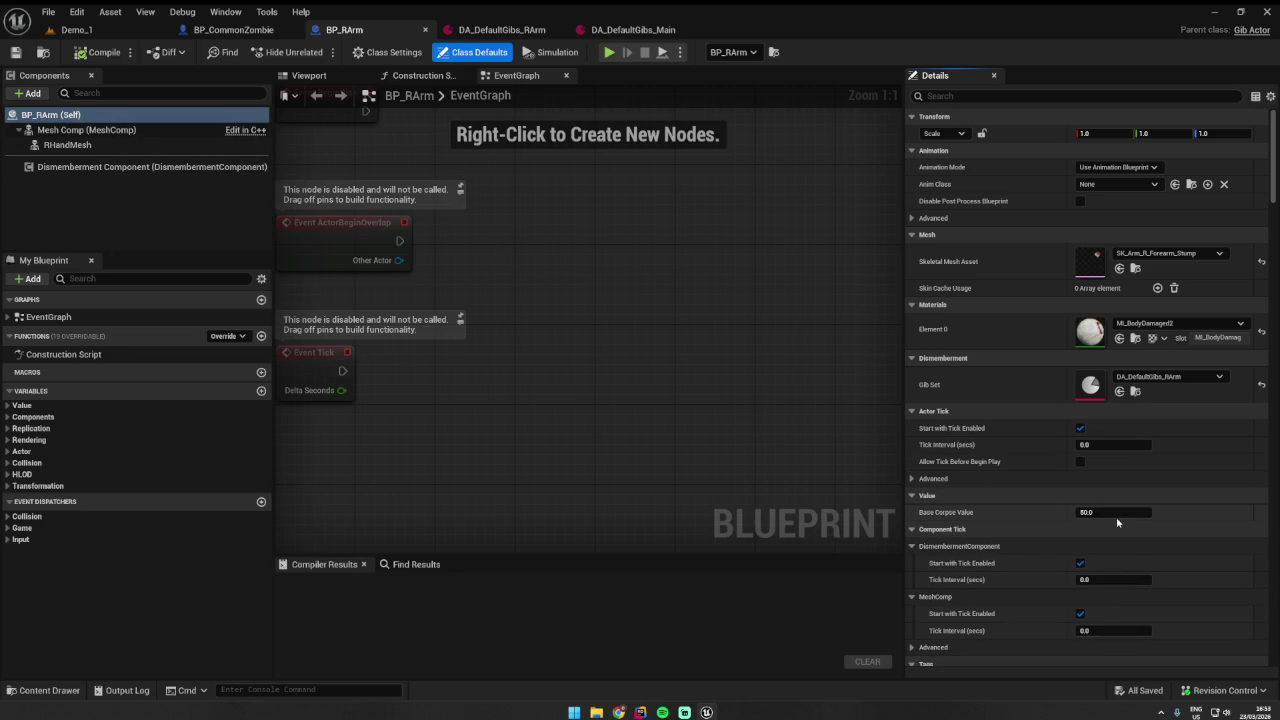
left_click(75, 29)
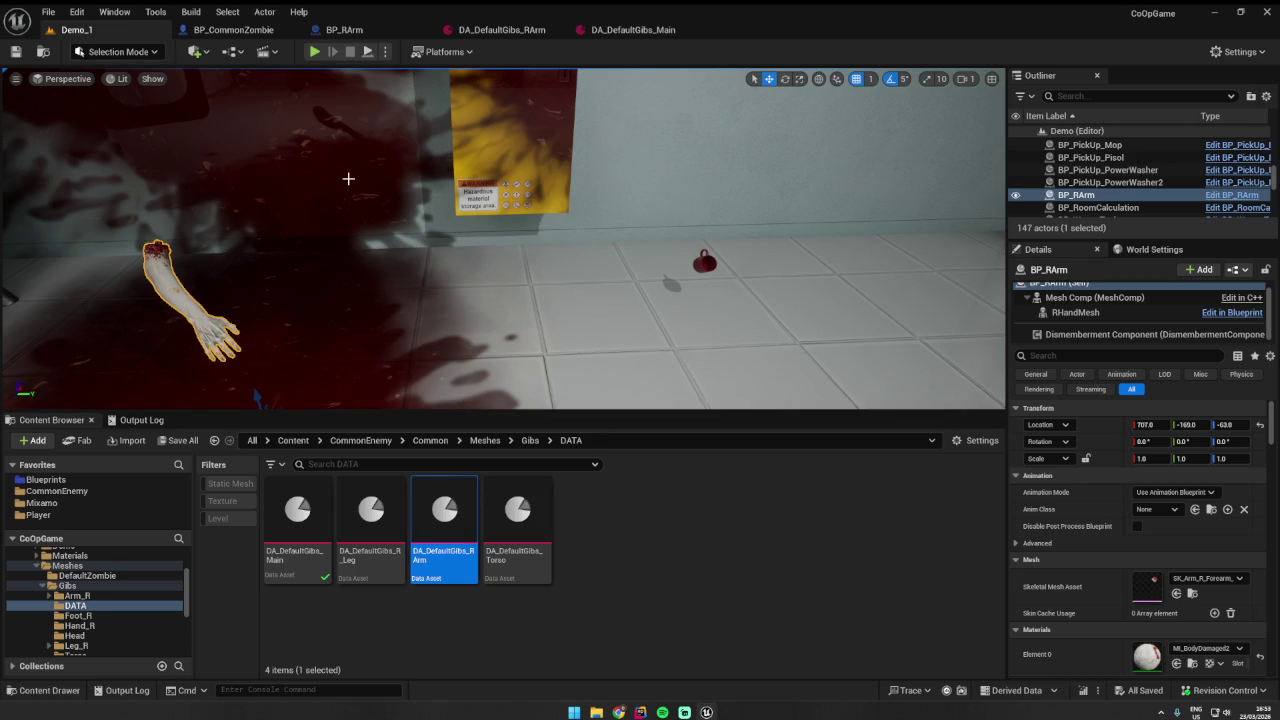
left_click(641, 711)
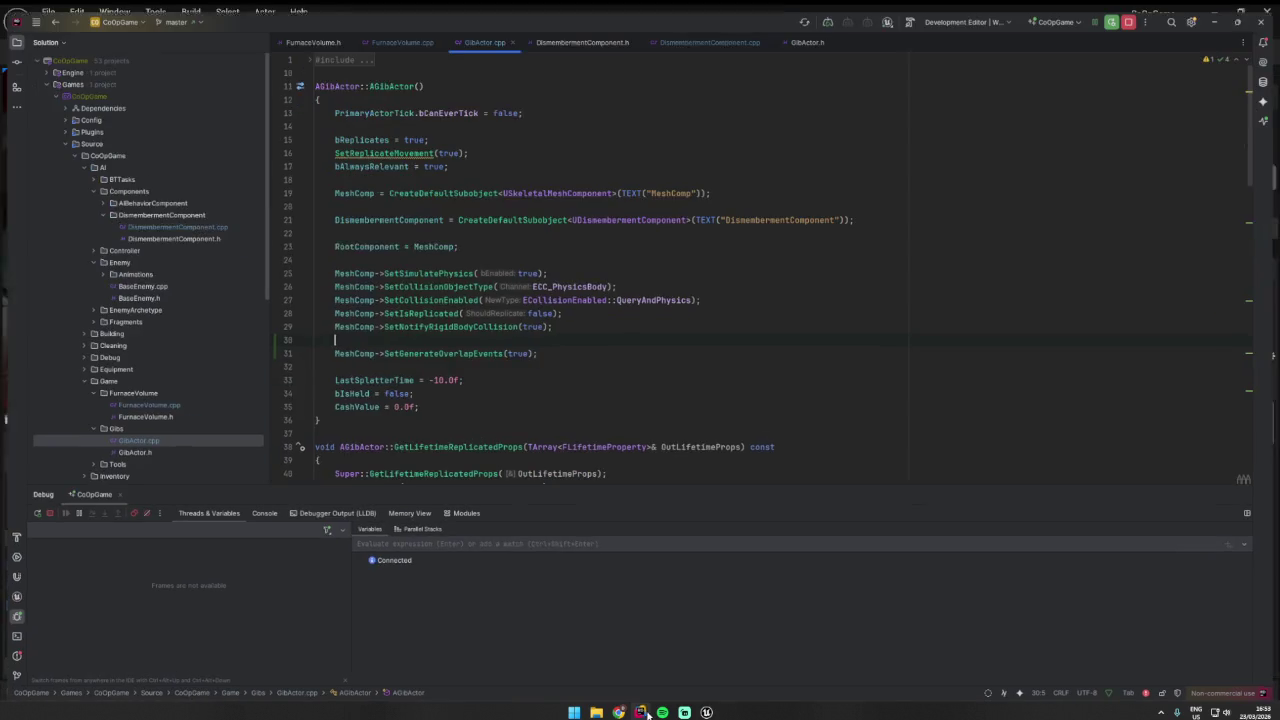
scroll(465, 330, "down", 2)
scroll(465, 330, "up", 3)
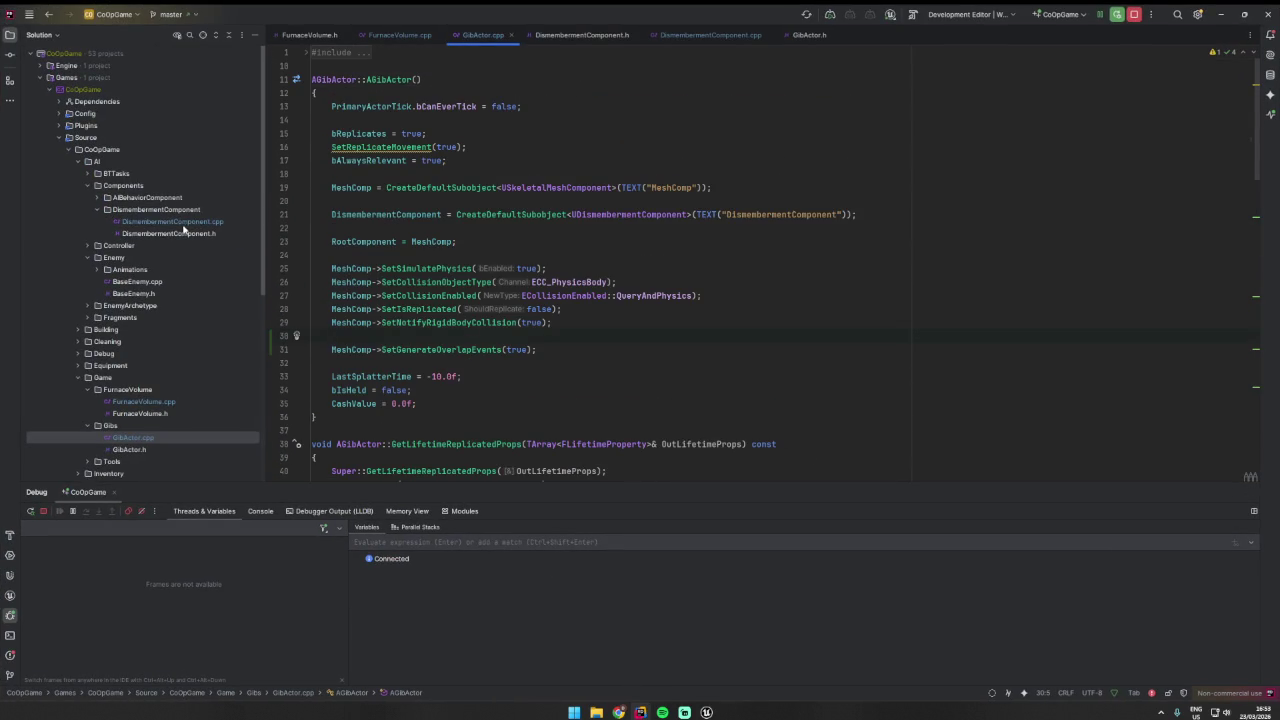
left_click(406, 187)
left_click(444, 241)
scroll(375, 370, "down", 3)
left_click_drag(416, 363, 292, 368)
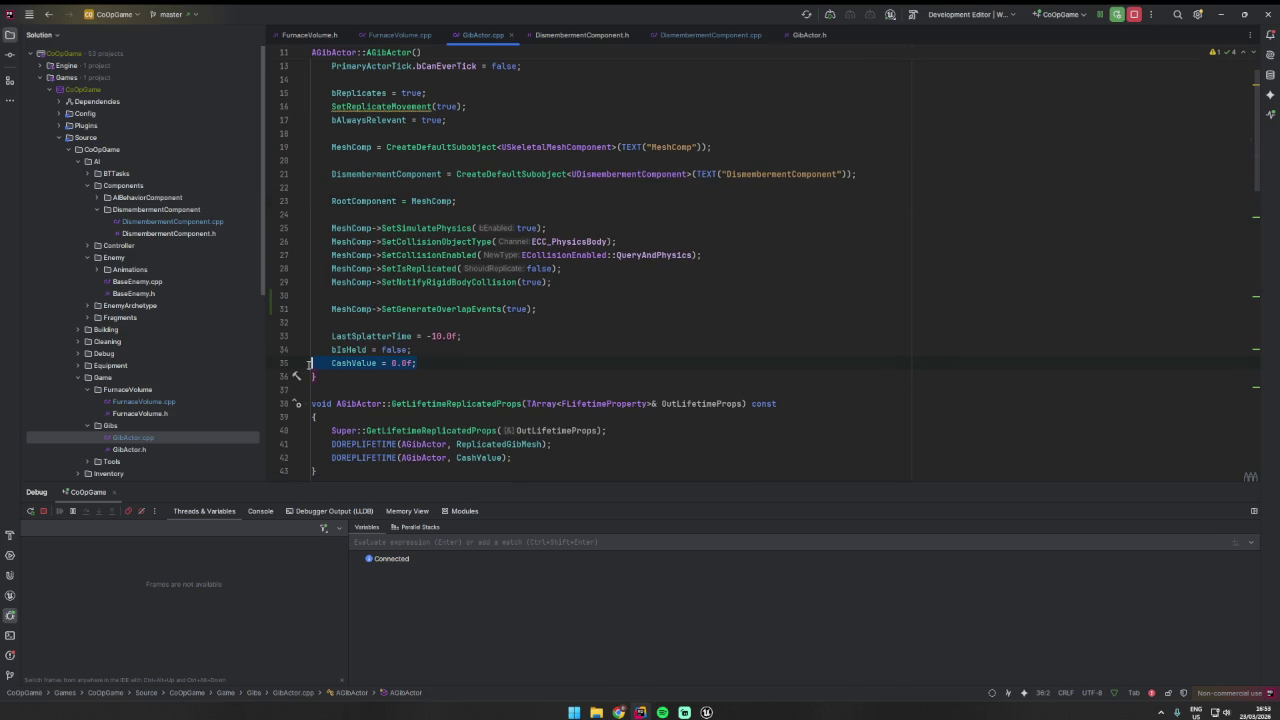
left_click(367, 363, "ctrl")
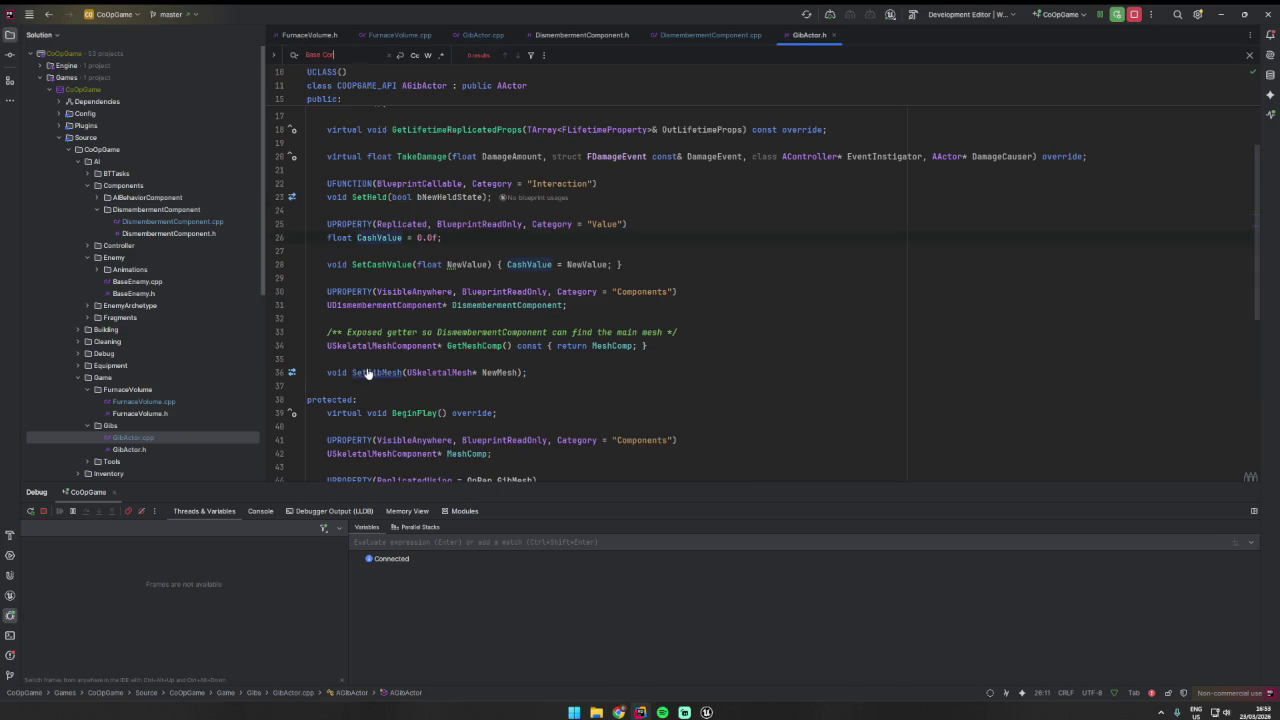
double_click(379, 238)
scroll(385, 245, "down", 2)
scroll(388, 248, "up", 2)
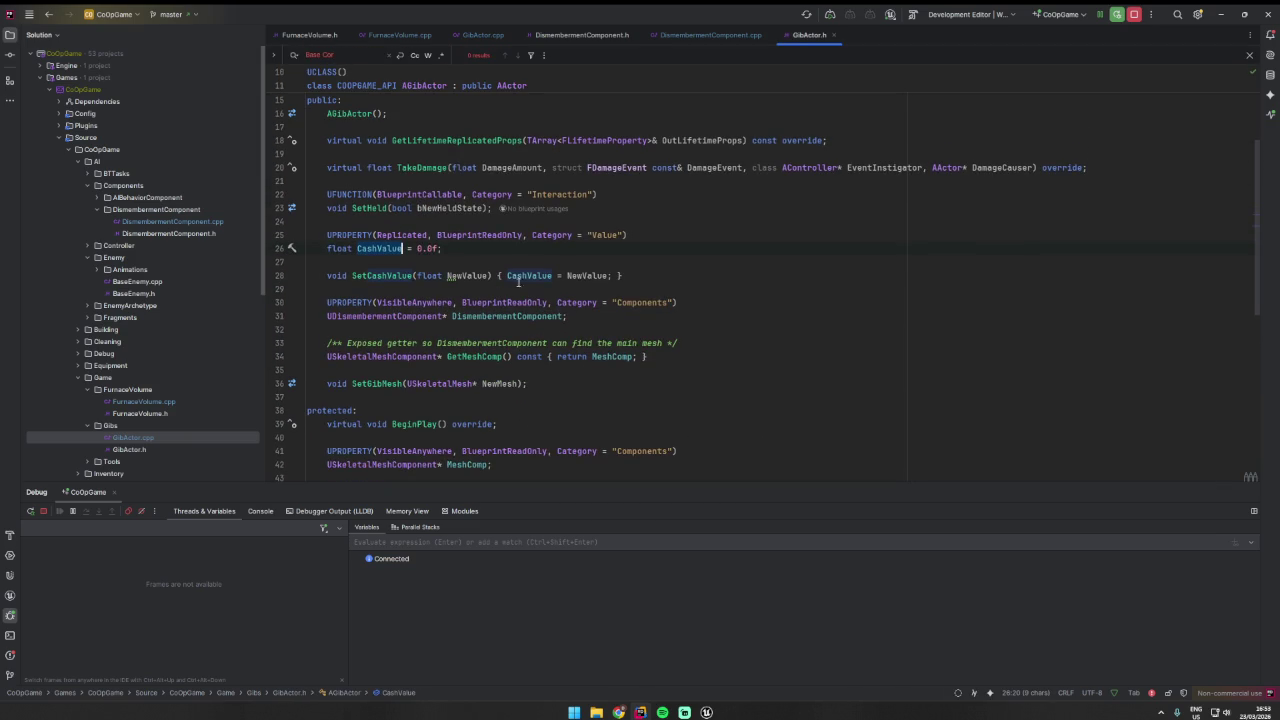
left_click(389, 249, "ctrl")
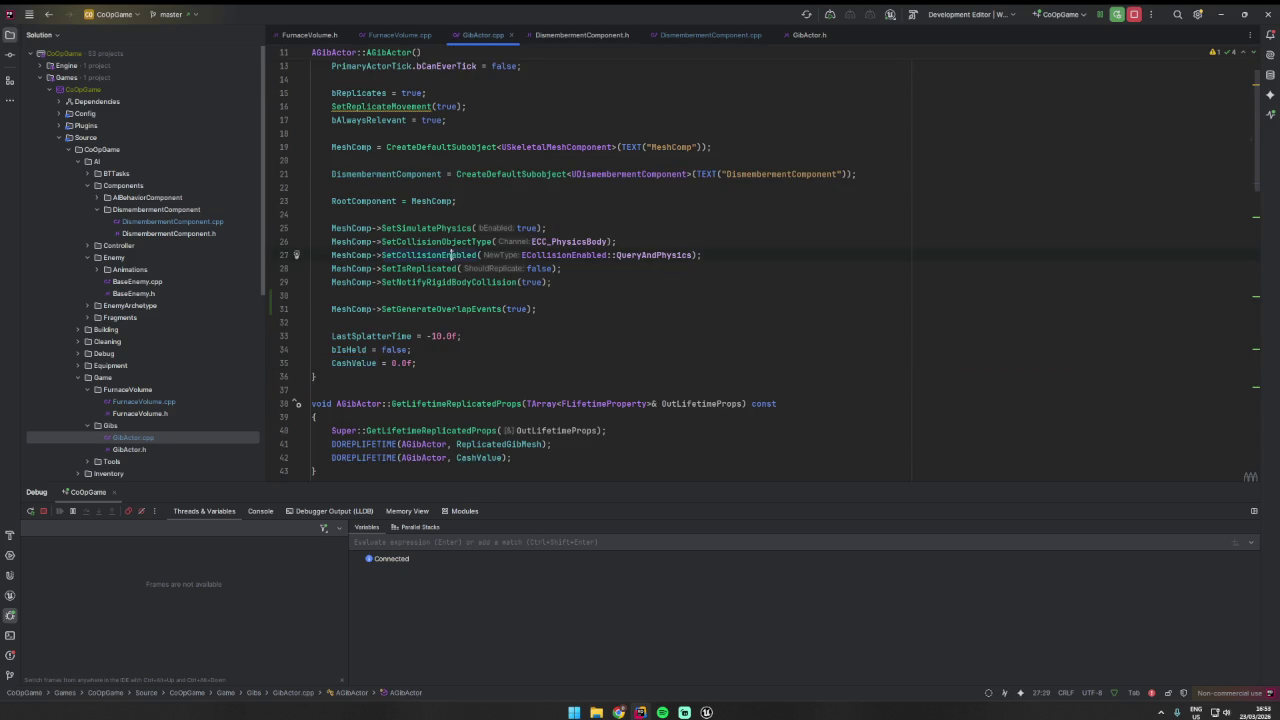
type("CashValue")
key("F3")
key("F3")
key("F3")
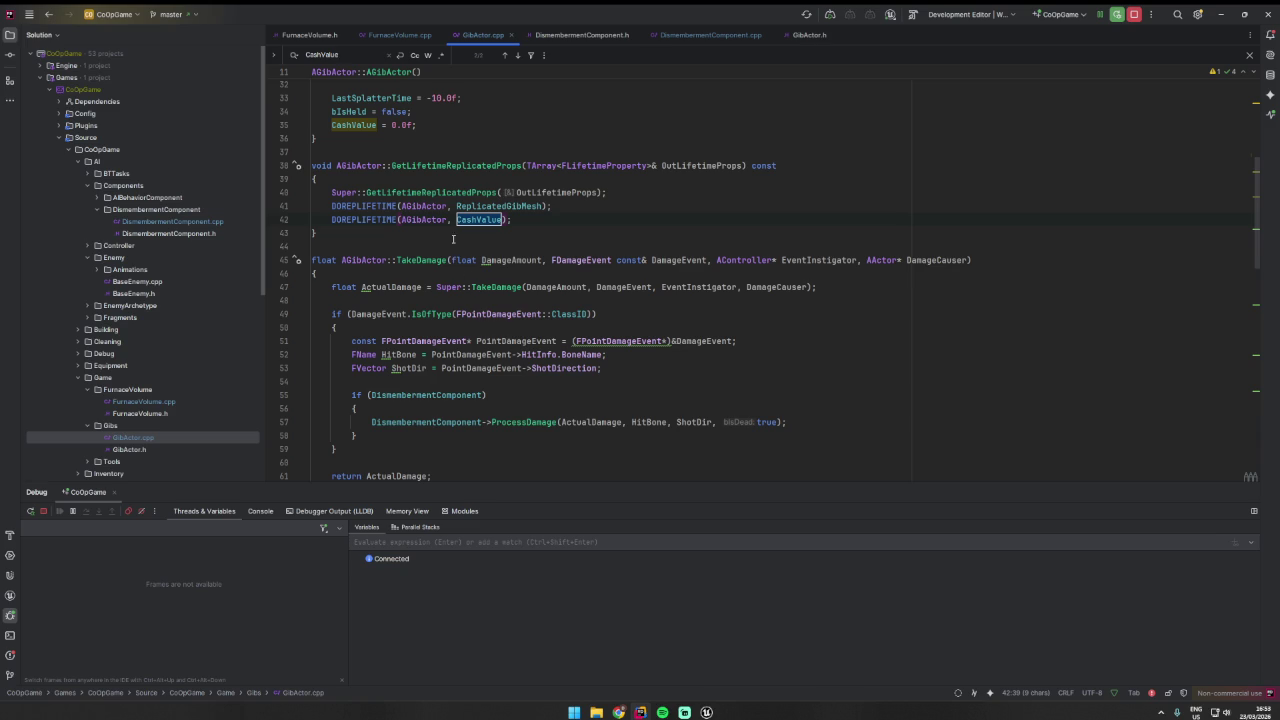
double_click(350, 53)
type("BAM")
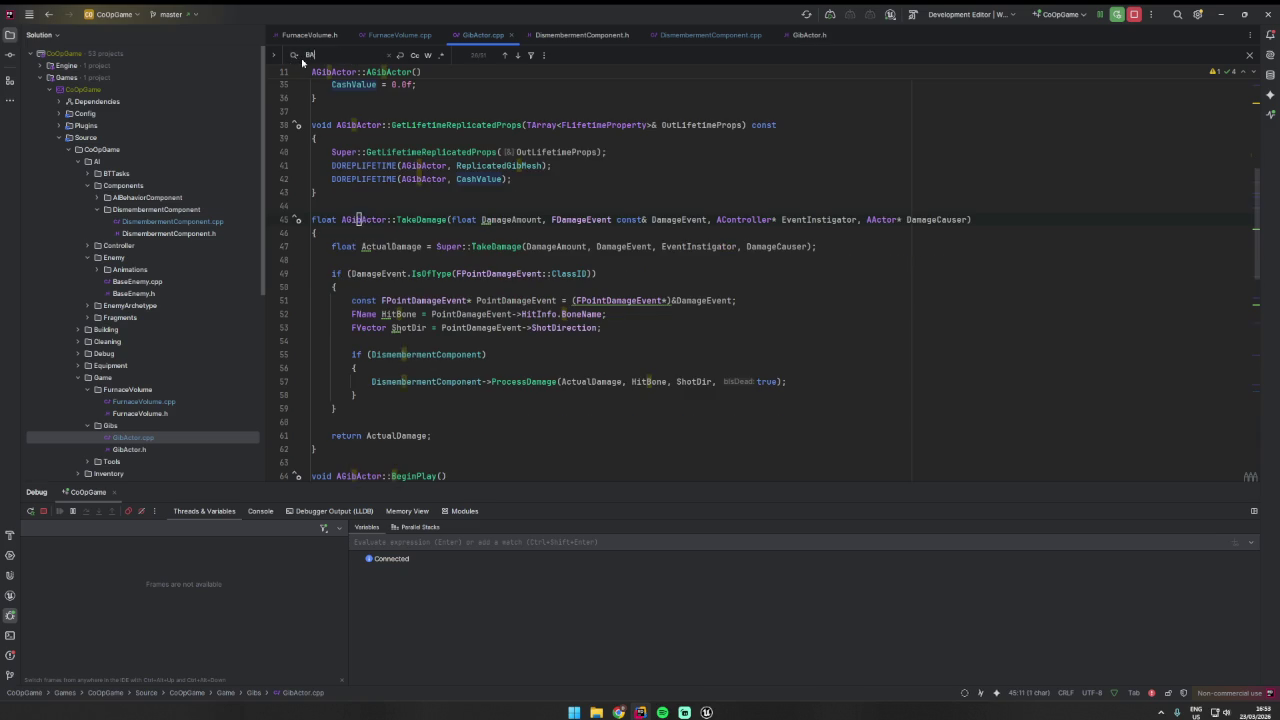
key("BackSpace")
key("BackSpace")
key("BackSpace")
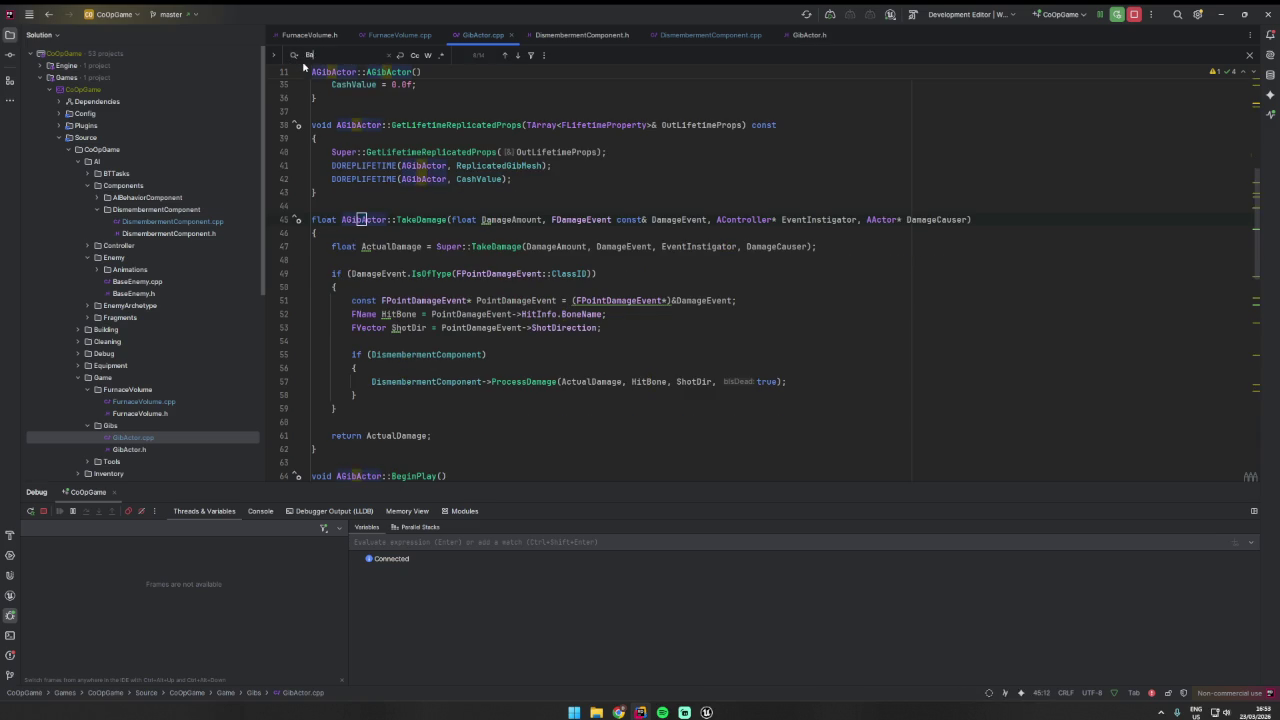
type("Value")
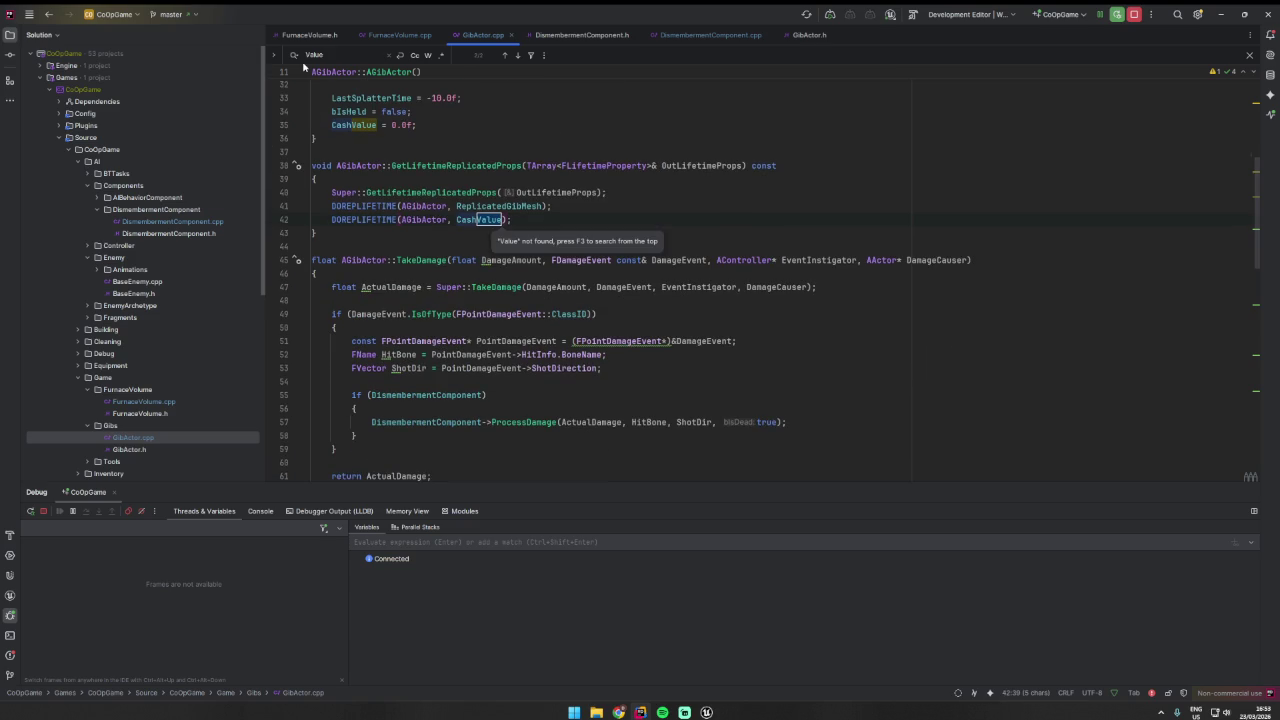
key("Return")
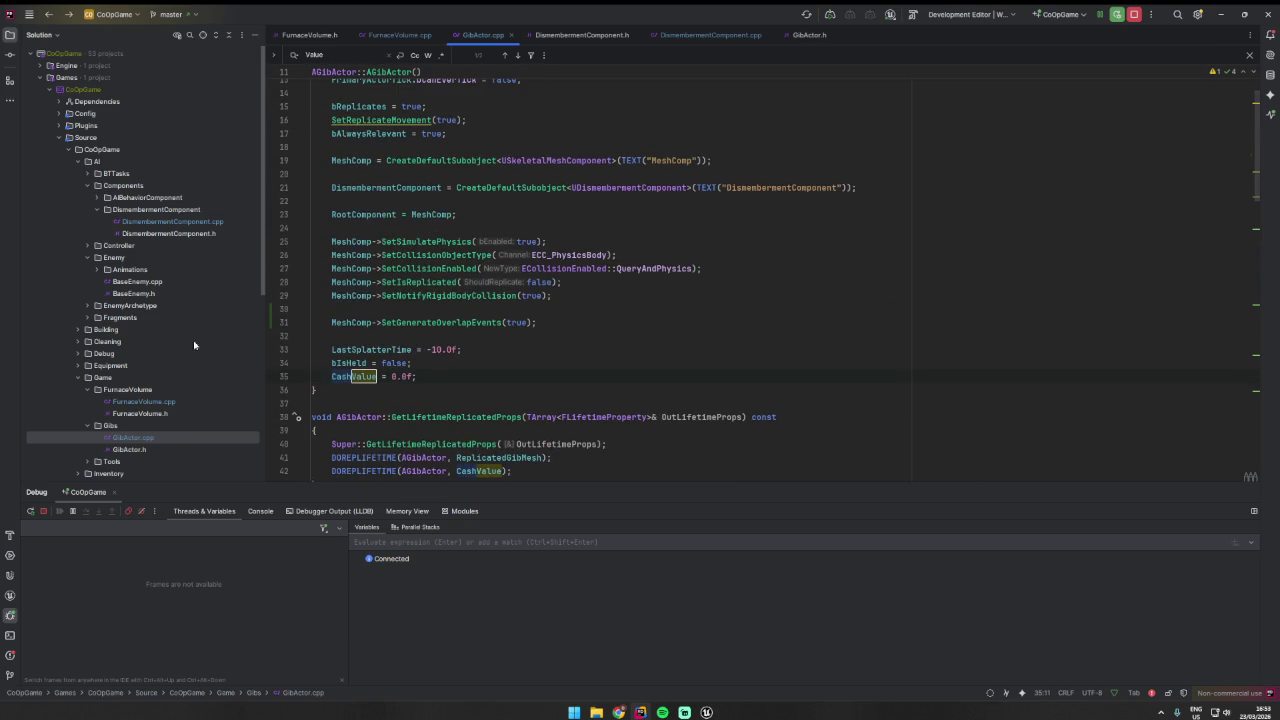
left_click(158, 437)
left_click(1168, 385)
left_click(461, 349)
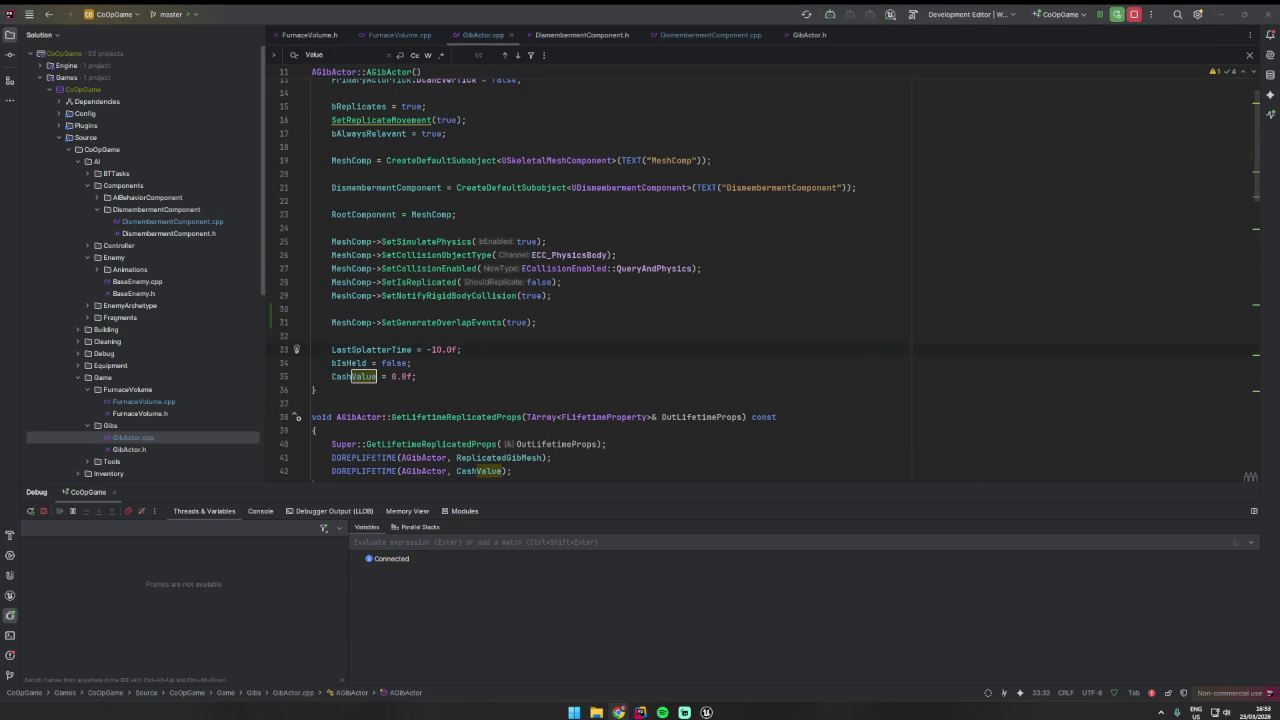
key("Down")
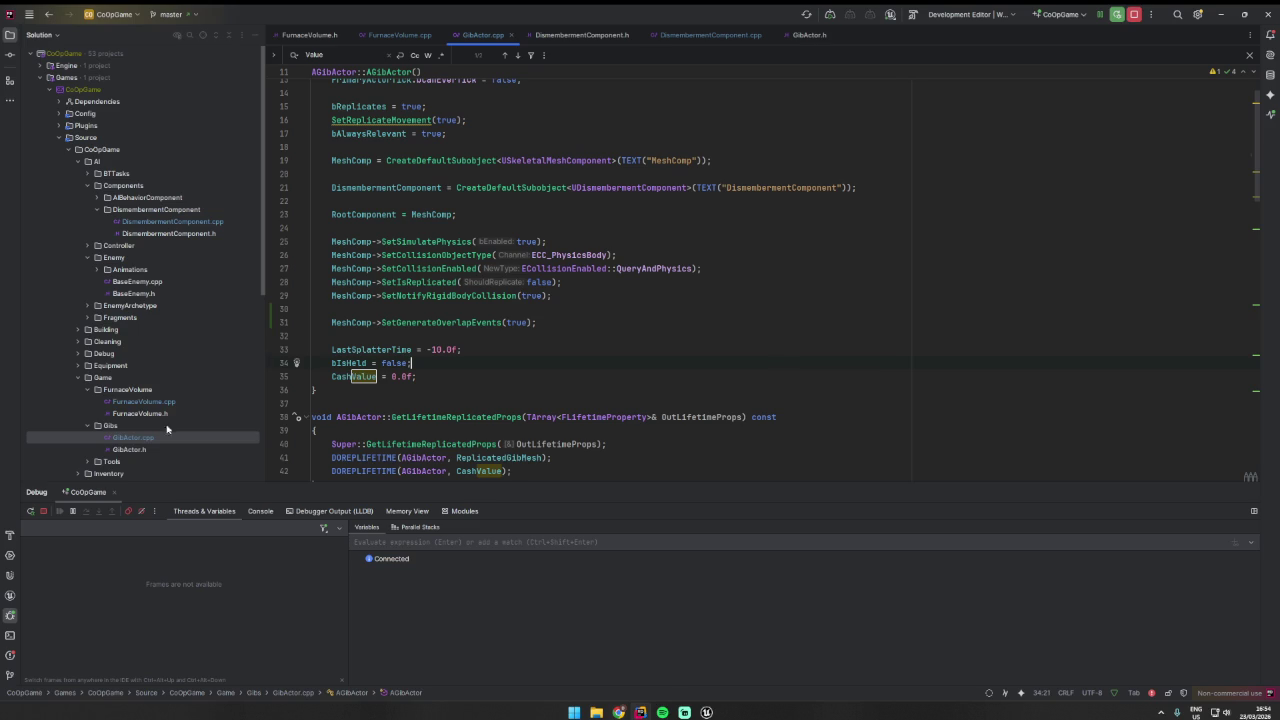
left_click(135, 447)
key("Escape")
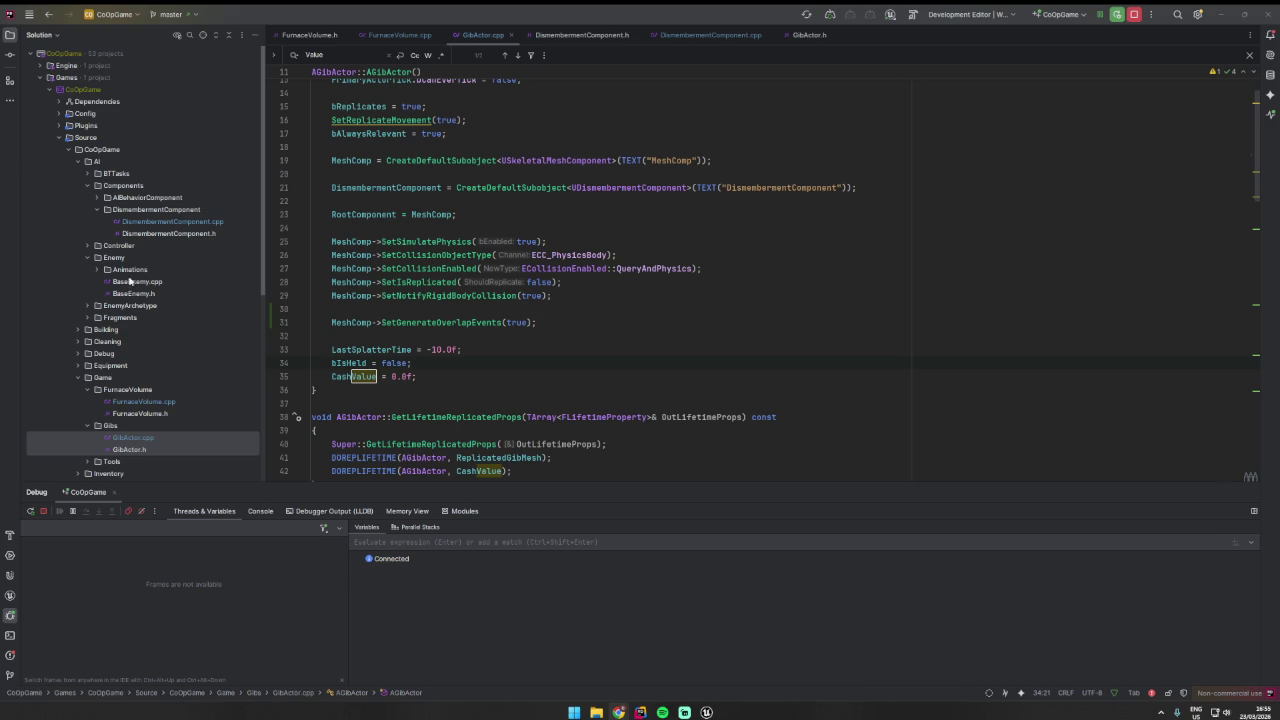
- Jump to the CashValue declaration in GibActor.h at line 26
key("ctrl+b")
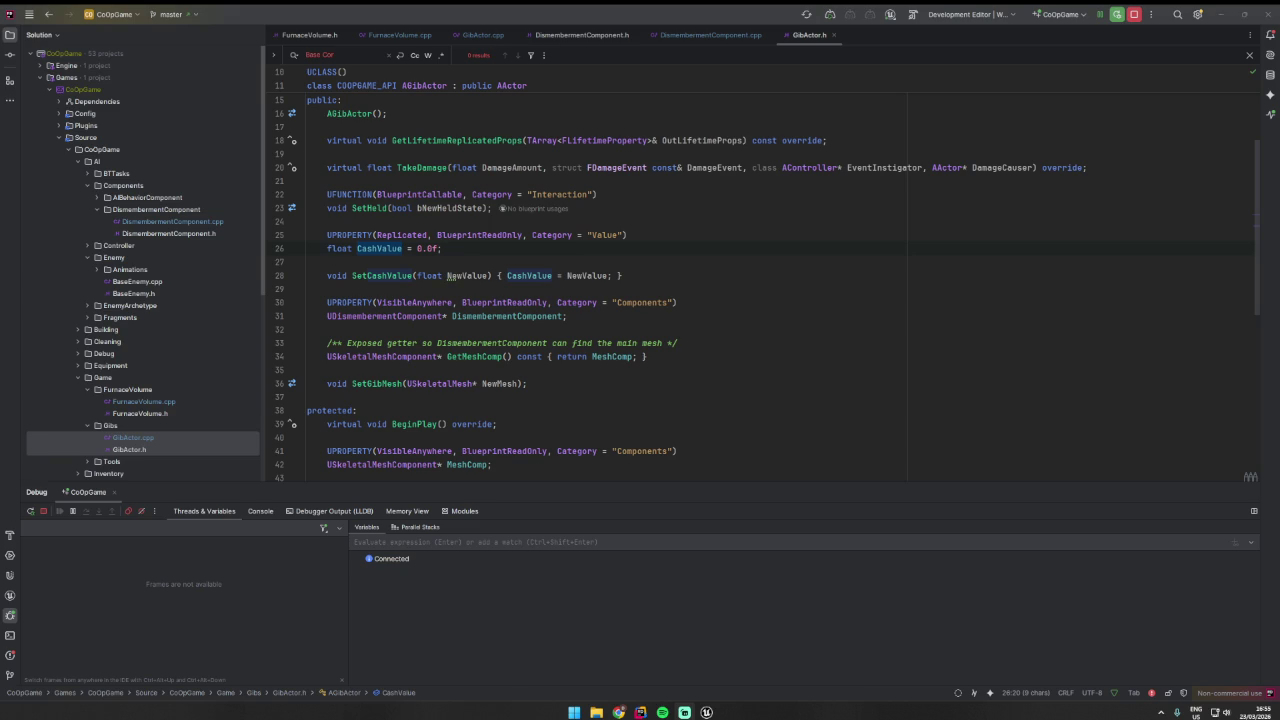
- Place the caret on blank line 29 and after the mesh getter comment in GibActor.cpp
left_click(554, 289)
scroll(560, 348, "down", 3)
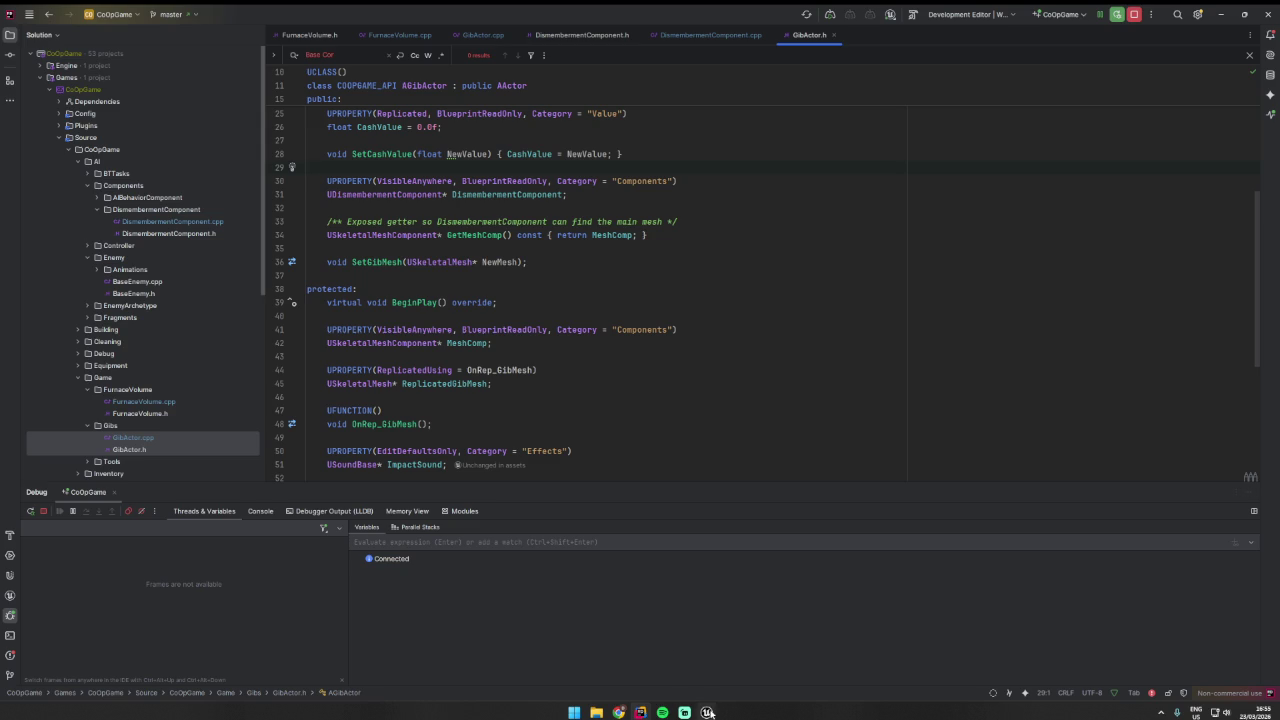
mouse_move(706, 712)
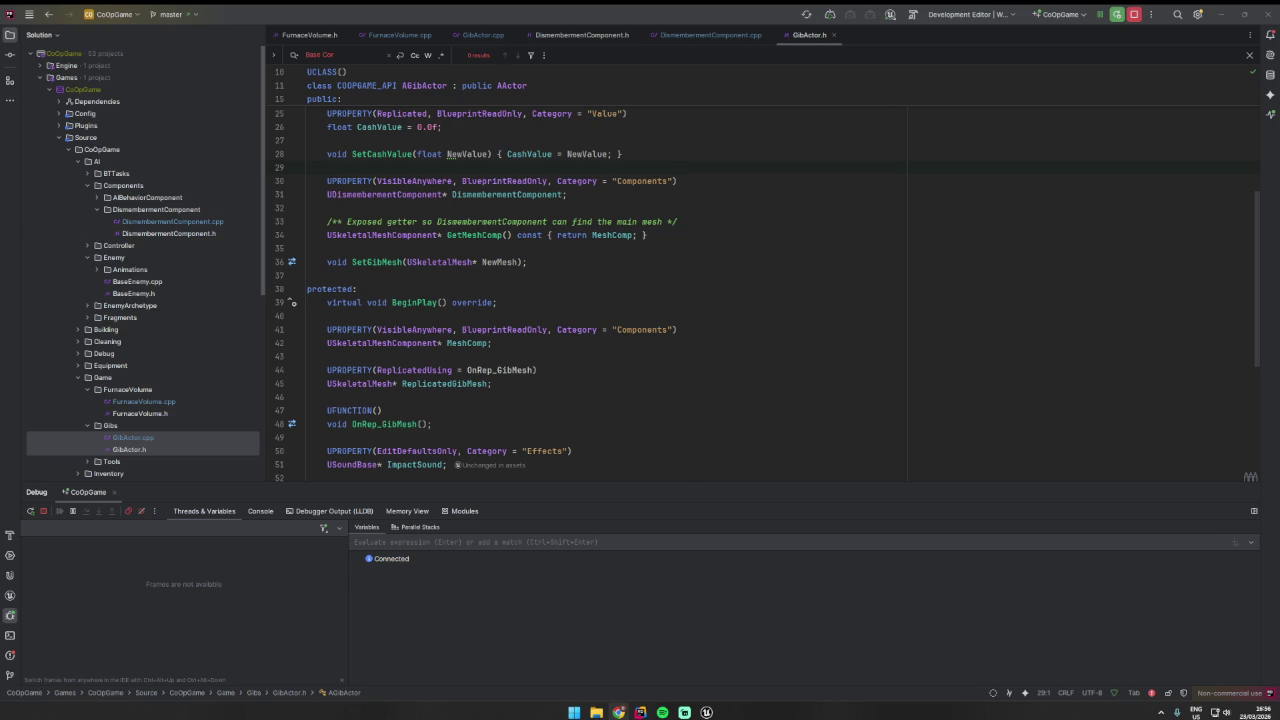
left_click(756, 218)
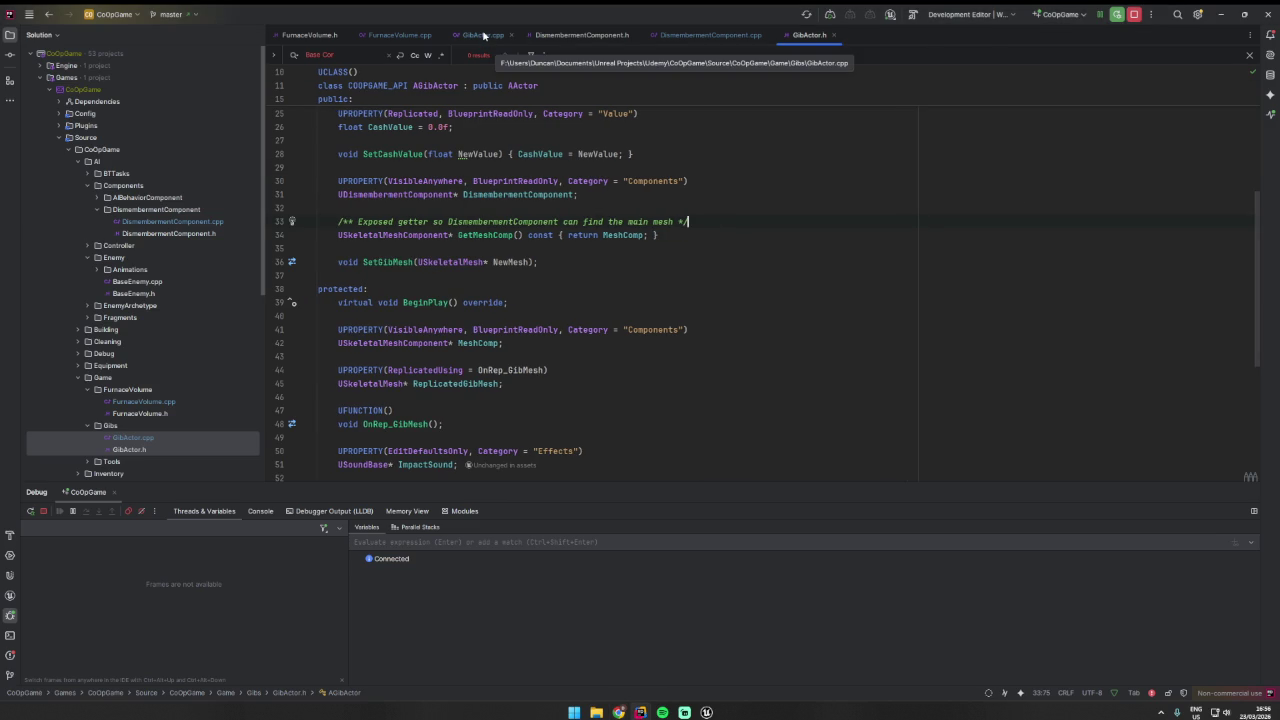
- Close the GibActor.cpp, DismembermentComponent.h/.cpp and GibActor.h editor tabs
middle_click(468, 38)
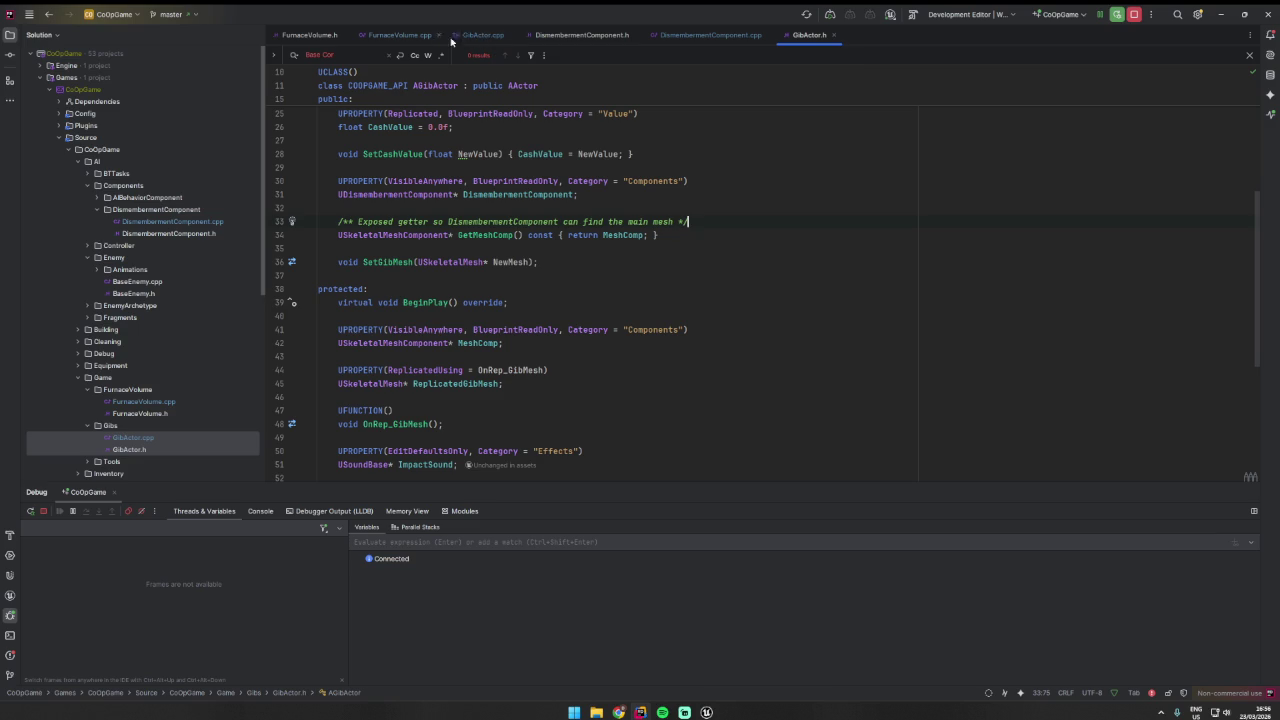
middle_click(470, 37)
middle_click(467, 39)
middle_click(468, 38)
middle_click(310, 35)
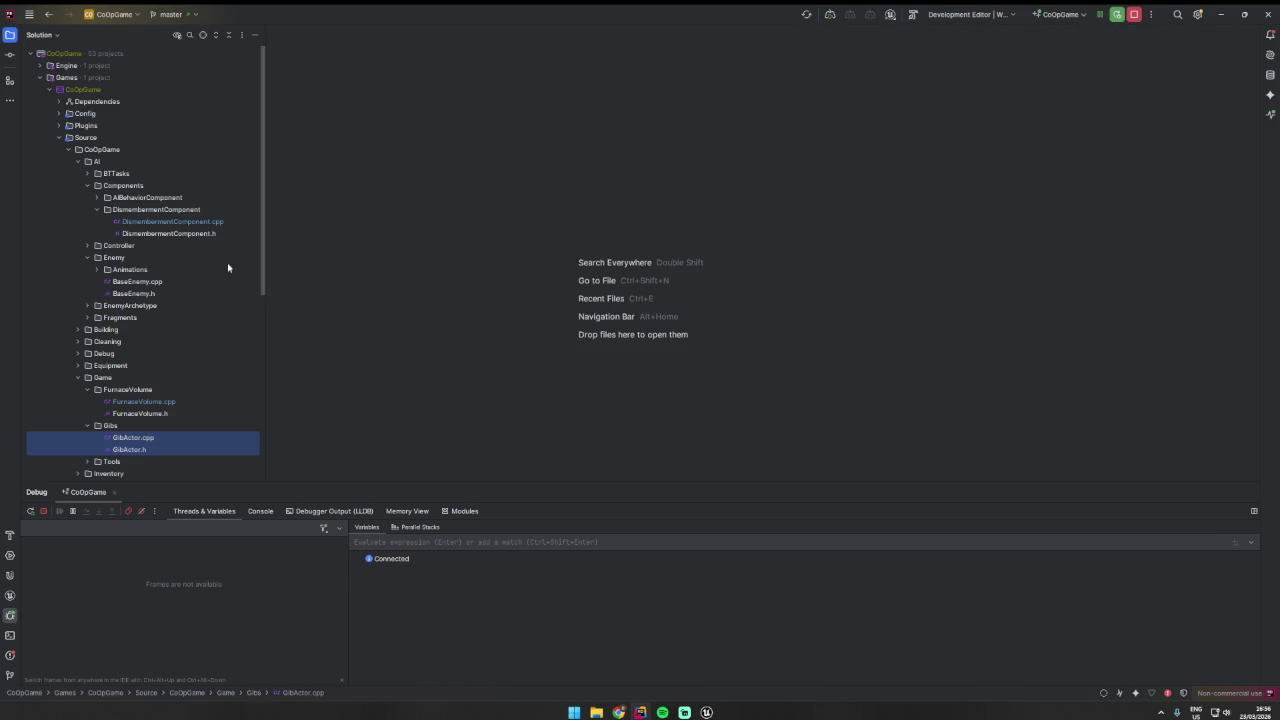
- In GibActor.h, replace CashValue's UPROPERTY with EditAnywhere, BlueprintReadWrite, Replicated, Category "Value"
double_click(130, 449)
left_click(439, 268)
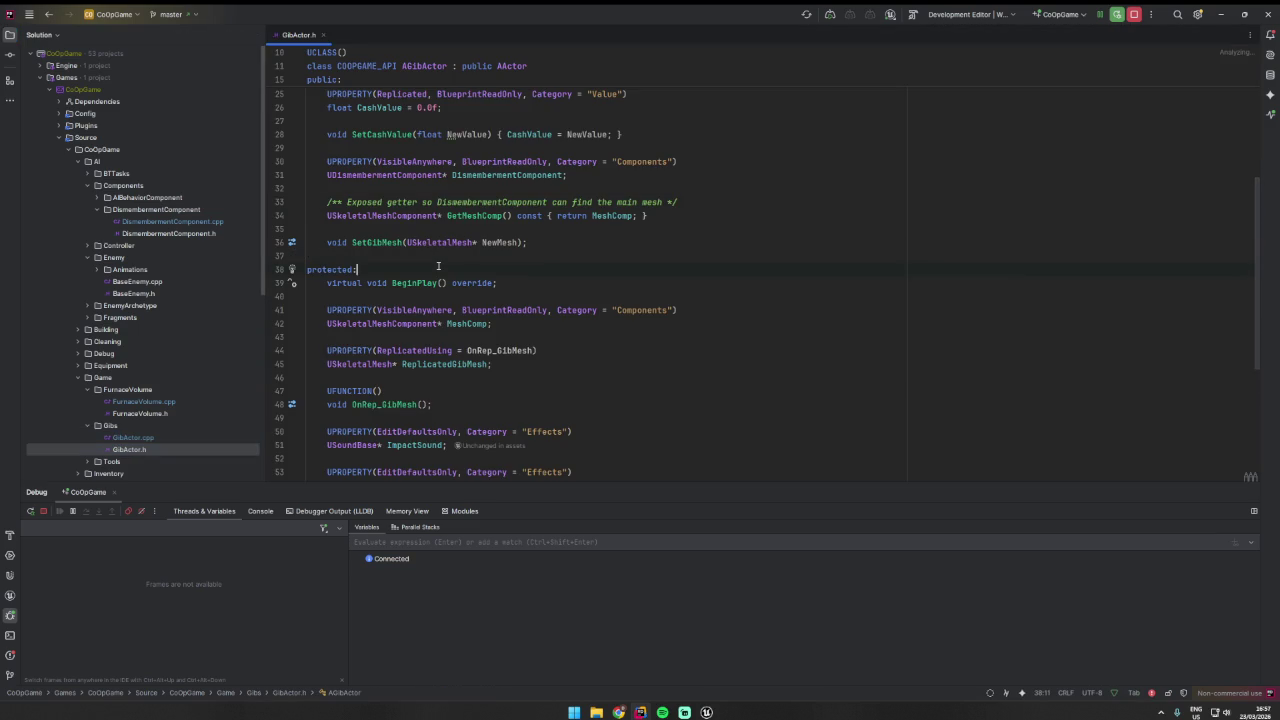
key("ctrl+f")
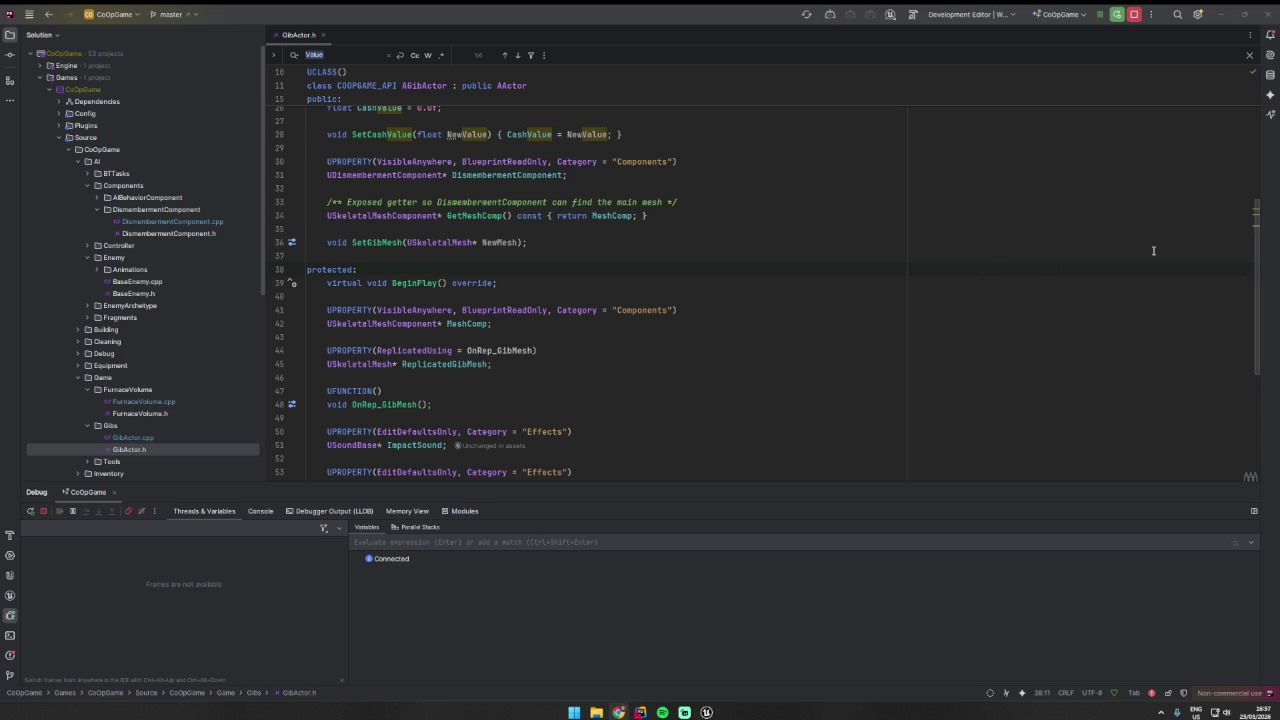
type("CashValue")
left_click_drag(310, 237, 310, 210)
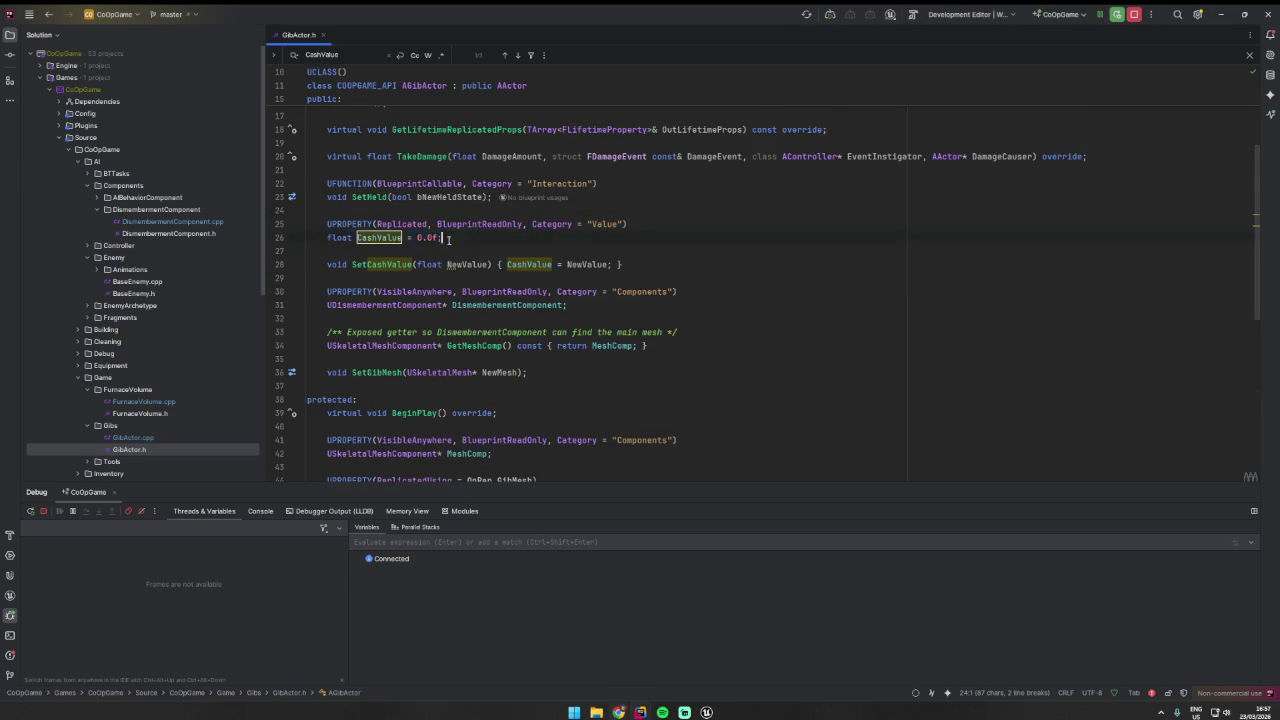
key("ctrl+v")
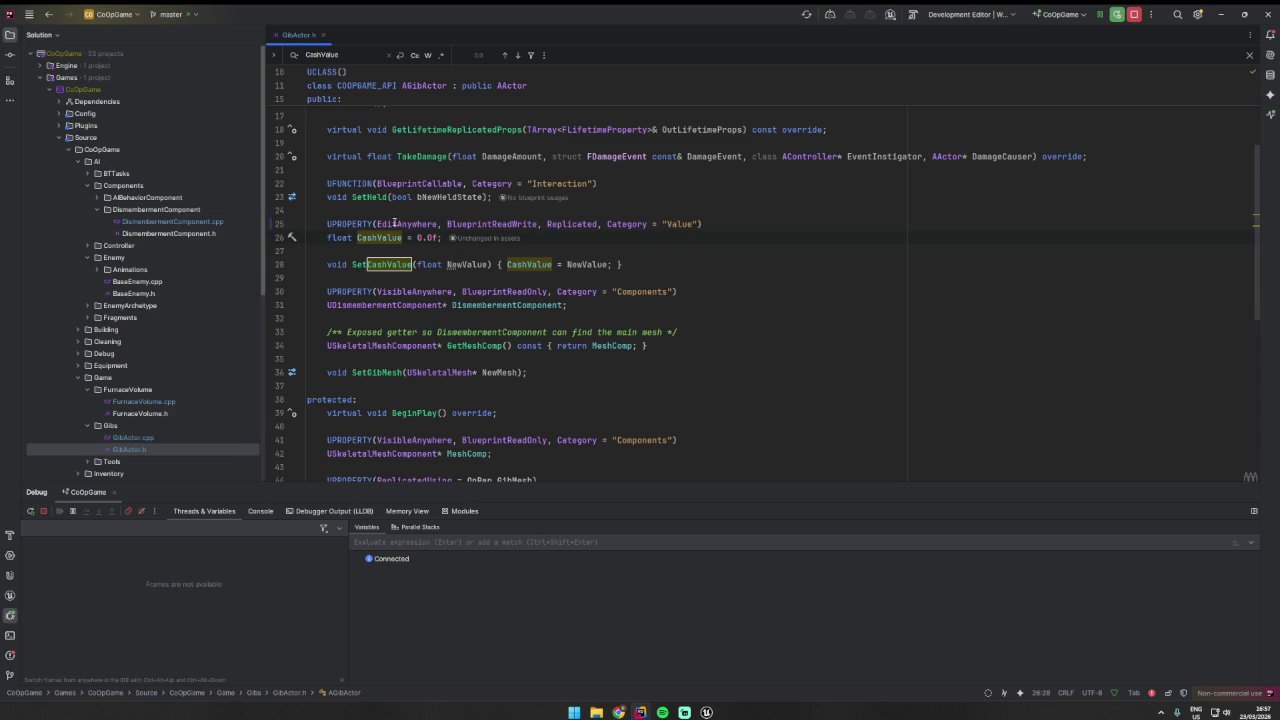
- Review the change diff and SetCashValue usages, then open DismembermentComponent.cpp
left_click(272, 229)
left_click(390, 264, "ctrl")
key("Escape")
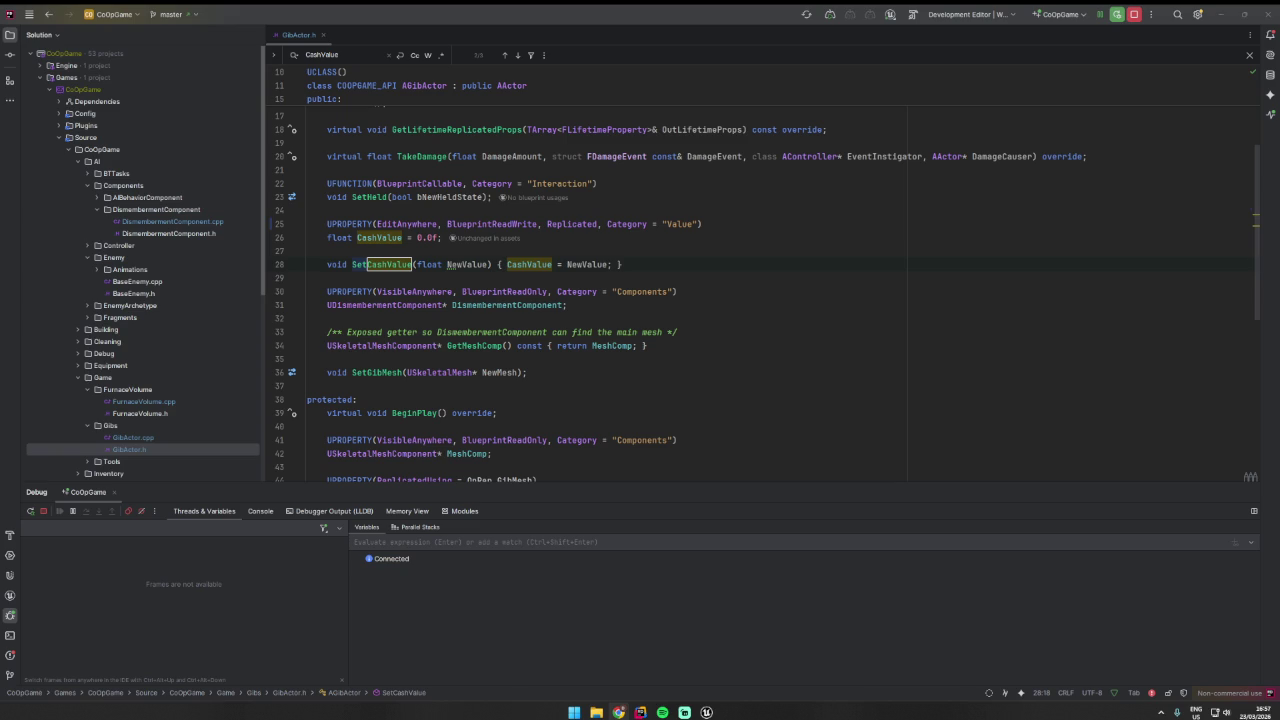
double_click(175, 221)
- Go to DismembermentComponent's BeginPlay and inspect the check defaulting CashValue to BaseCorpseValue
scroll(670, 273, "up", 20)
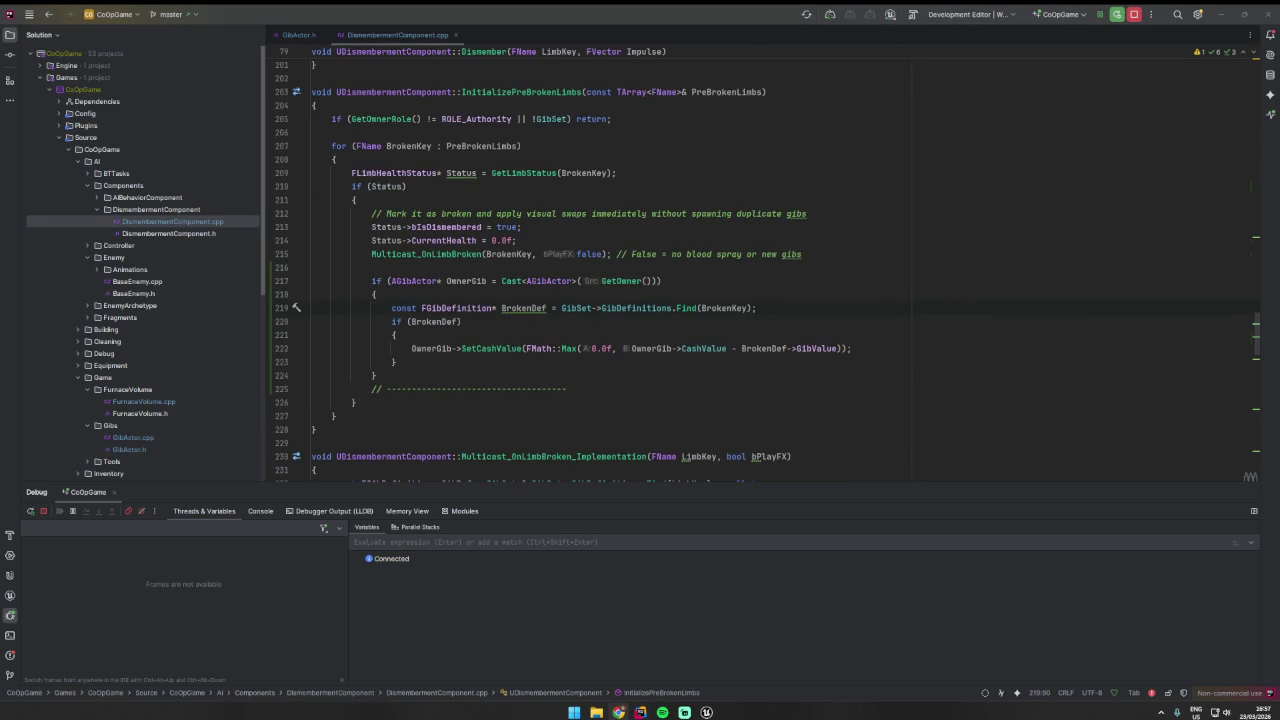
scroll(1255, 138, "down", 20)
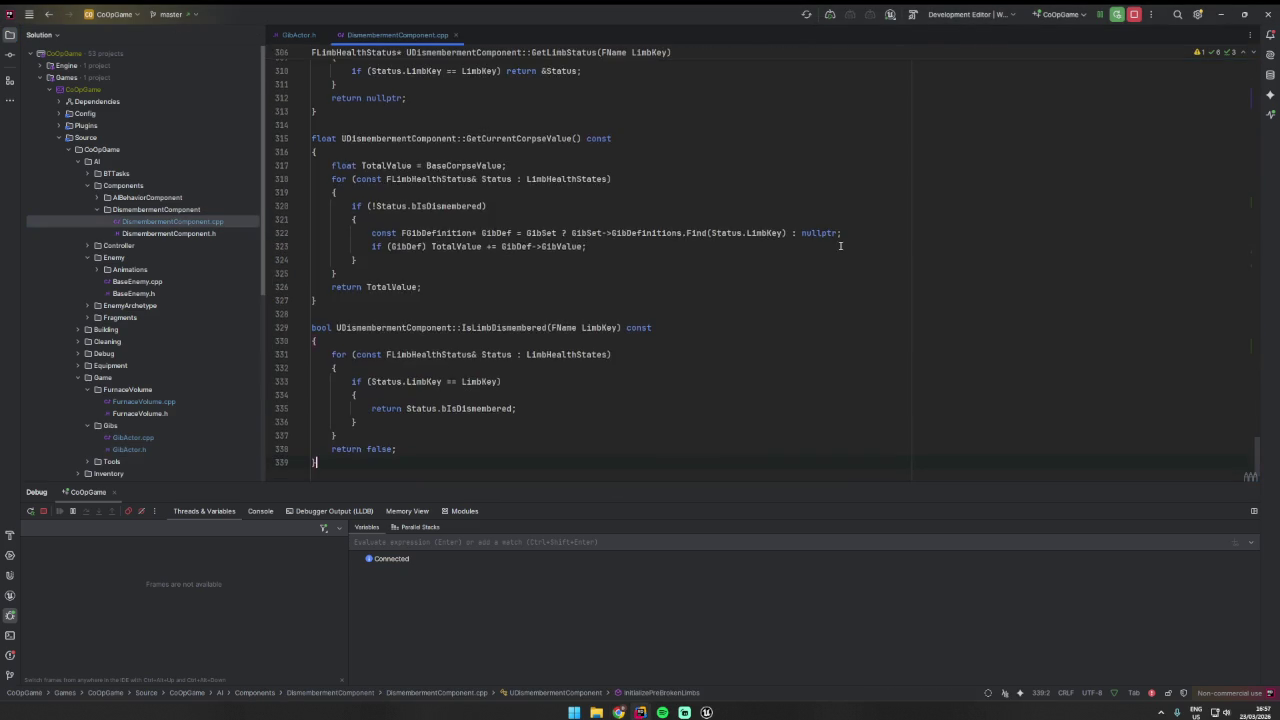
scroll(1031, 218, "up", 10)
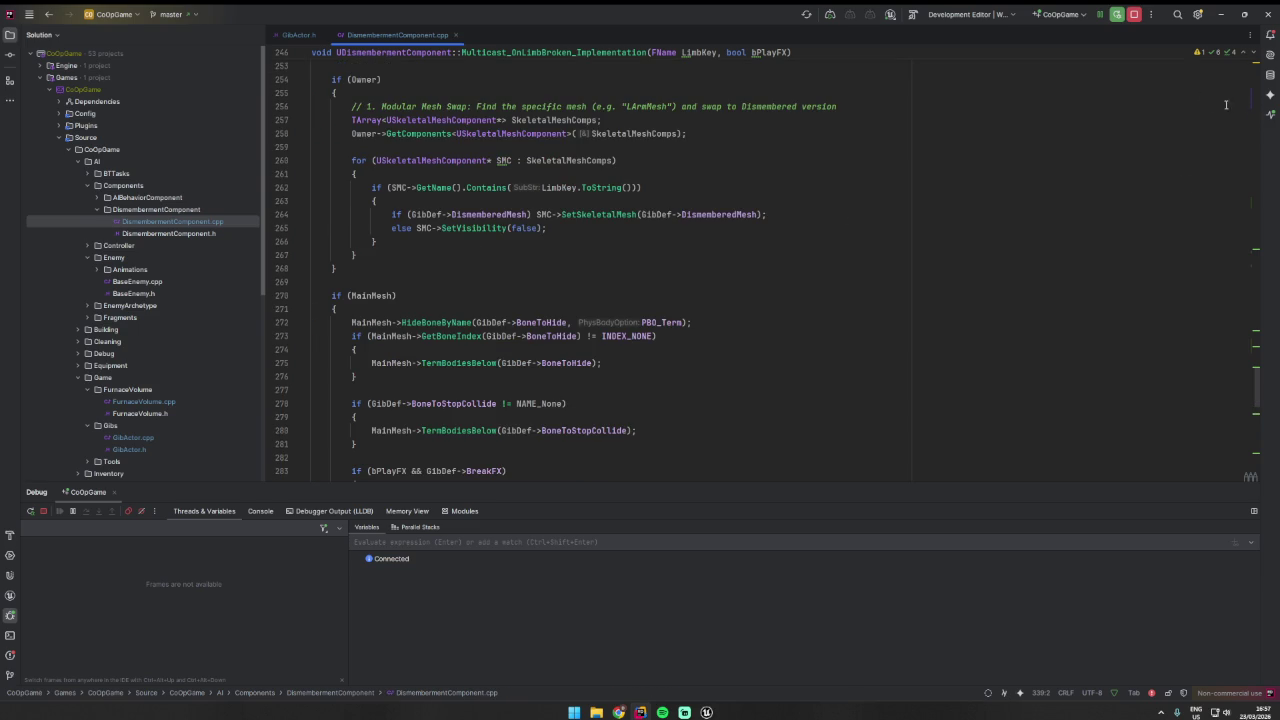
key("ctrl+minus")
scroll(538, 163, "down", 3)
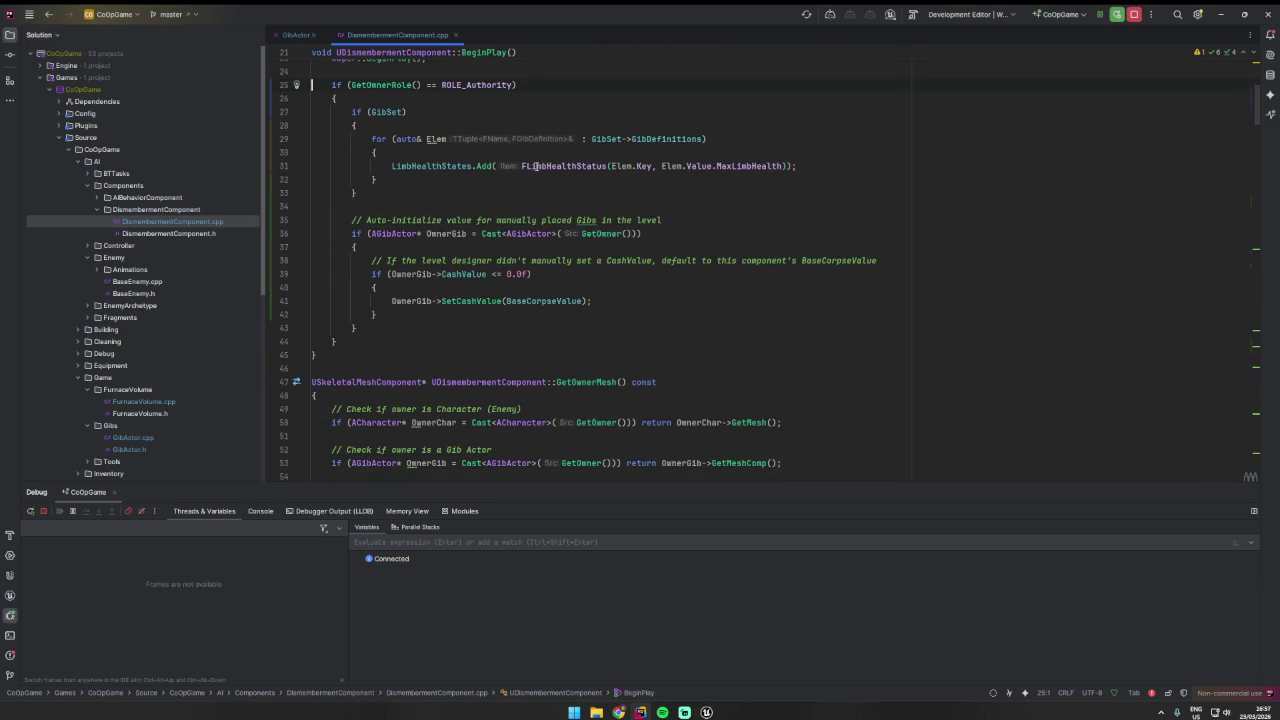
double_click(454, 167)
left_click(538, 312)
left_click_drag(522, 260, 632, 260)
left_click(651, 261)
left_click(650, 287)
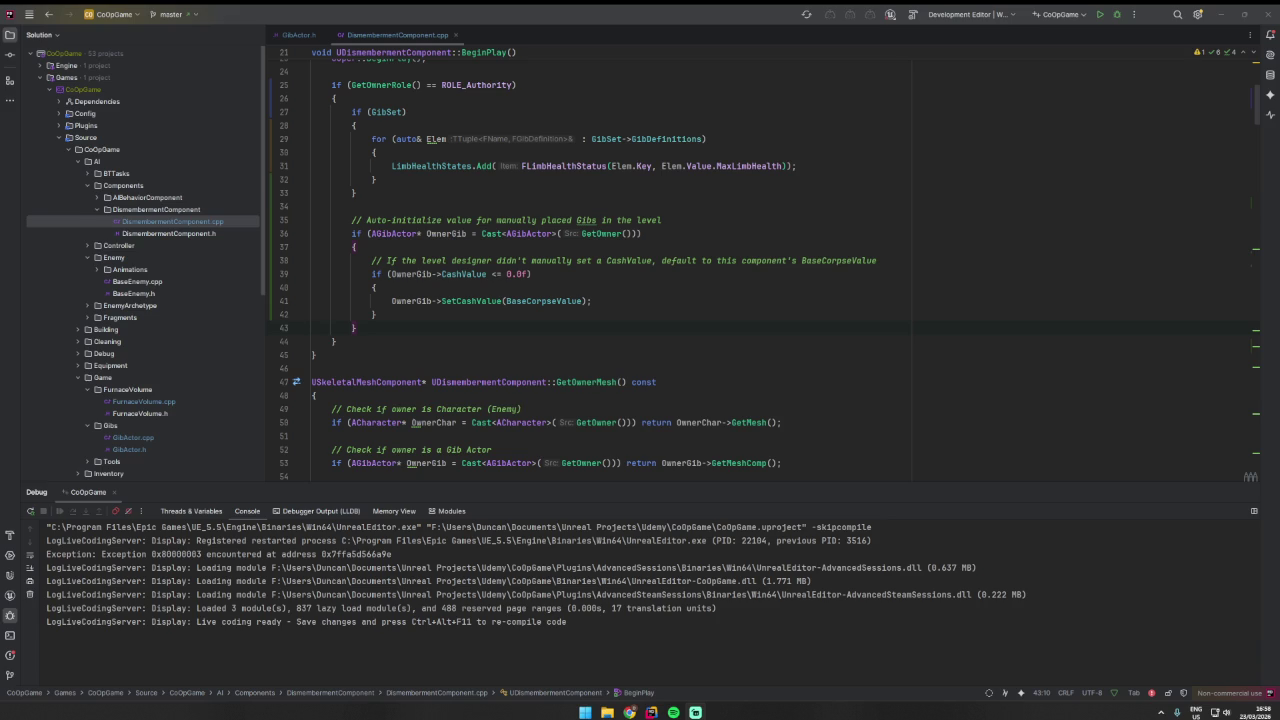
- Review the CashValue comment lines and start a CoOpGame build from the toolbar
left_click(562, 273)
left_click(568, 220)
left_click(577, 208)
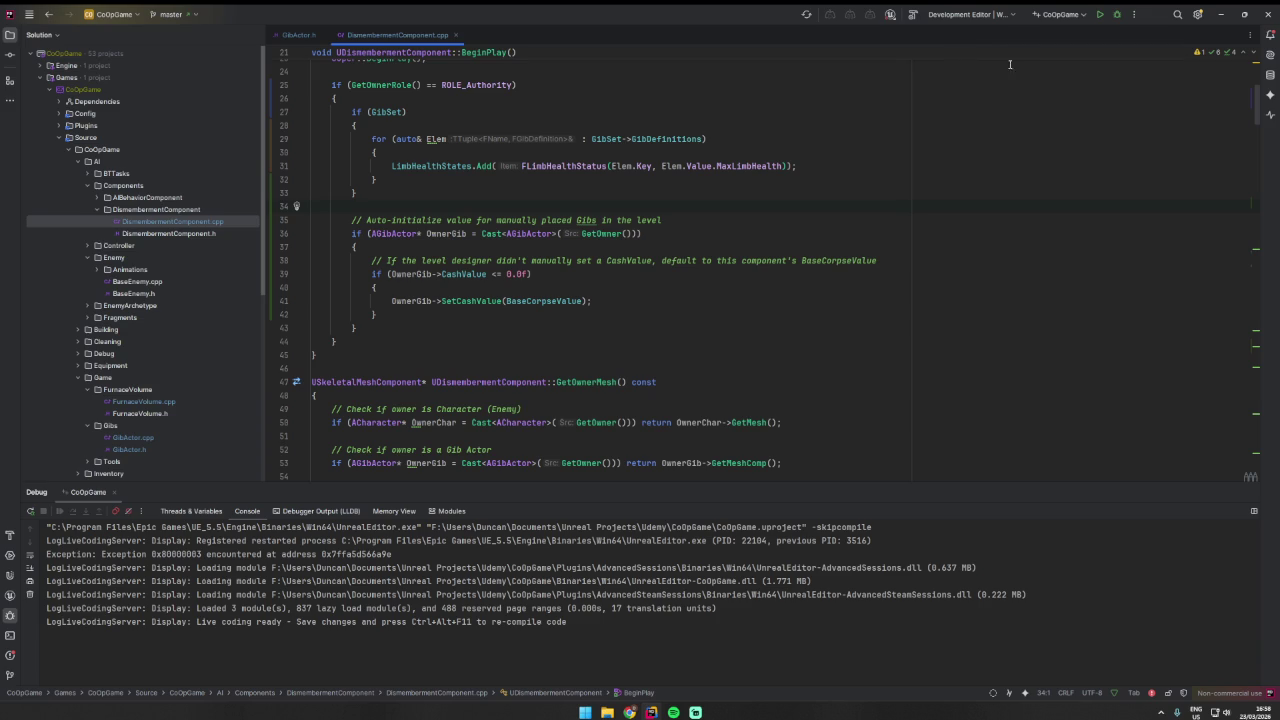
left_click(889, 14)
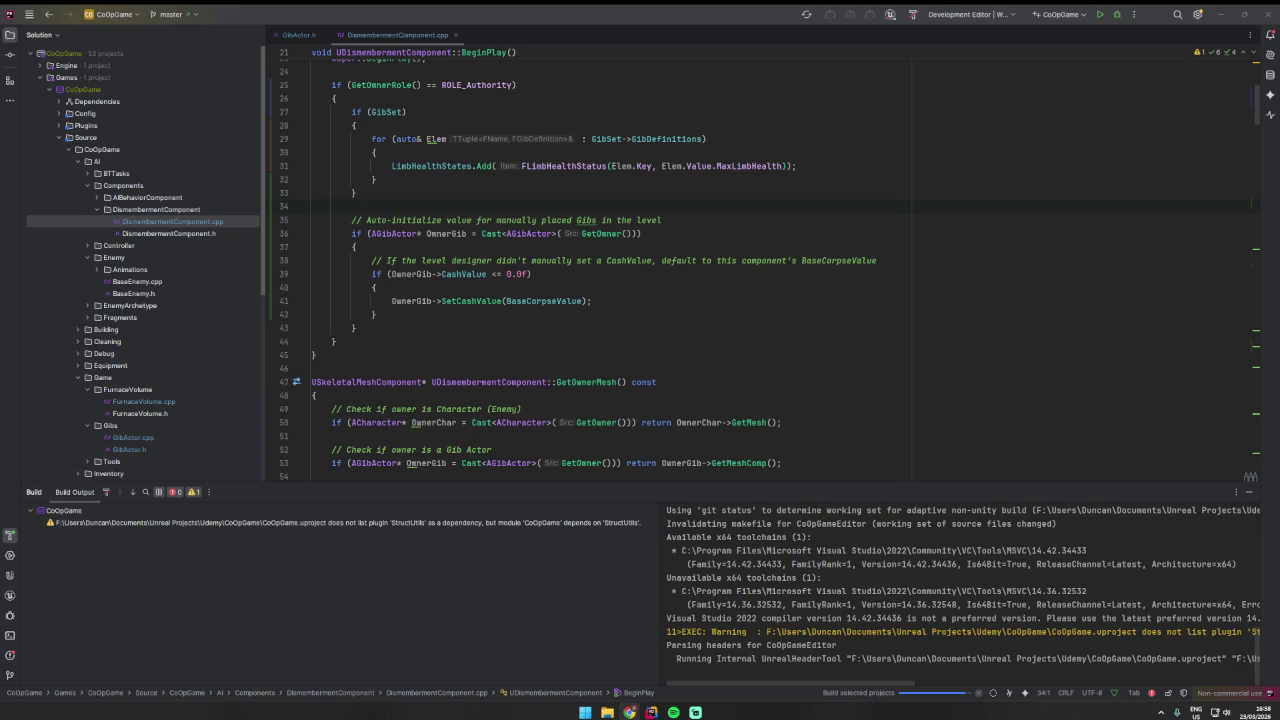
- Close a stray incognito browser window while the build completes with warnings
left_click(886, 260)
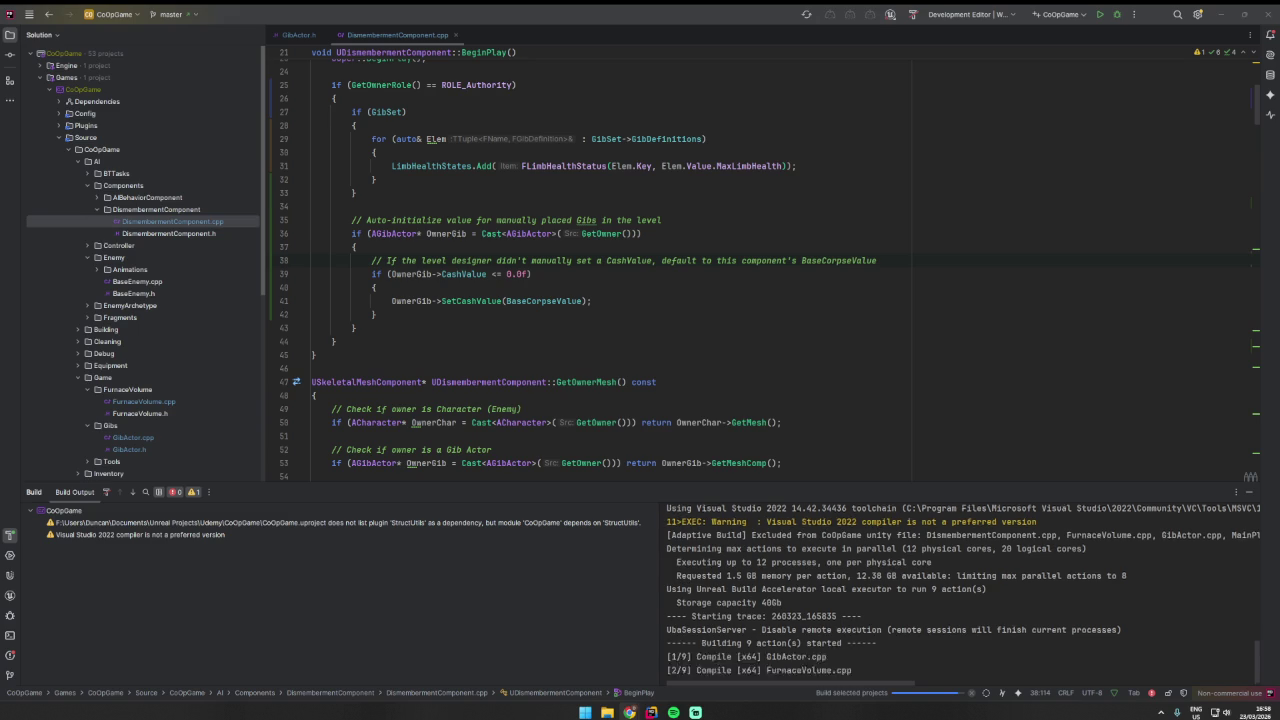
key("ctrl+shift+n")
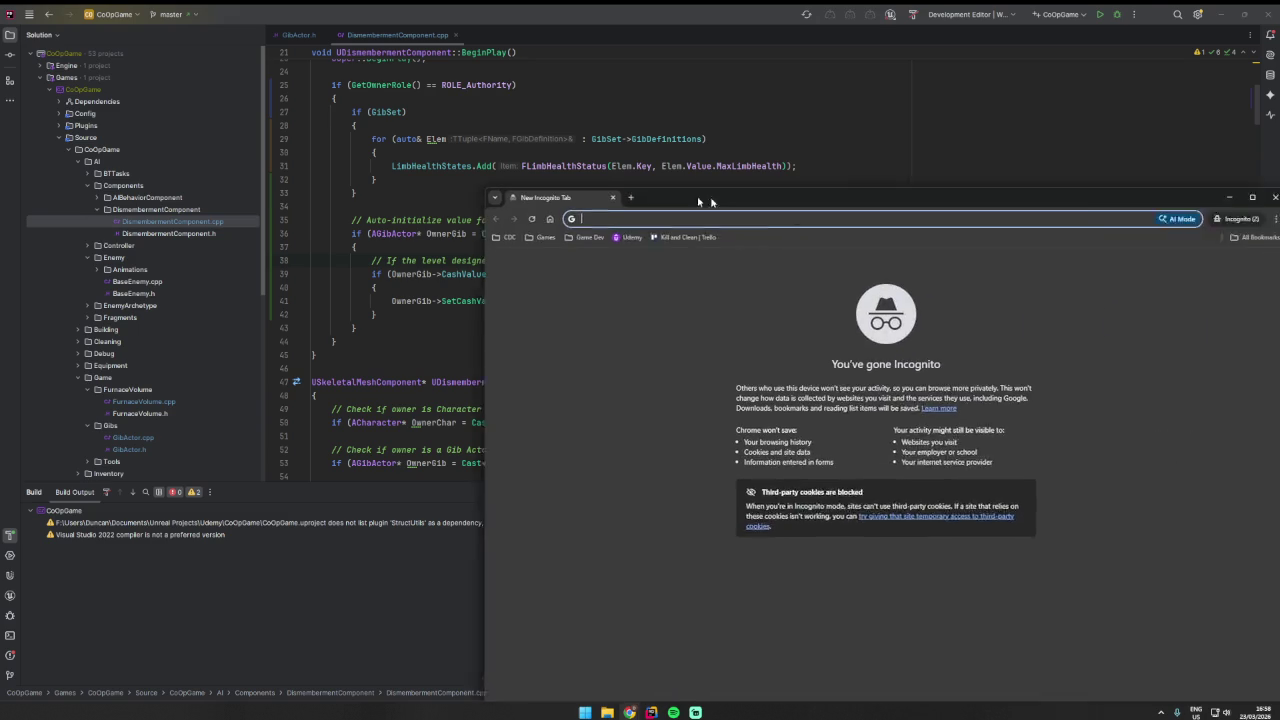
key("ctrl+w")
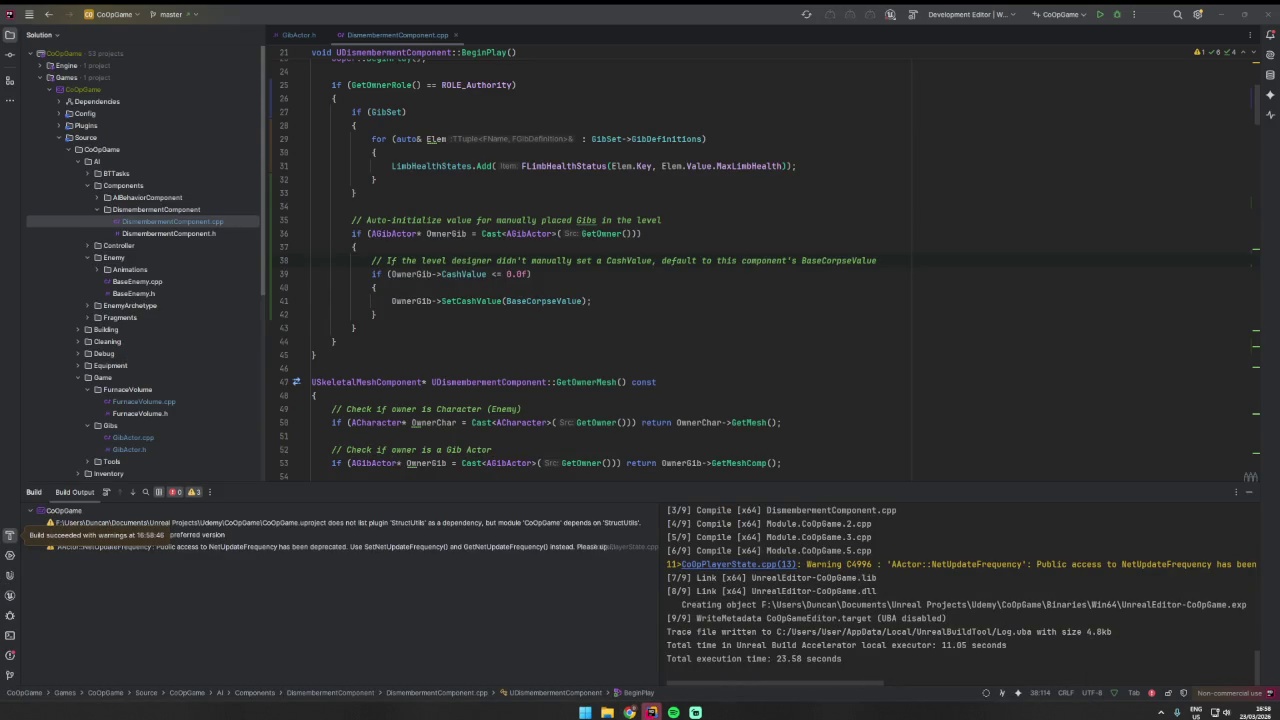
left_click(356, 192)
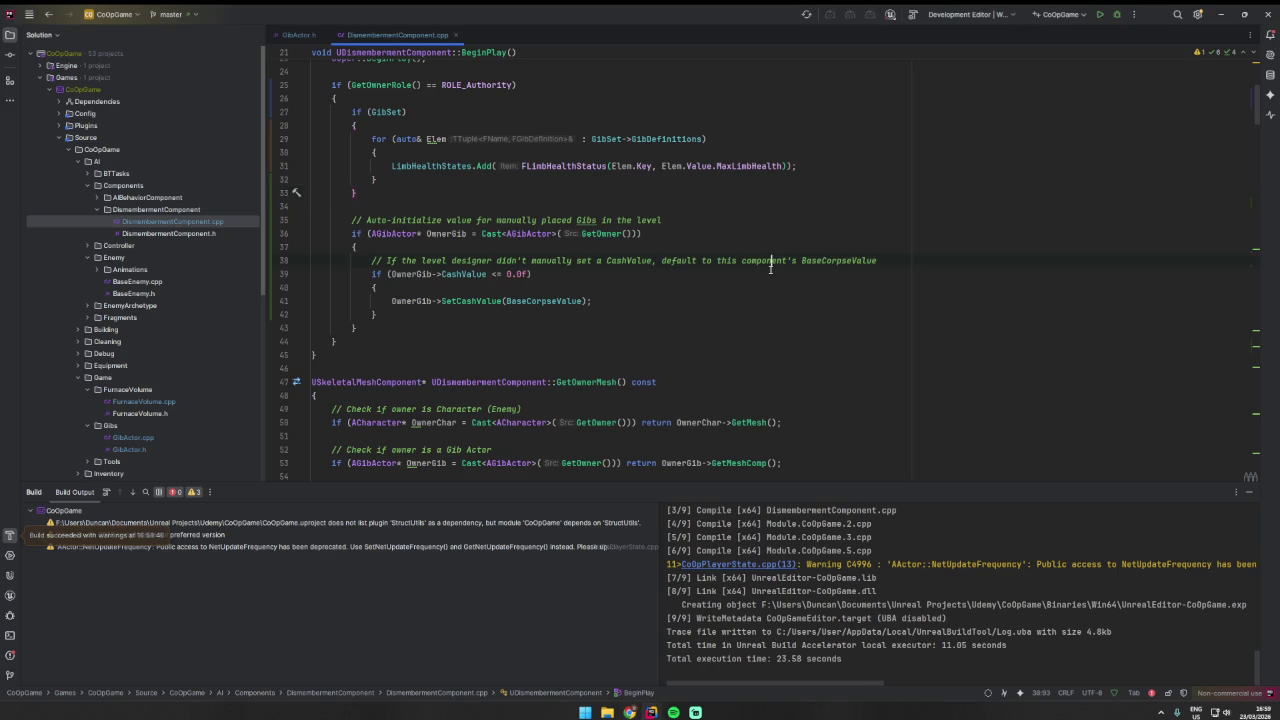
- Rebuild and launch under Rider's debugger, which halts at the GameplayTagsManager.cpp line 2015 ensure
left_click(556, 233)
left_click(491, 220)
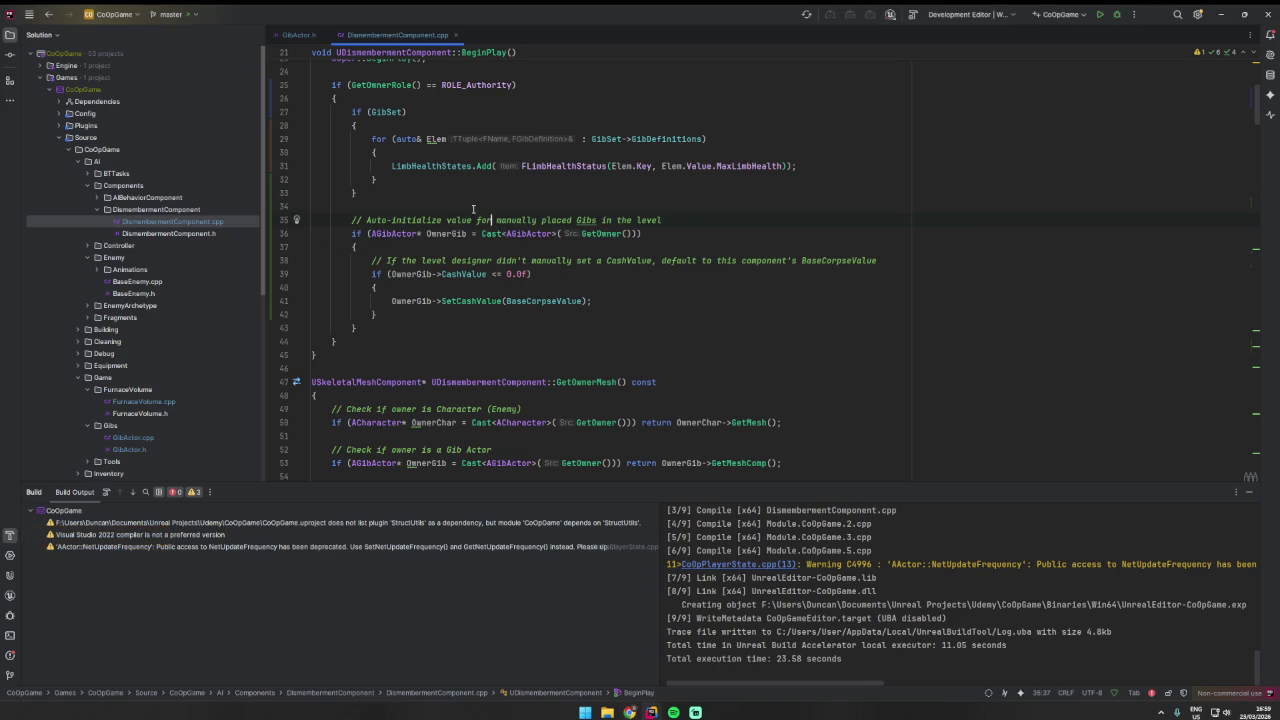
left_click(556, 274)
left_click_drag(790, 633, 800, 658)
key("ctrl+shift+b")
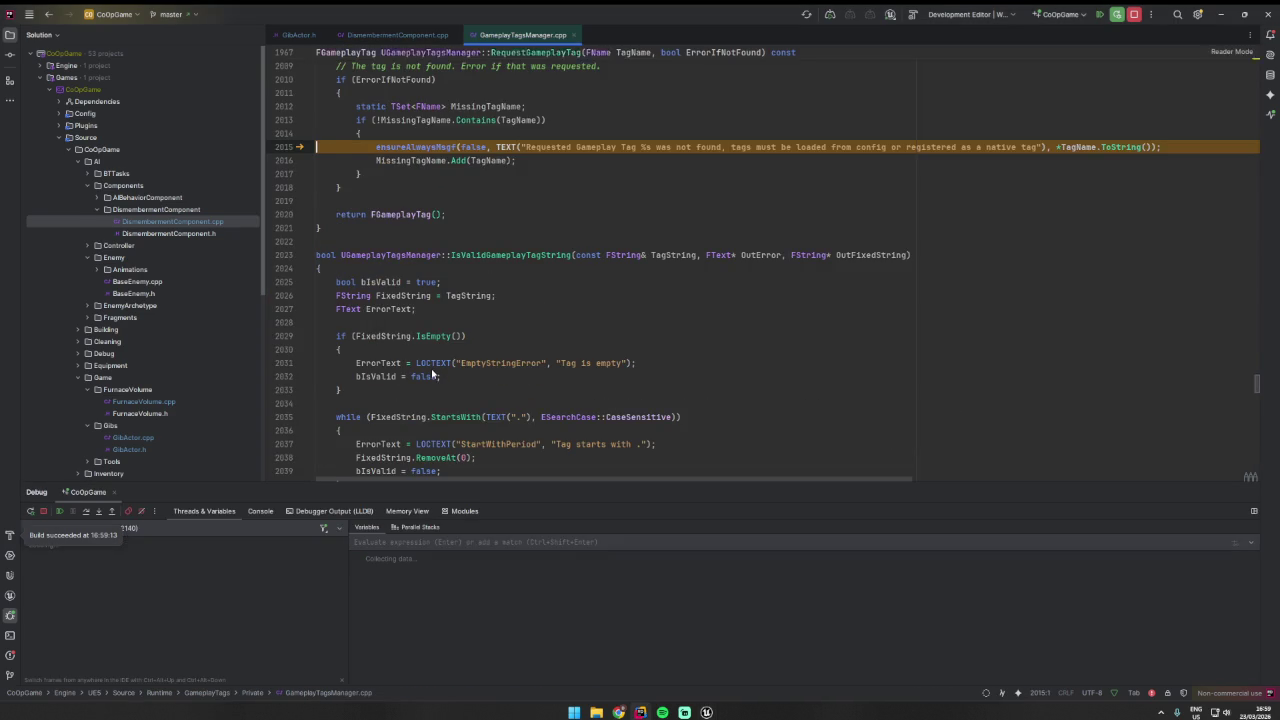
- Resume past the ensure so Unreal Editor finishes loading TestLevel
key("F5")
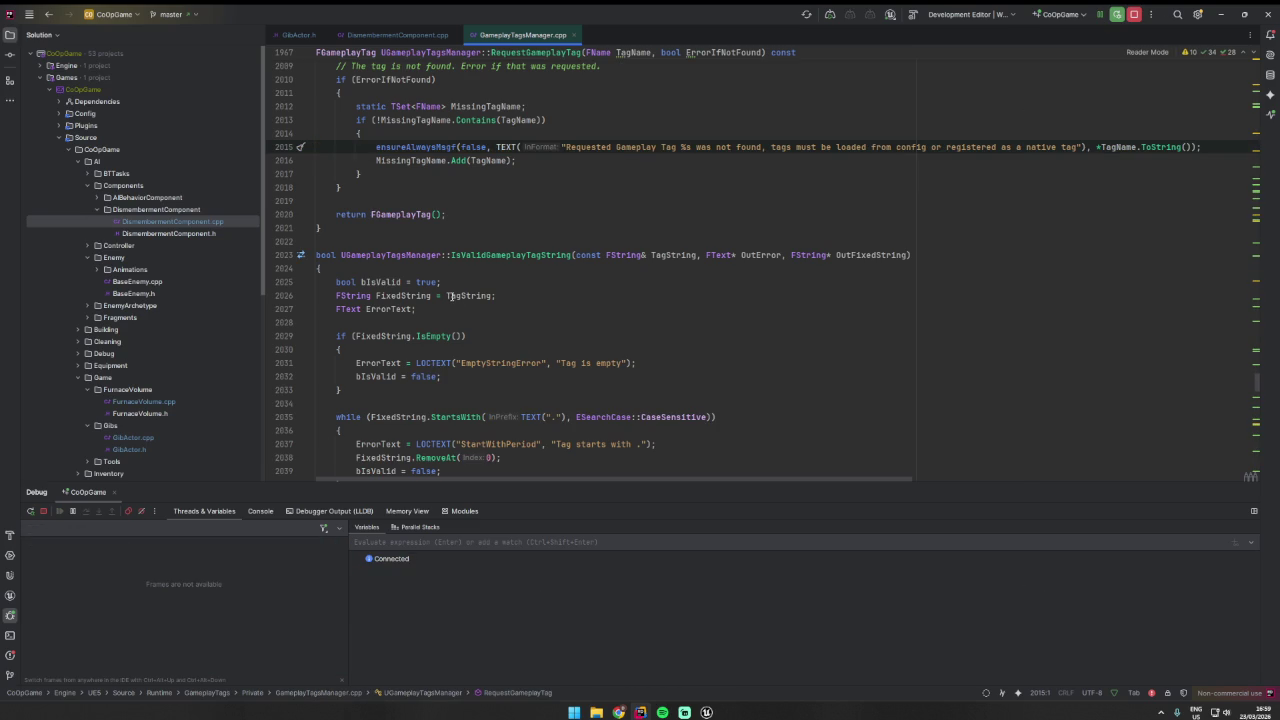
mouse_move(462, 296)
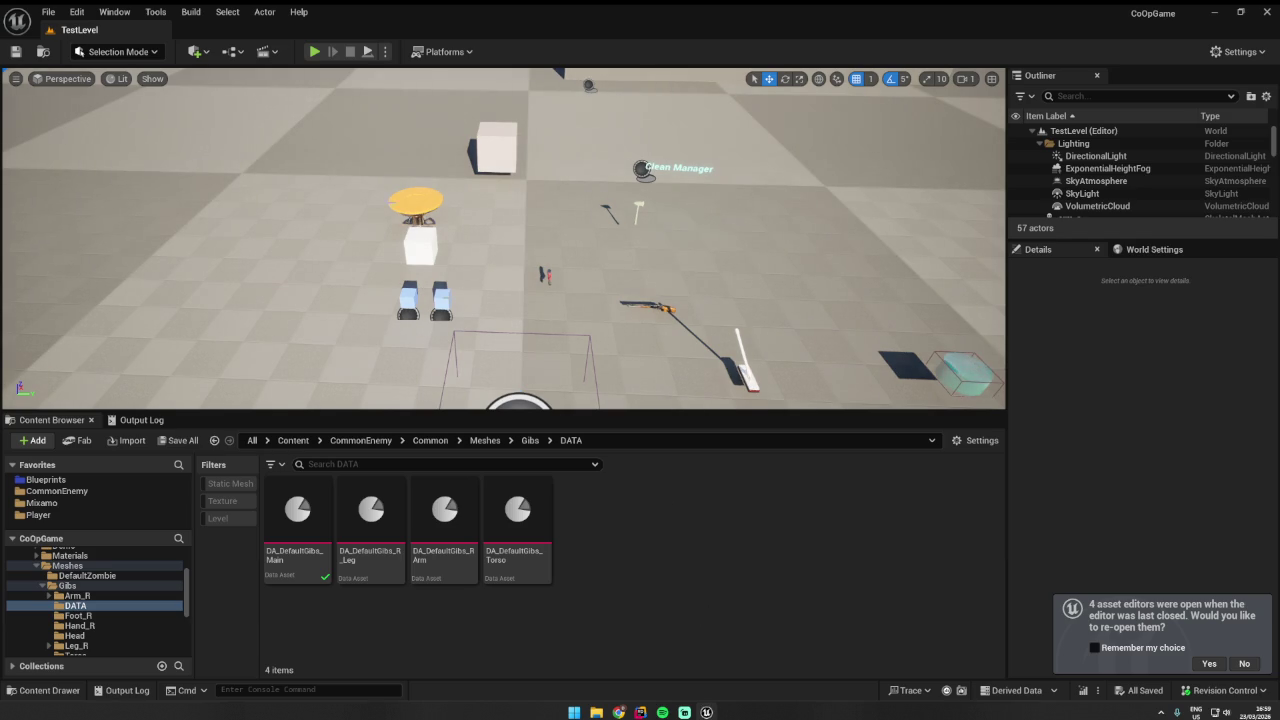
- Open the Demo_1 level from the File menu, then start and stop a play session
left_click(48, 12)
left_click(60, 77)
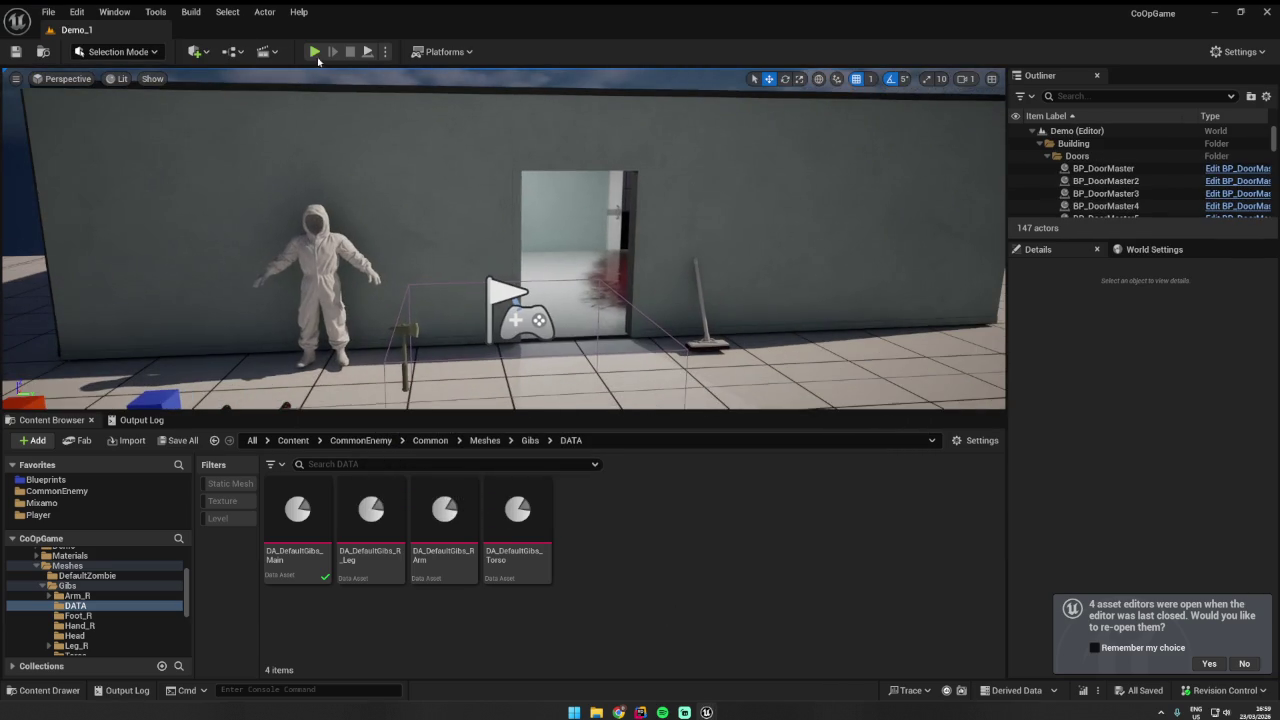
left_click(314, 51)
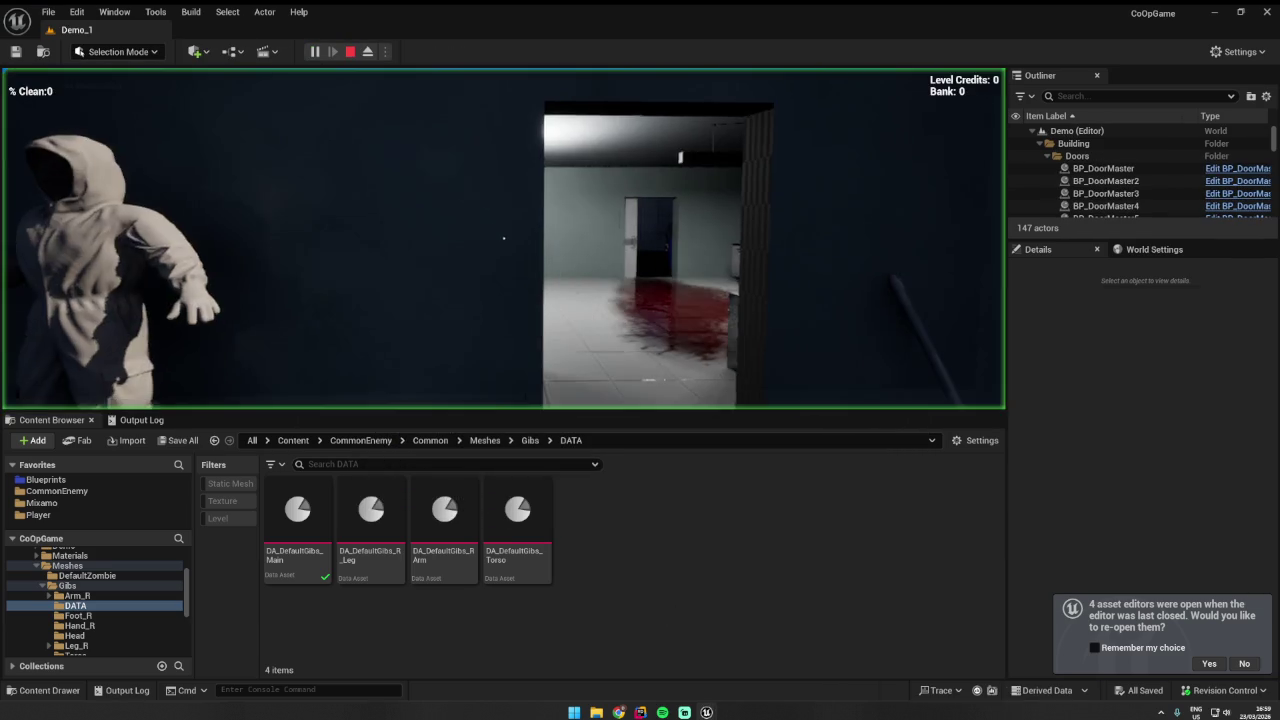
key("Escape")
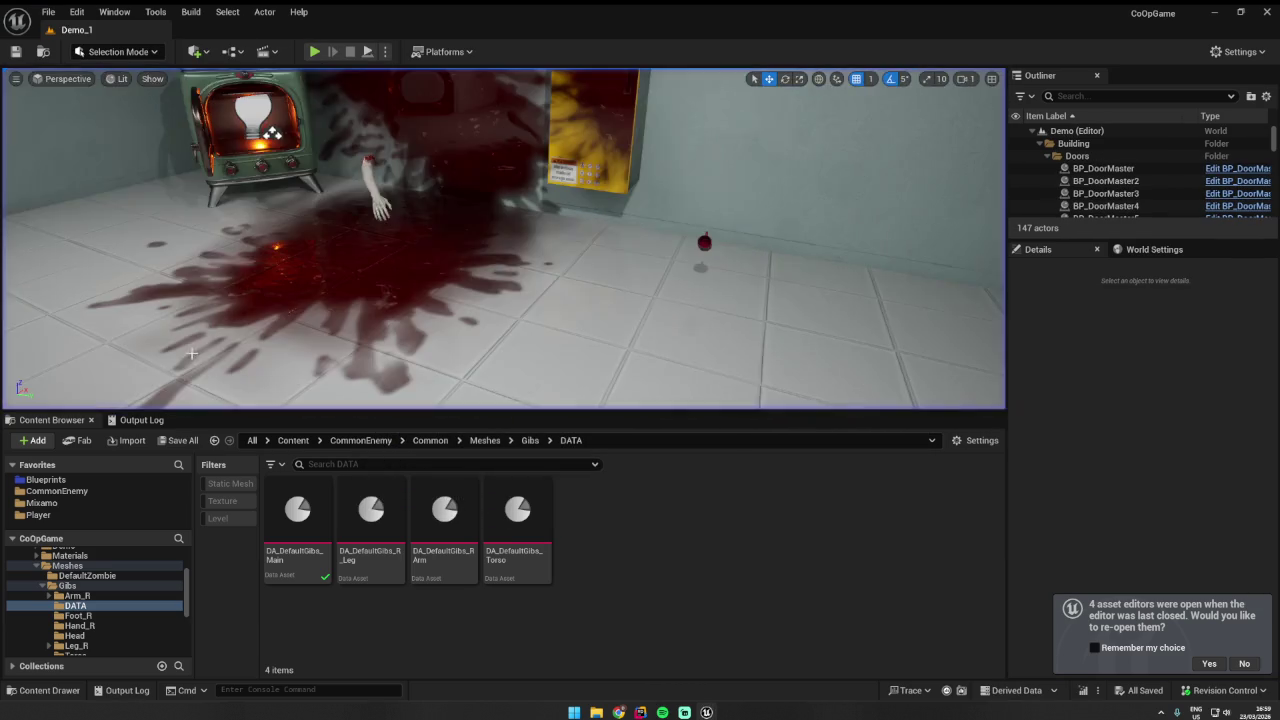
- Turn the view to the stove and set the placed BP_RArm's Cash Value to 50
left_click_drag(22, 378, 325, 287)
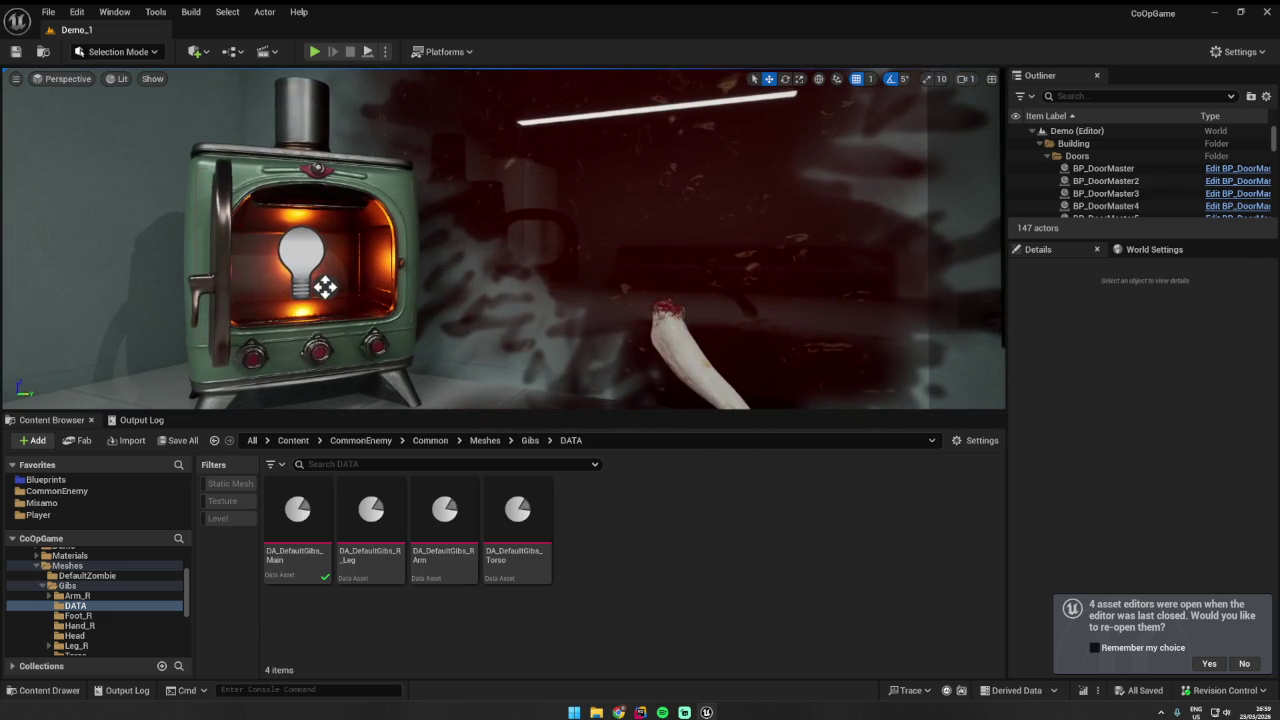
scroll(1092, 457, "down", 1)
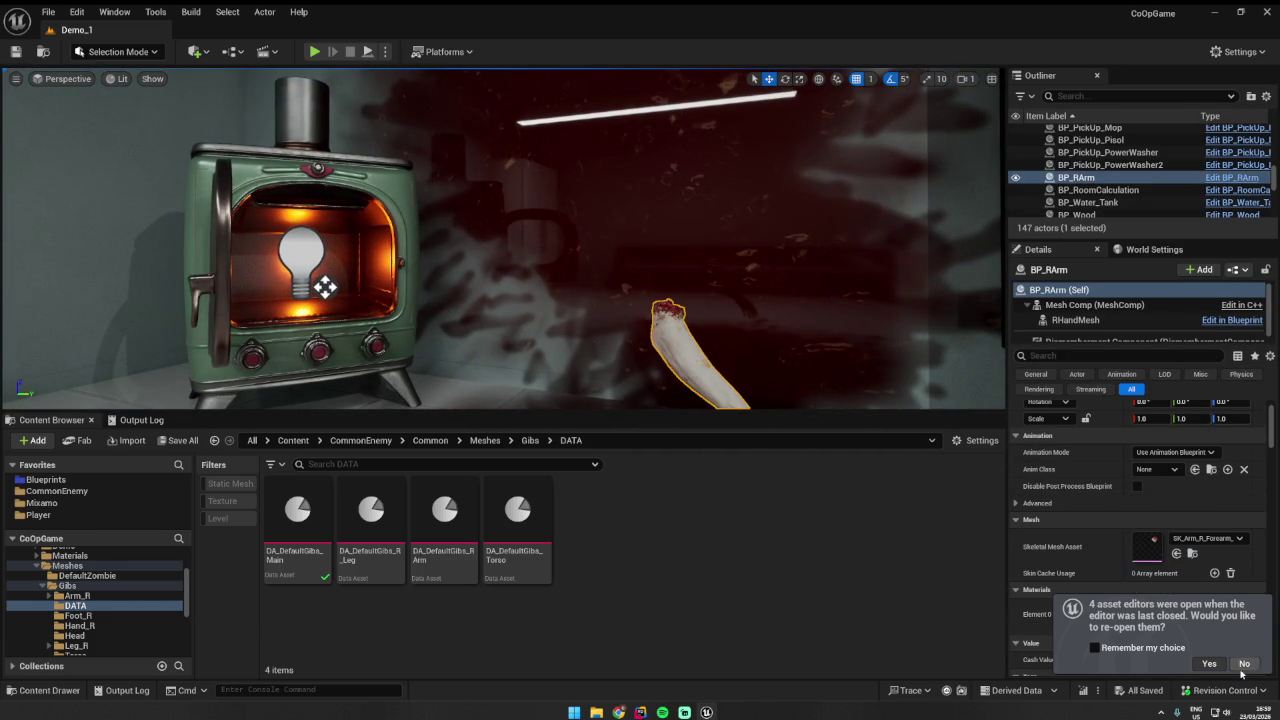
scroll(1150, 600, "down", 1)
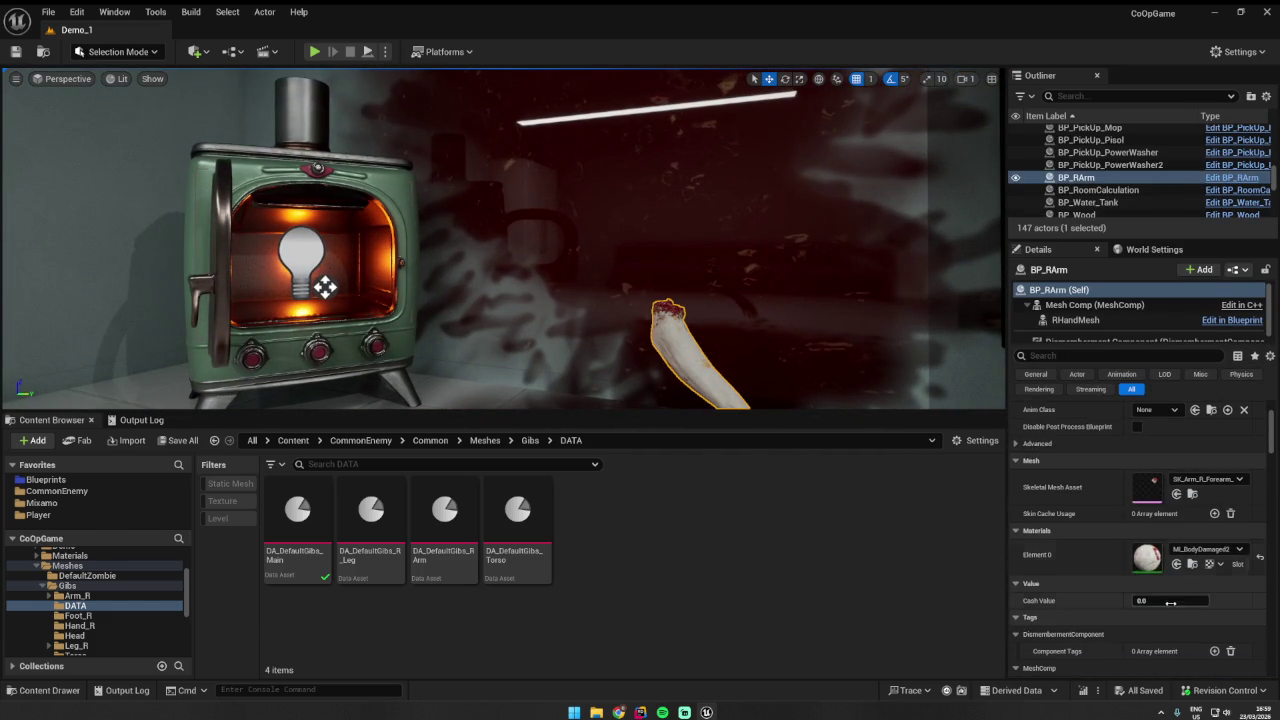
left_click(1162, 601)
type("50")
key("Return")
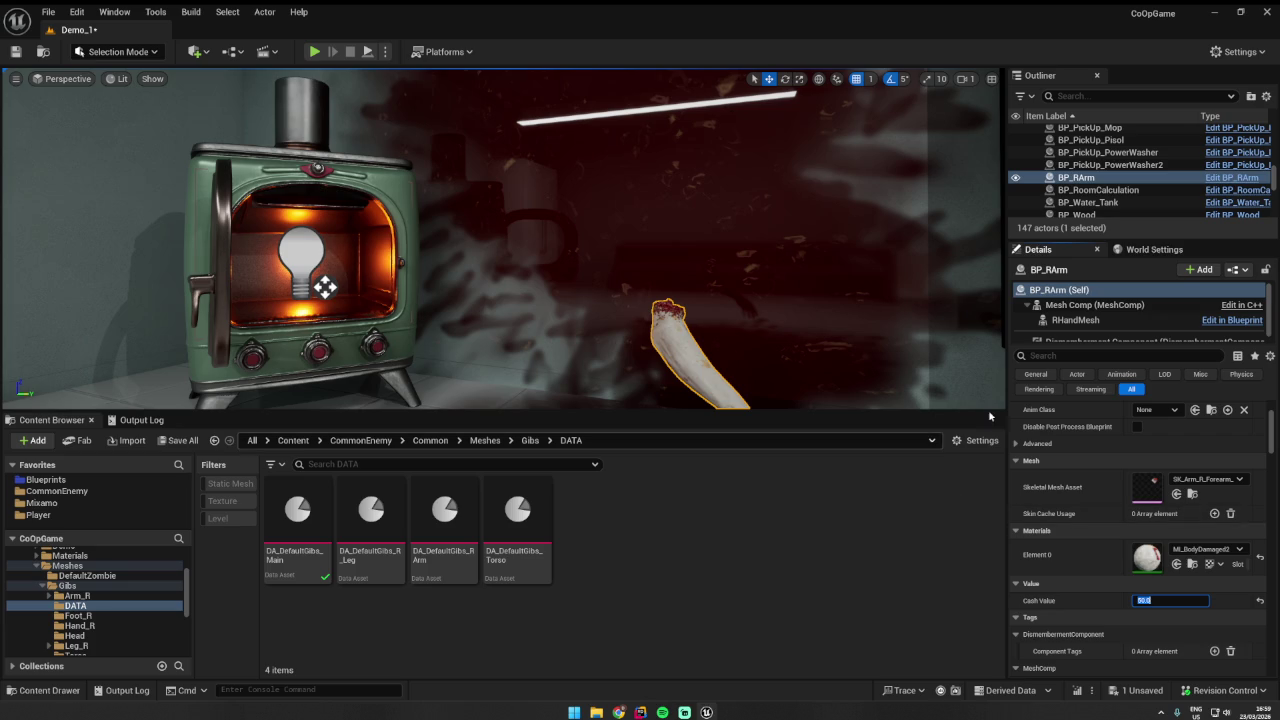
scroll(1094, 195, "down", 5)
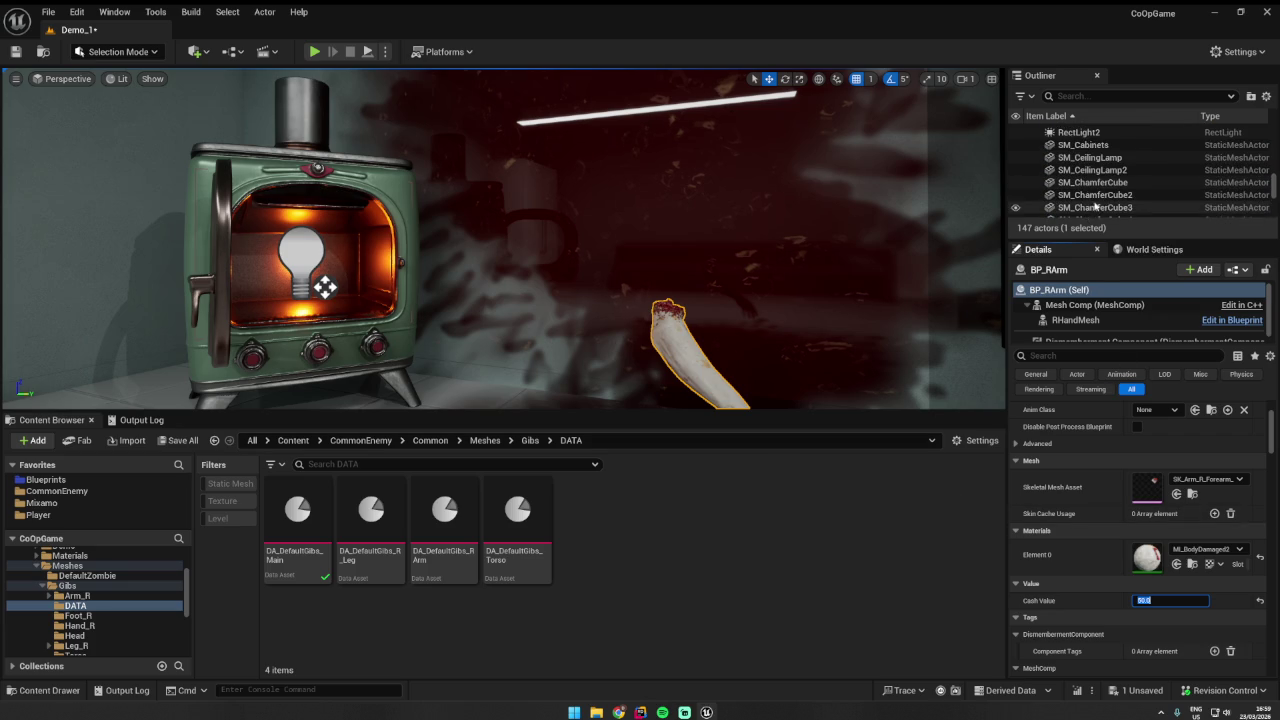
left_click(1222, 322)
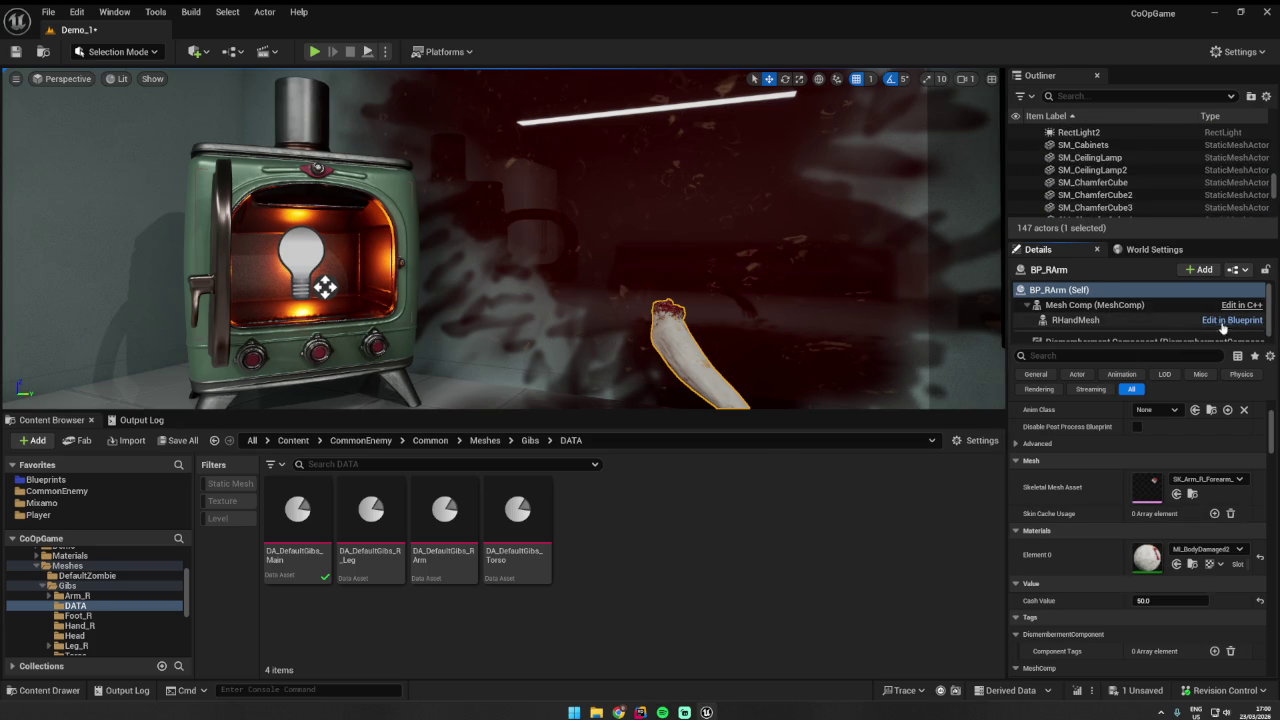
- Open BP_RArm's Blueprint and inspect the RHandMesh entry in DA_DefaultGibs_RArm
left_click(1210, 321)
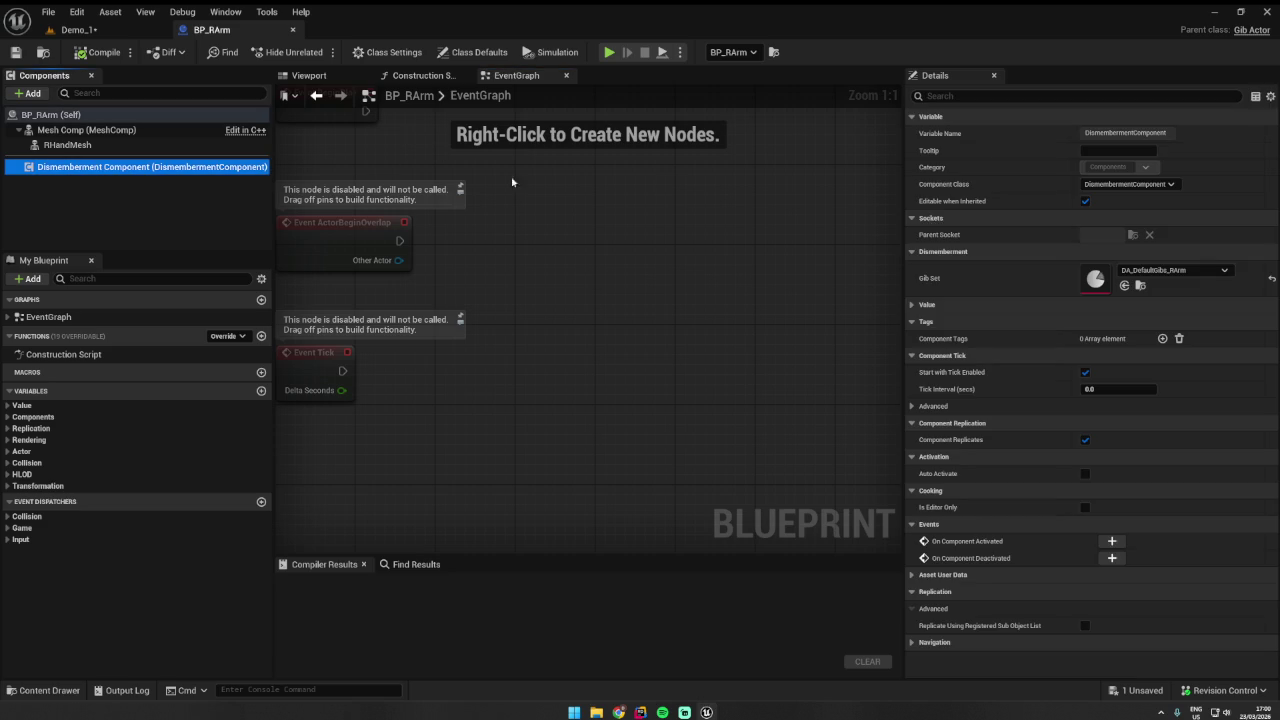
left_click(75, 29)
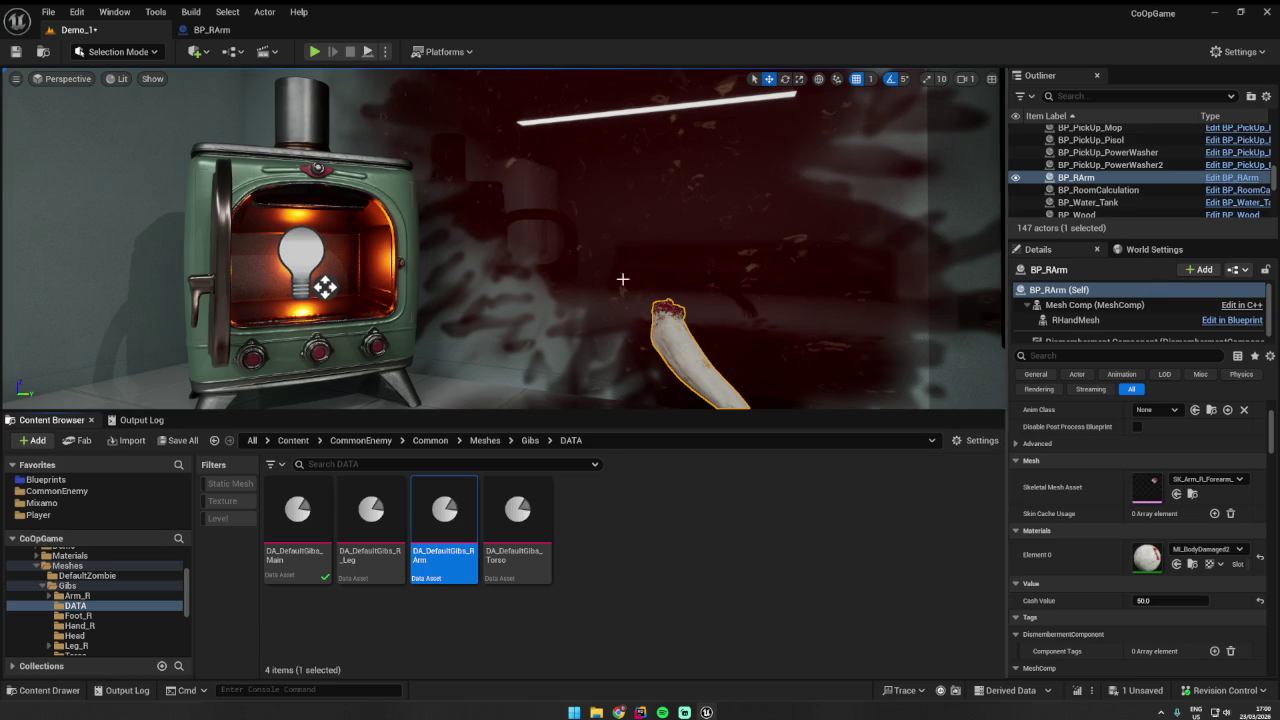
double_click(444, 520)
left_click(18, 149)
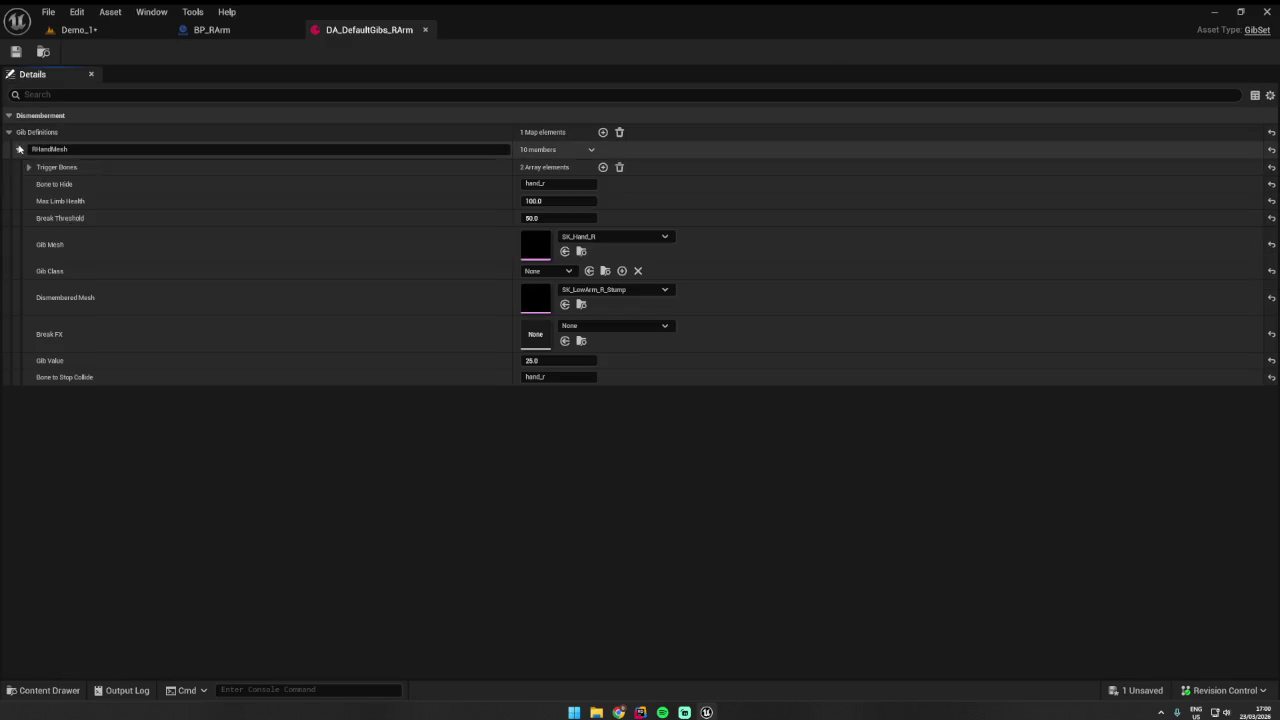
- Return to Demo_1, save the level and start a play session
left_click(109, 30)
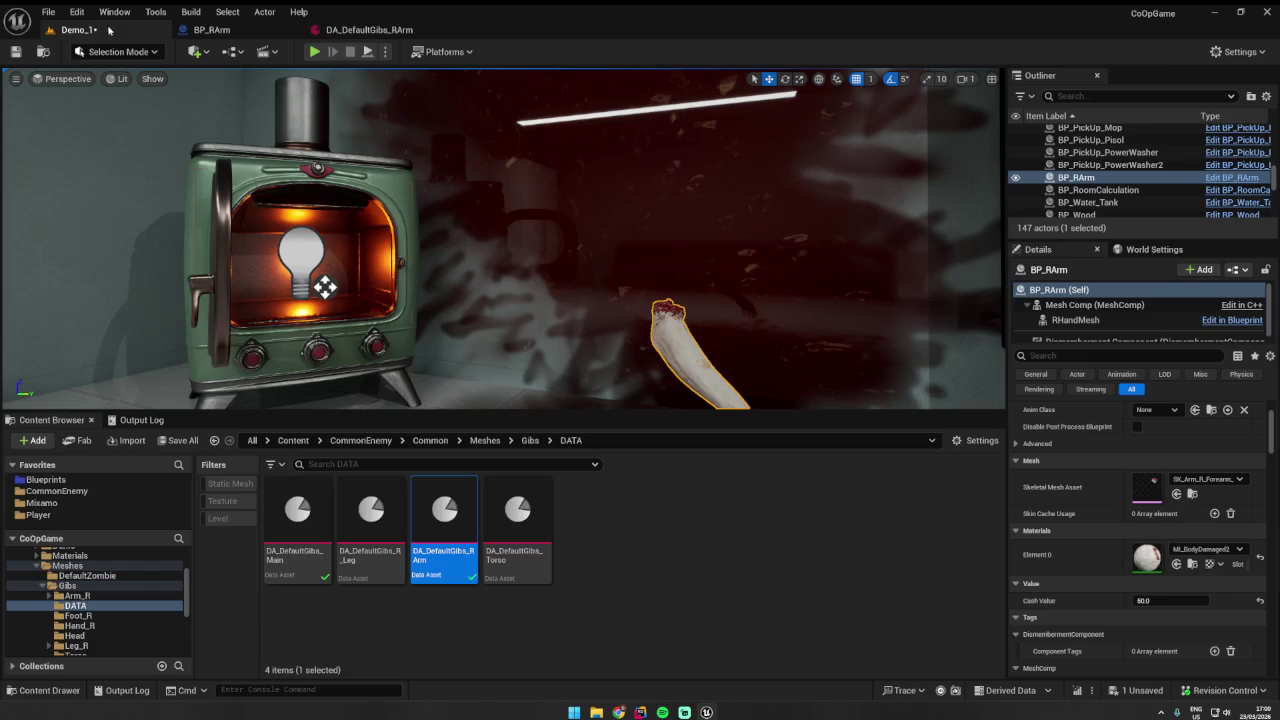
left_click(15, 51)
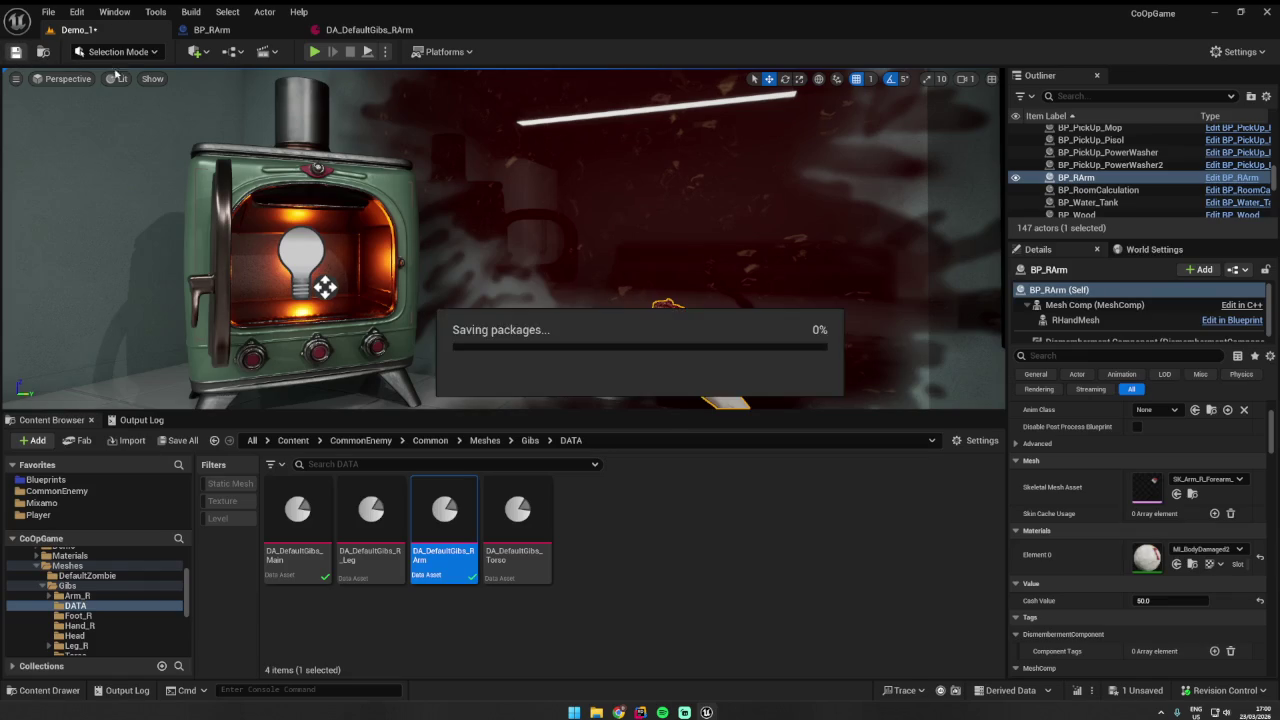
left_click(314, 51)
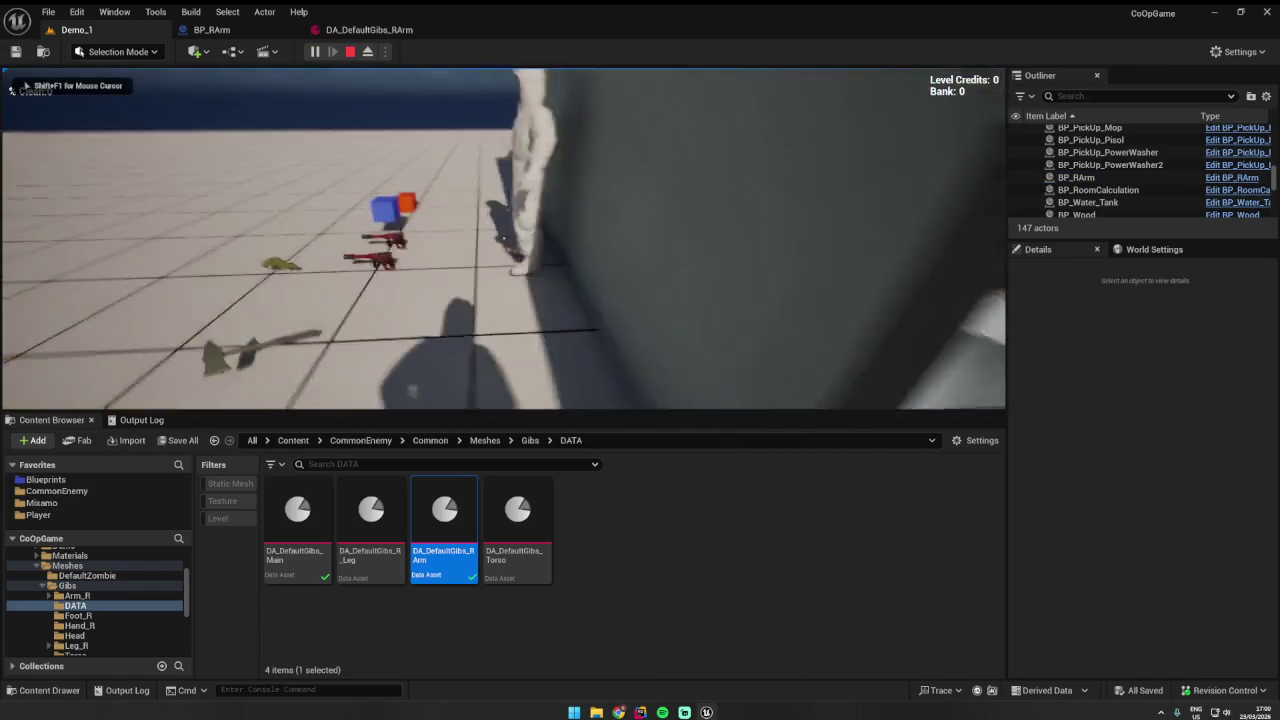
- Drop the severed arm into the stove and close the stove door
key("e")
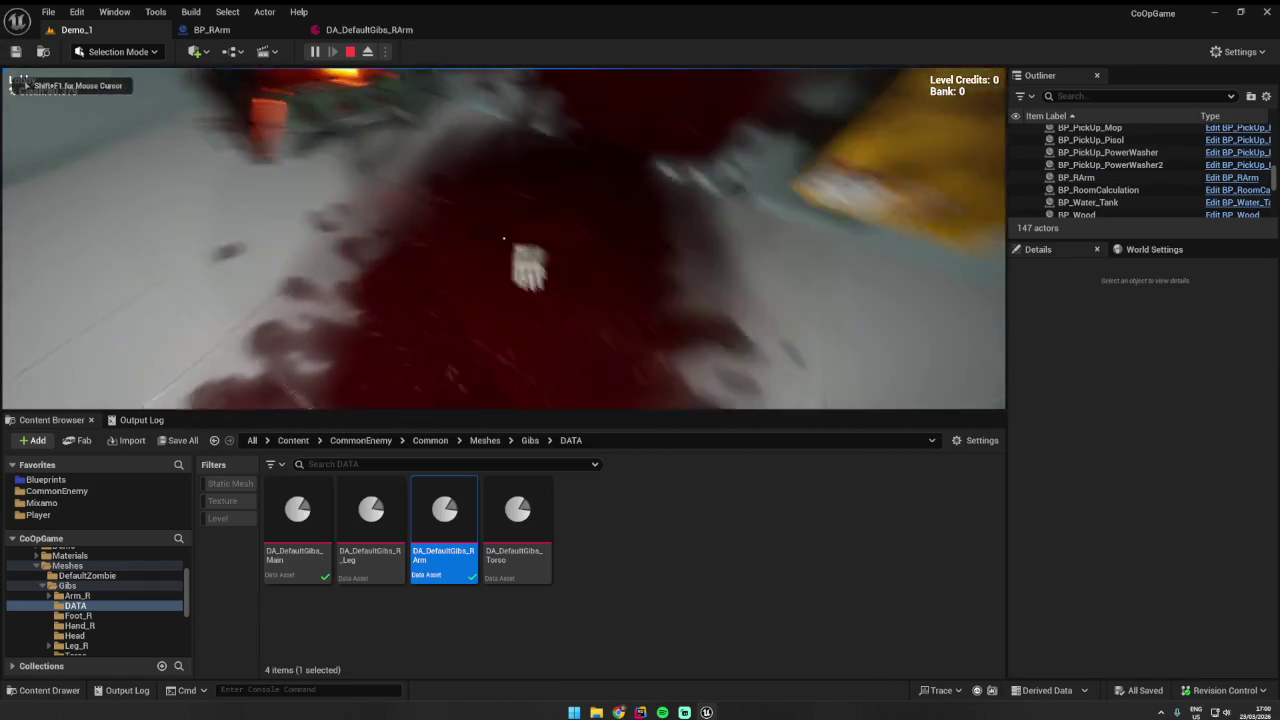
key("s")
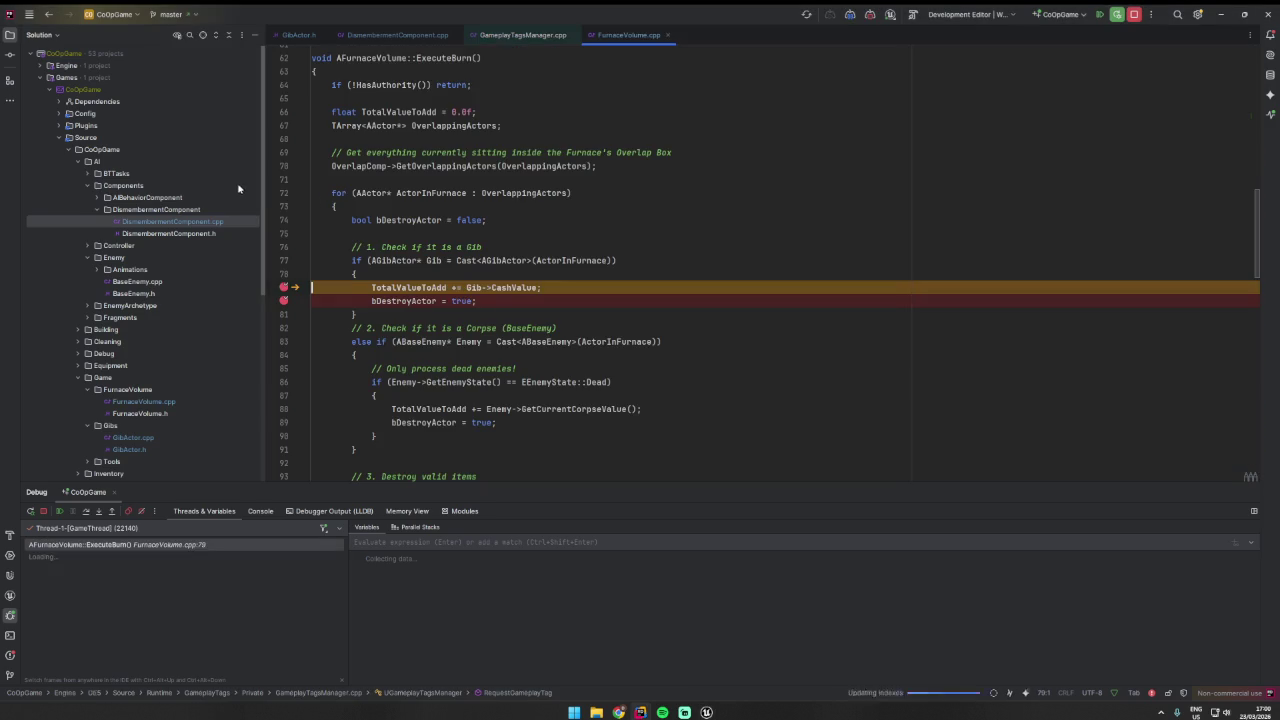
- Step past line 79 so TotalValueToAdd reaches 50, resume the game, and stop play
key("F5")
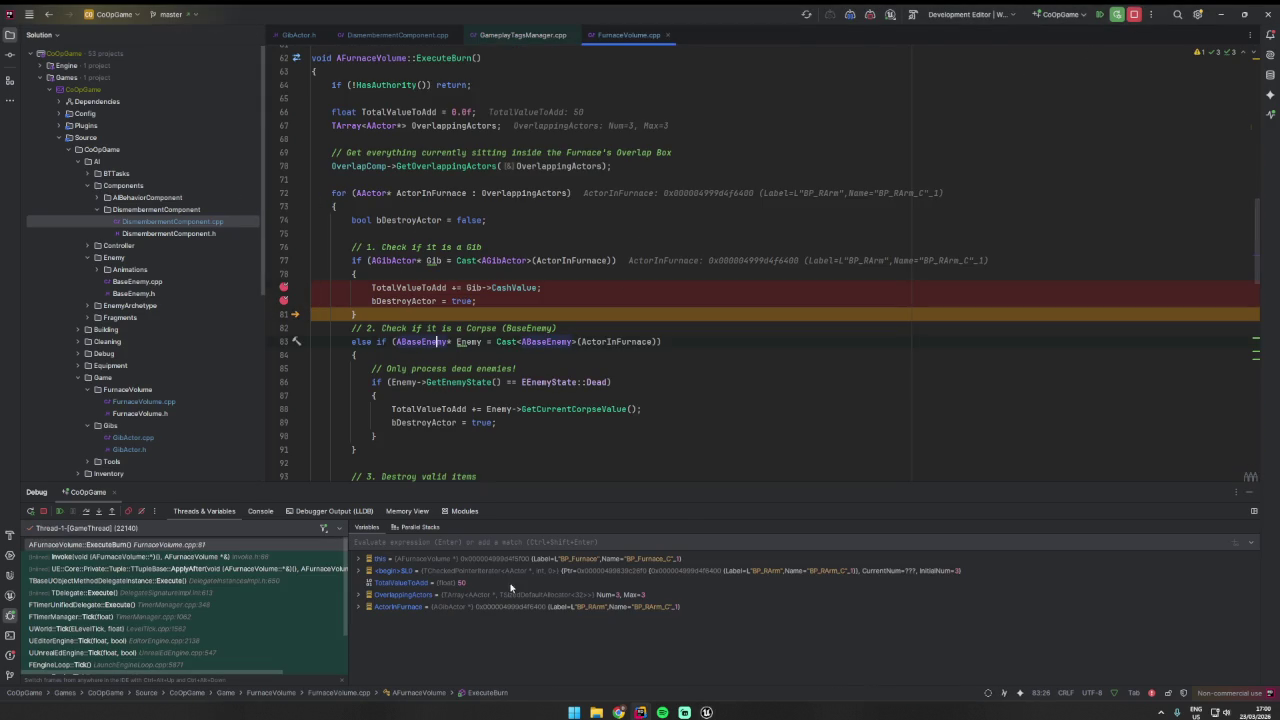
left_click(460, 583)
left_click(1100, 14)
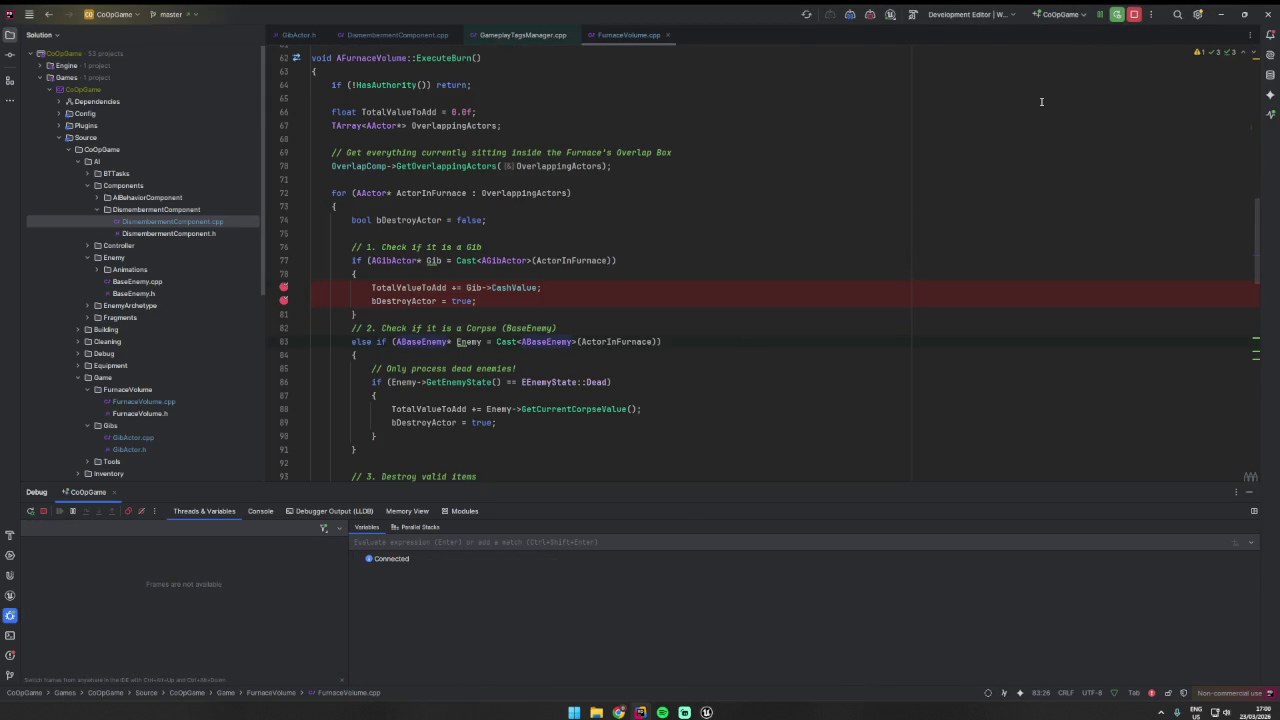
key("Escape")
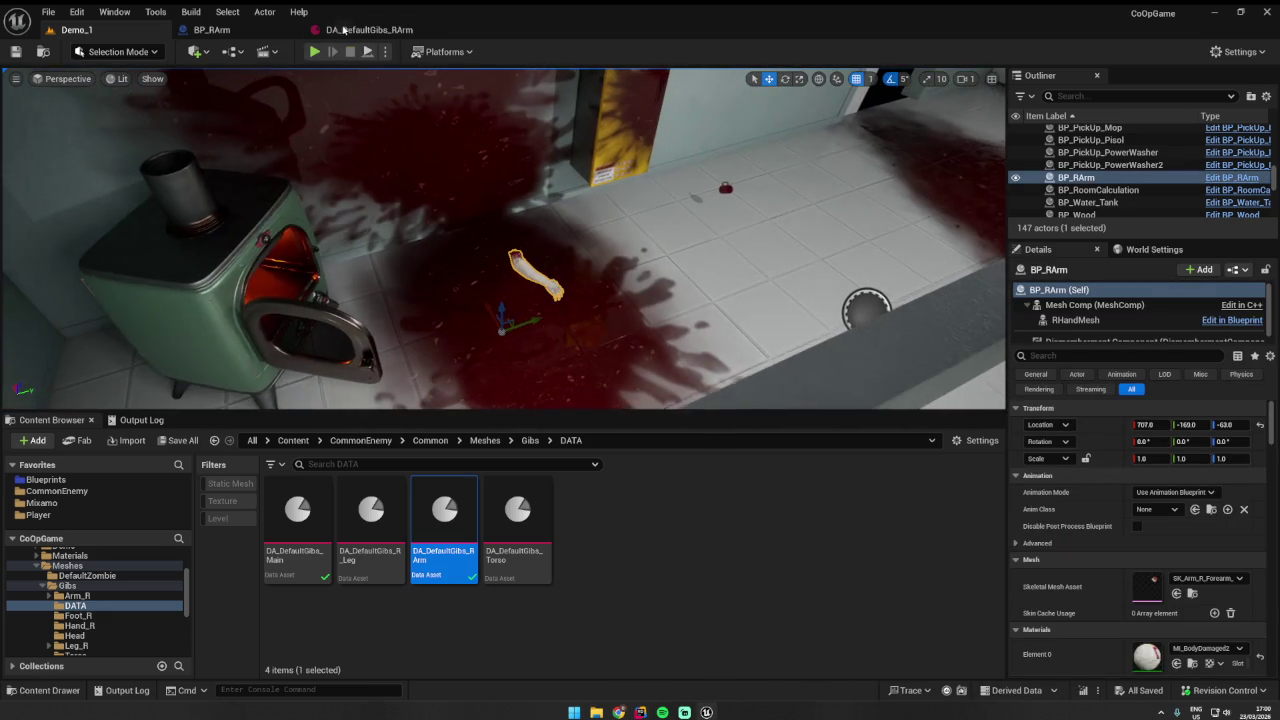
- Start a new play session and step through the first gib burn's cash addition
key("alt+p")
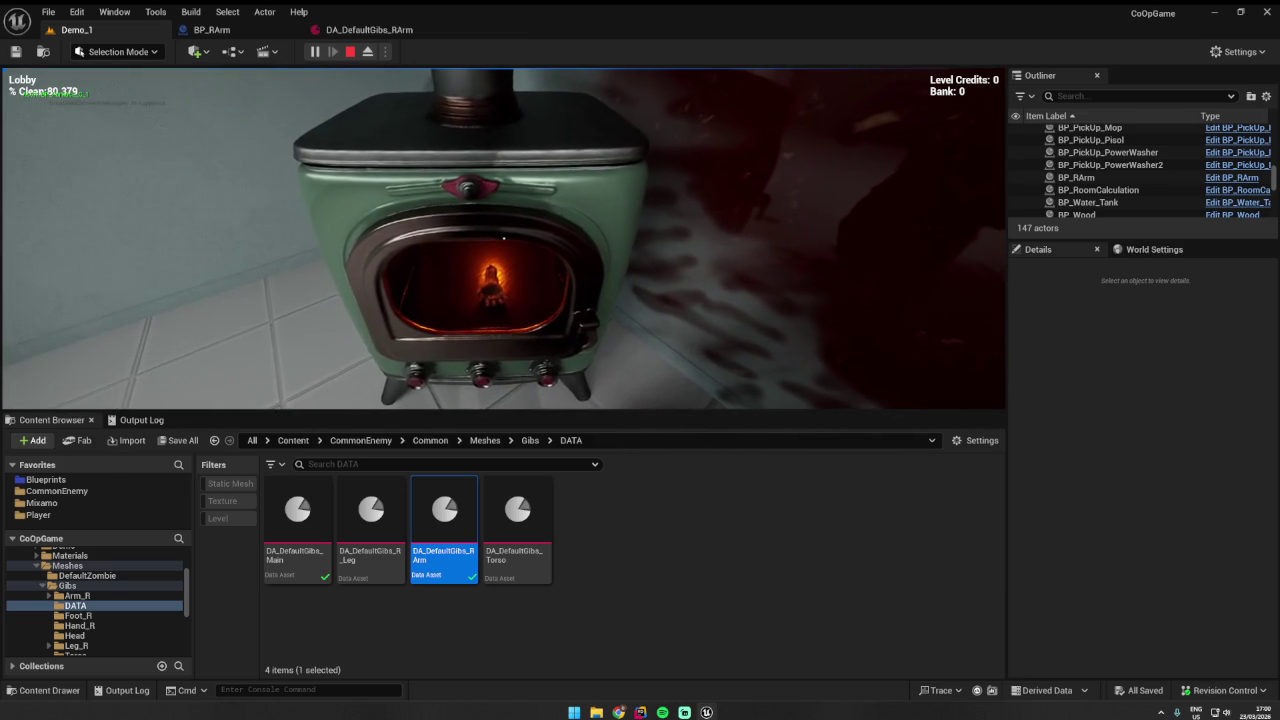
key("F10")
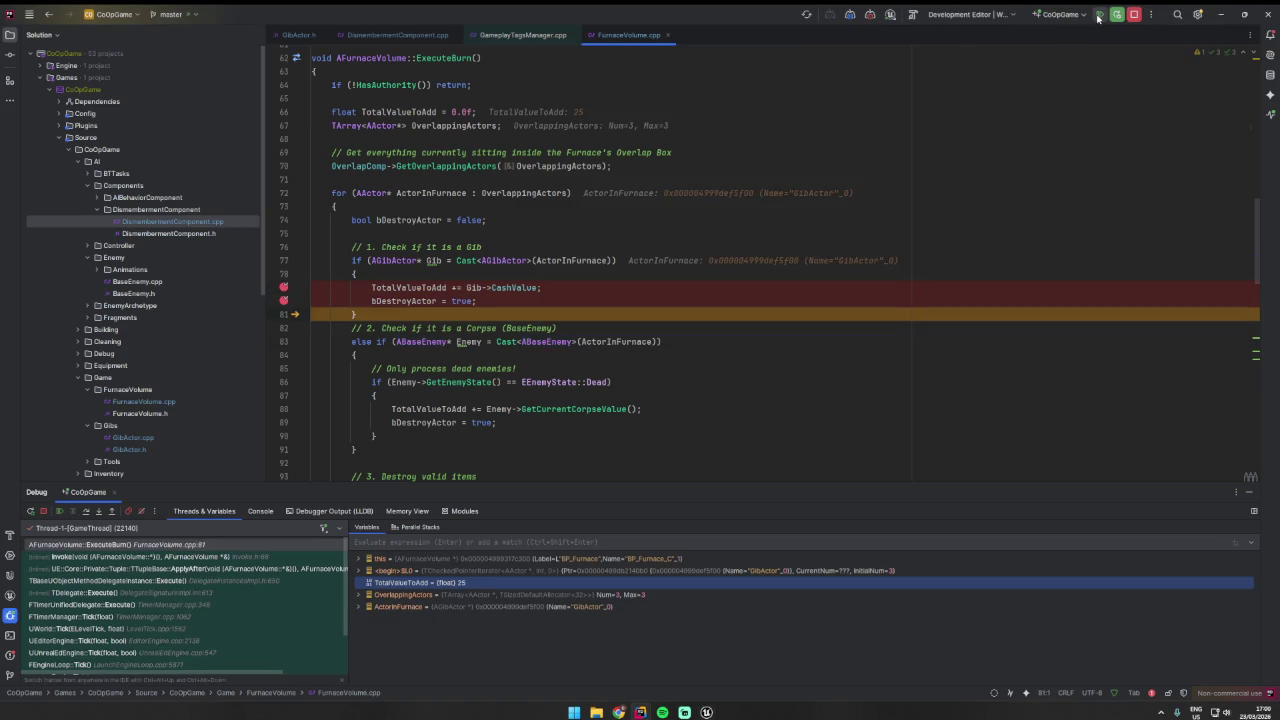
left_click(1098, 17)
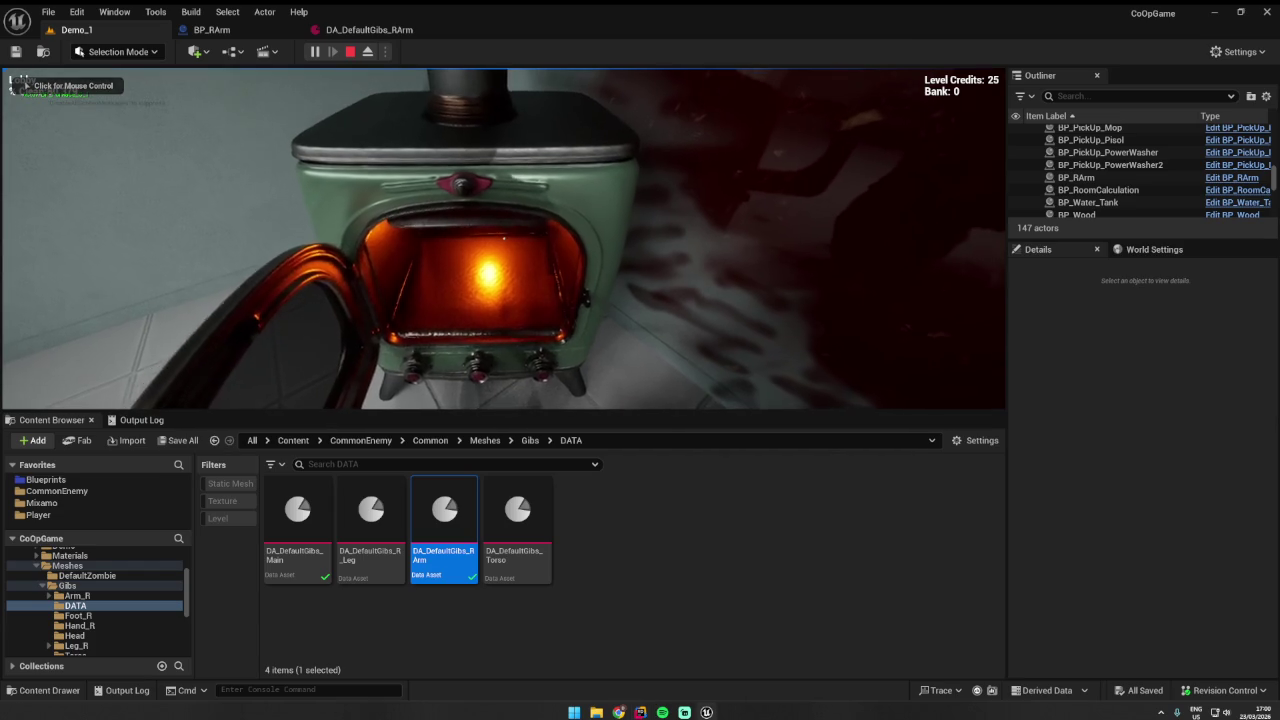
key("super")
left_click(504, 238)
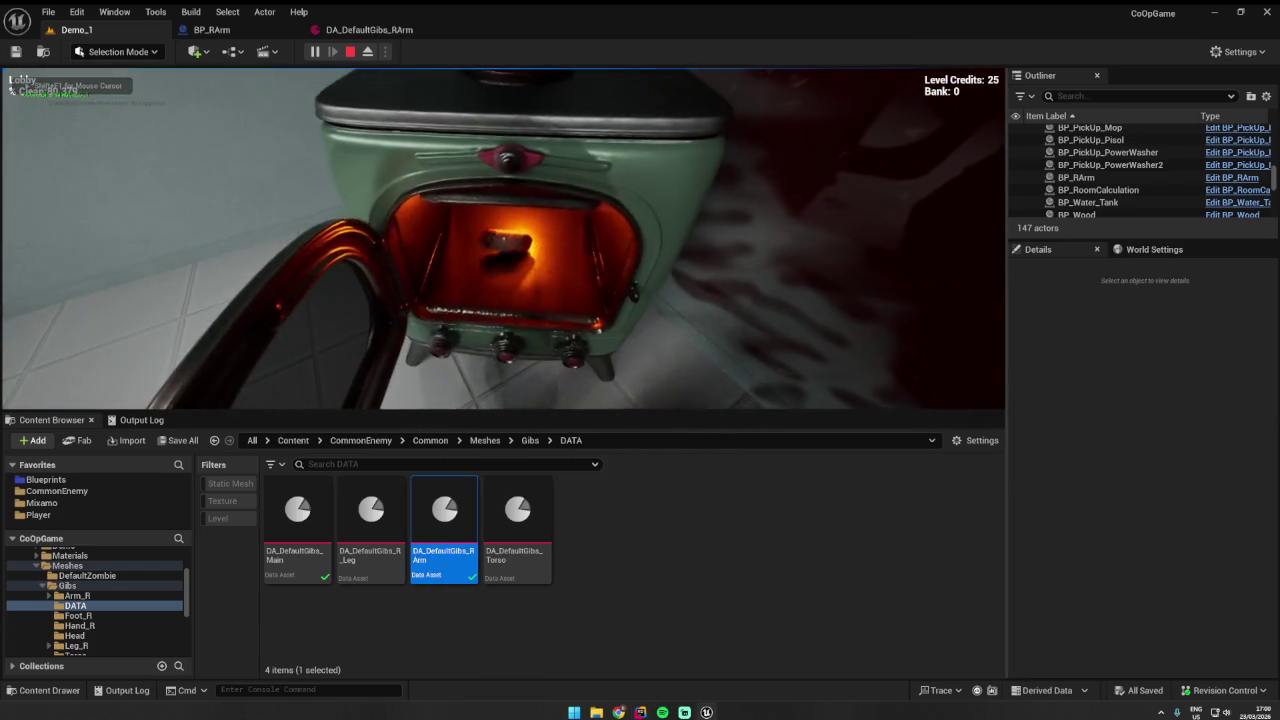
- Burn another gib, step past the cash line (TotalValueToAdd 25), resume, and stop play
key("s")
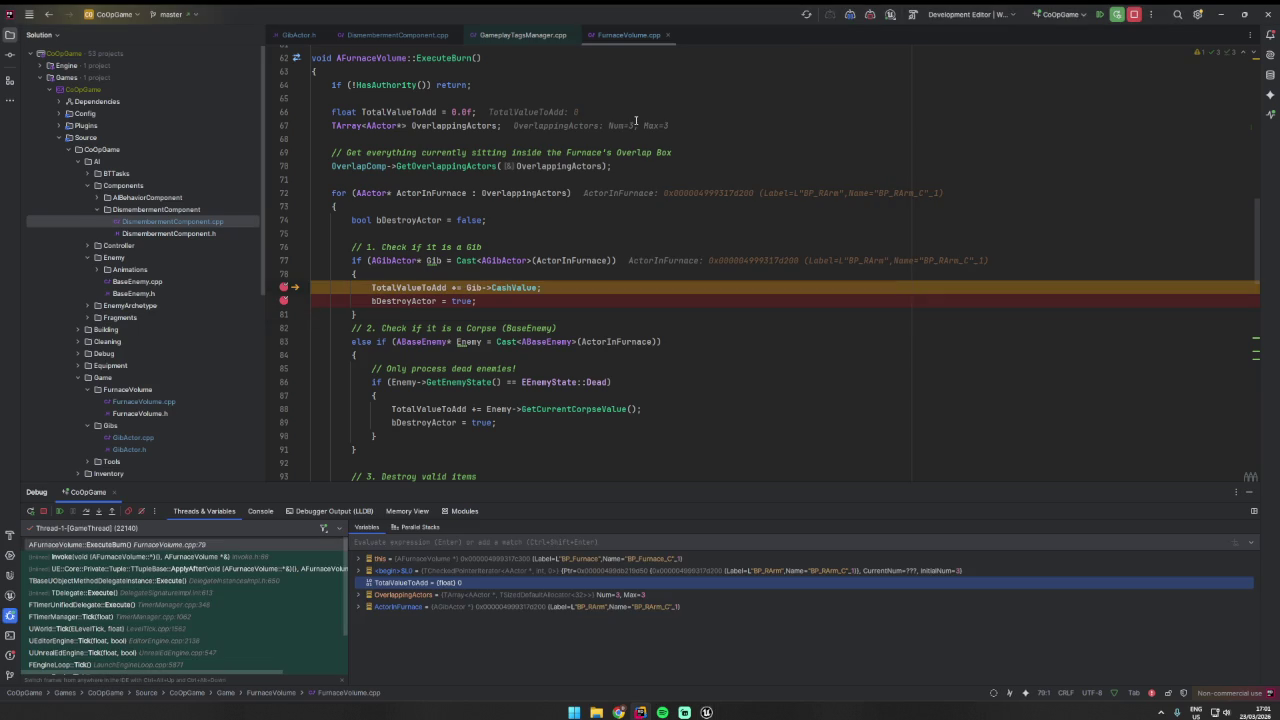
key("F8")
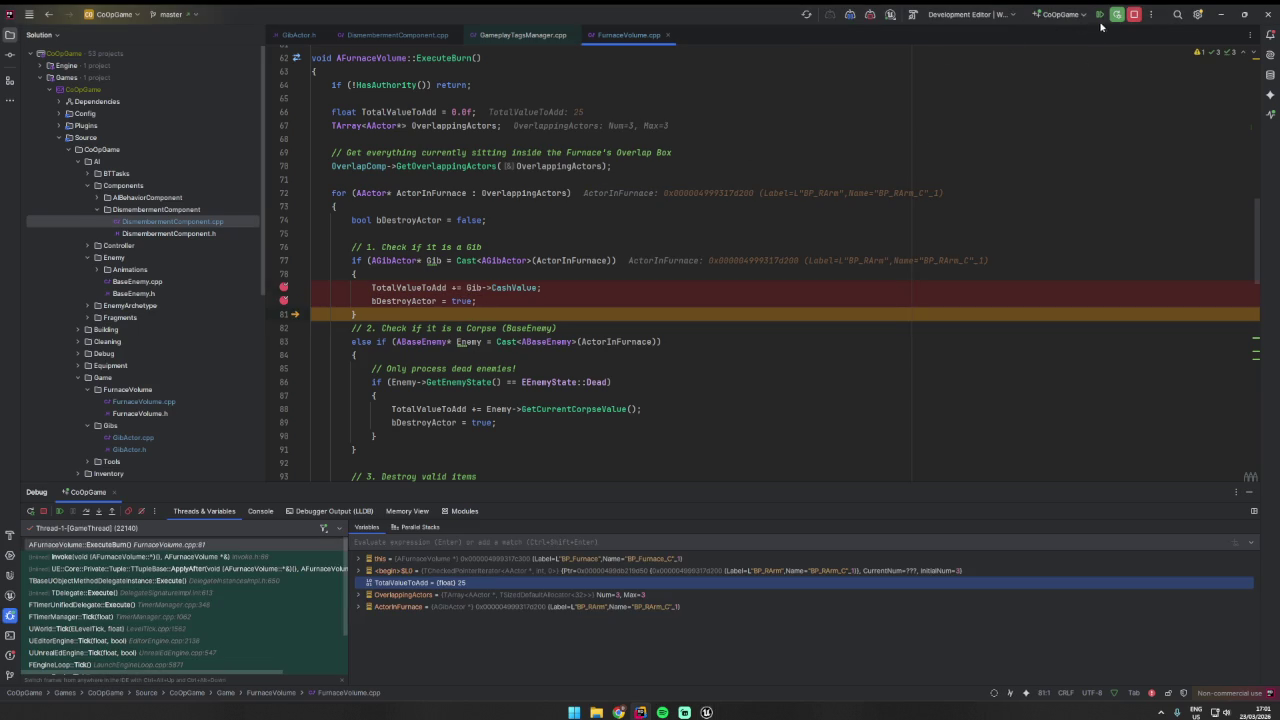
key("F9")
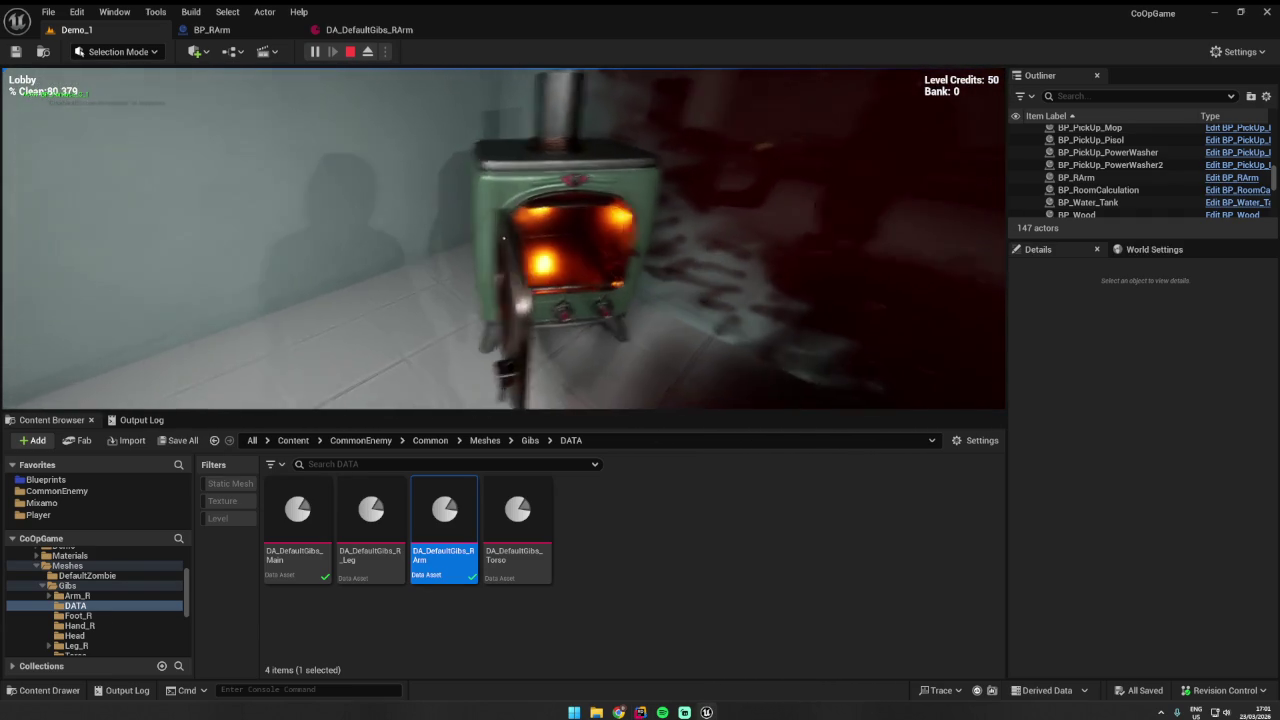
key("Escape")
scroll(95, 600, "up", 10)
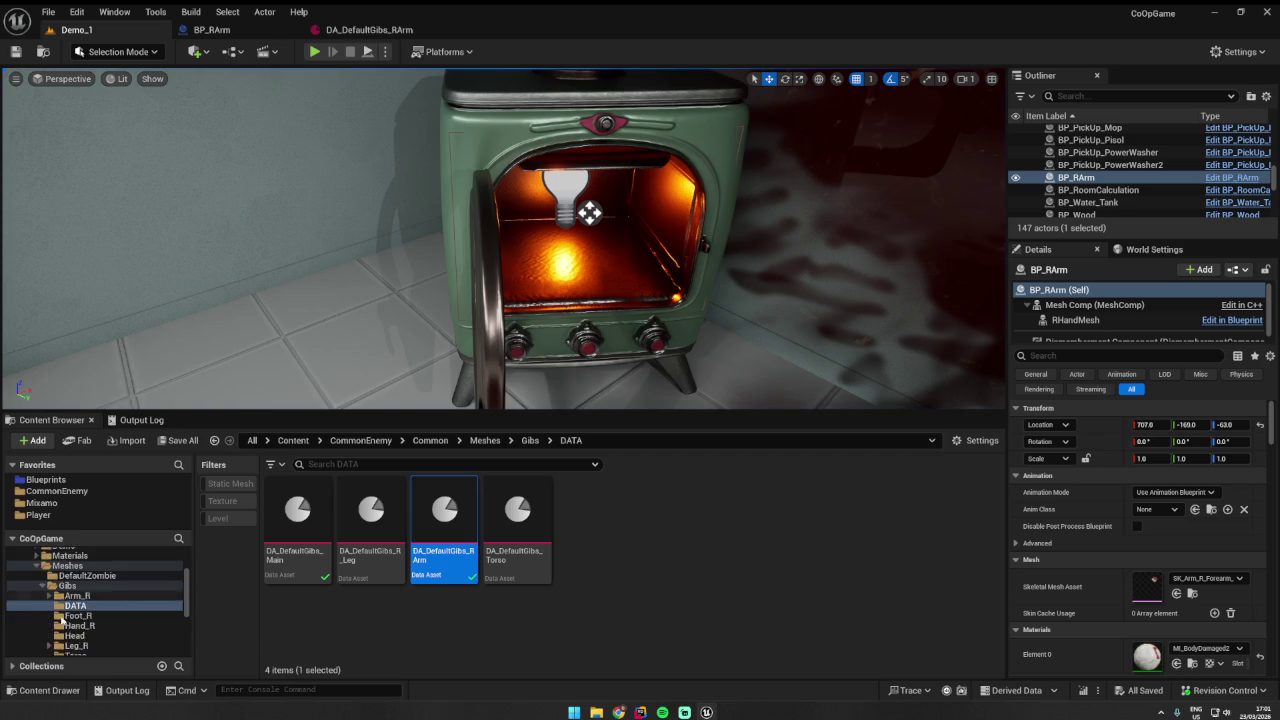
- Browse Spray_Effects, NiagaraExamples and FX_Smoke folders, then return to the Content root
left_click(50, 564)
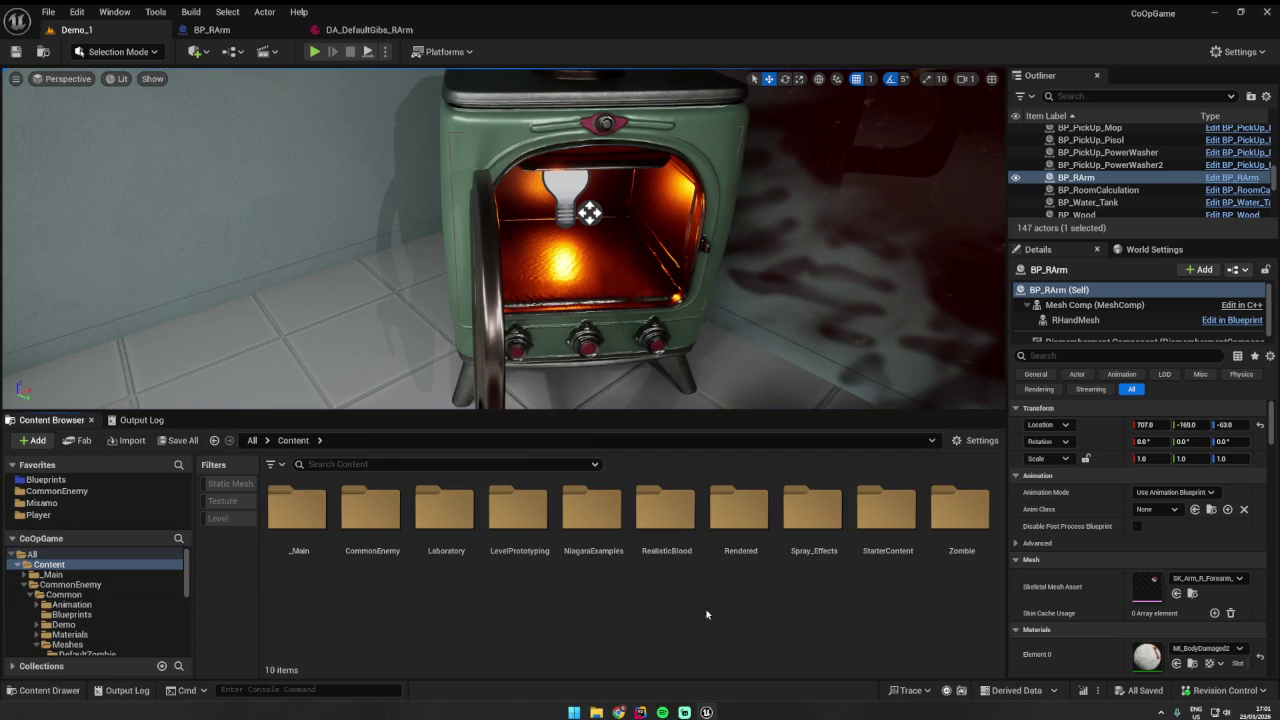
double_click(801, 516)
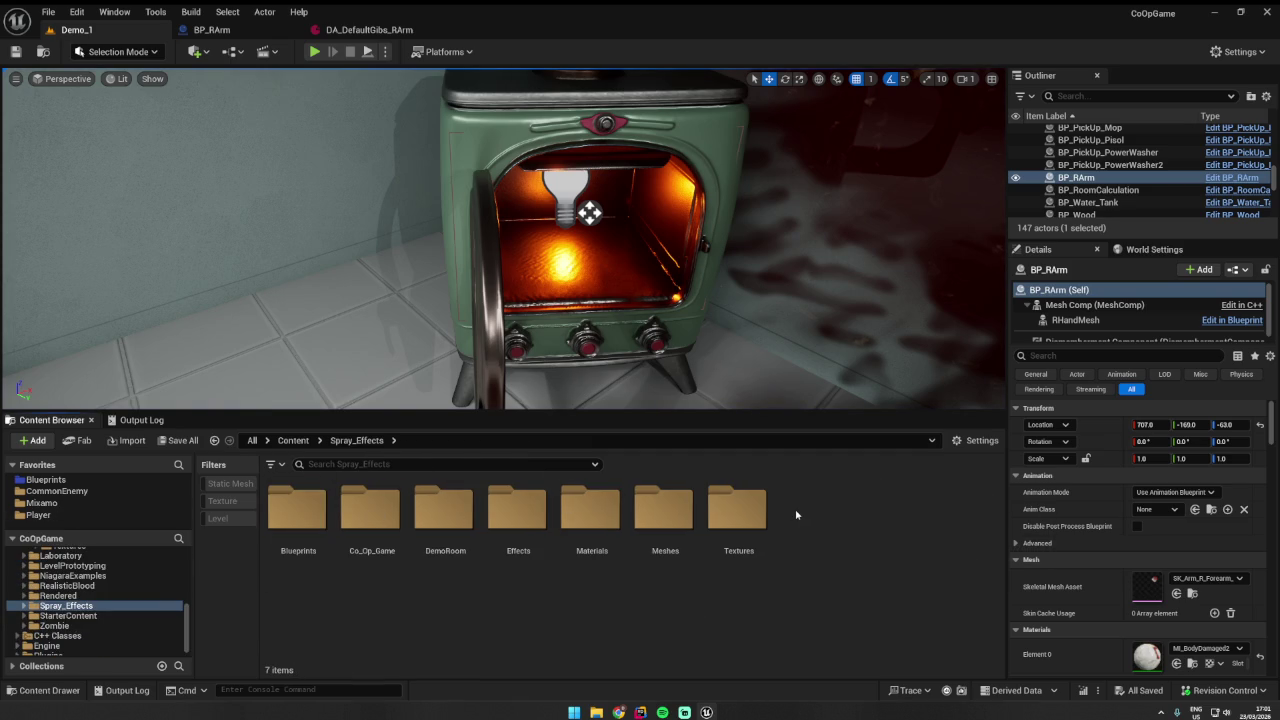
key("alt+Left")
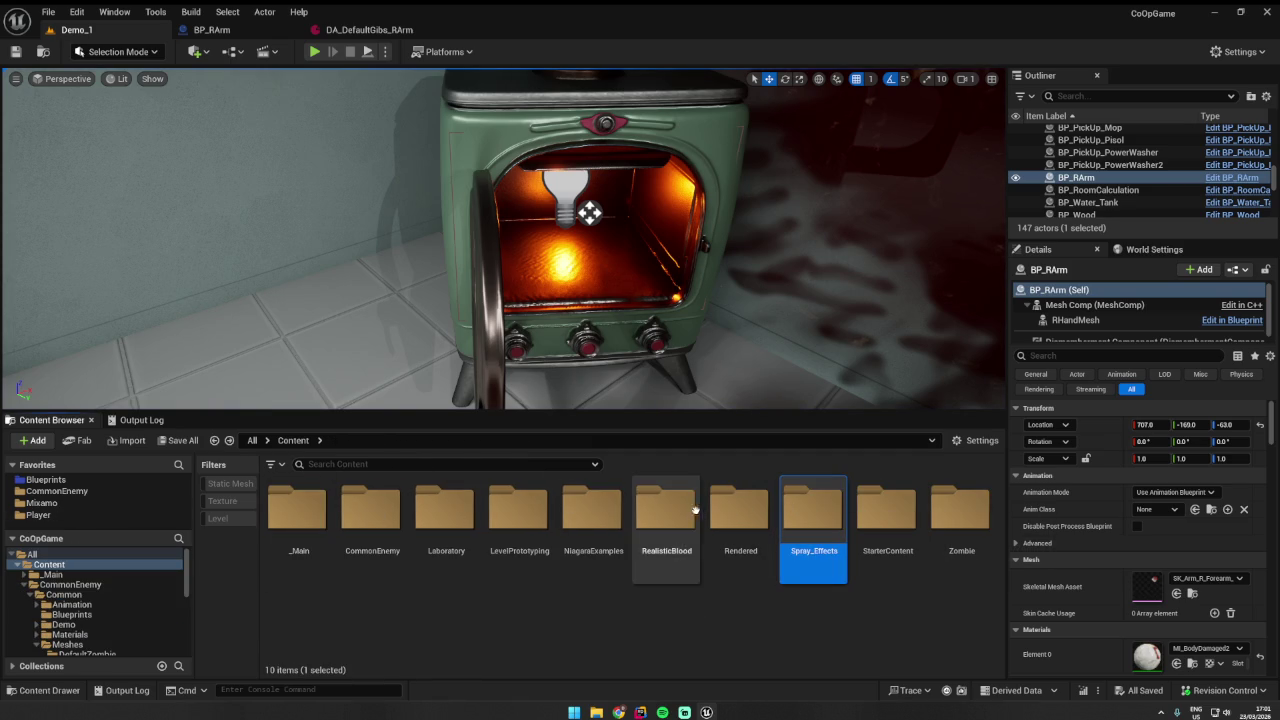
double_click(608, 507)
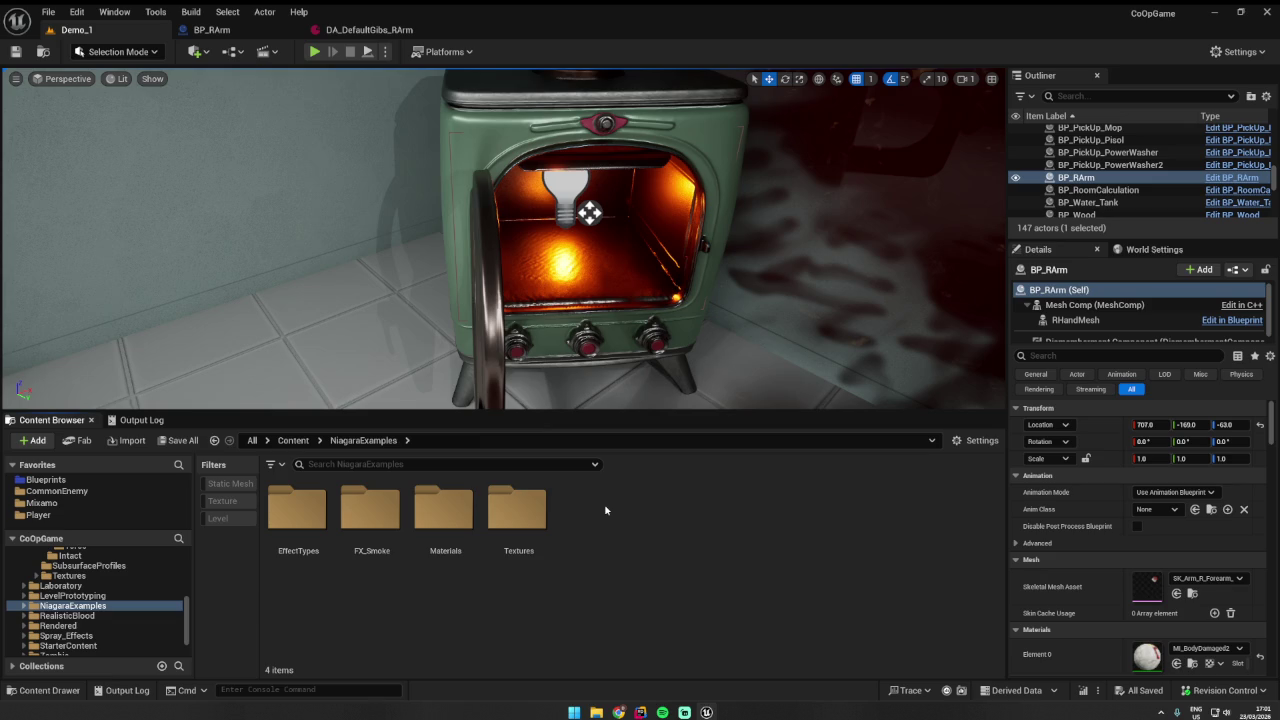
double_click(372, 510)
double_click(298, 510)
key("alt+Left")
key("alt+Left")
double_click(298, 510)
key("alt+Left")
key("alt+Left")
key("alt+Left")
key("alt+Left")
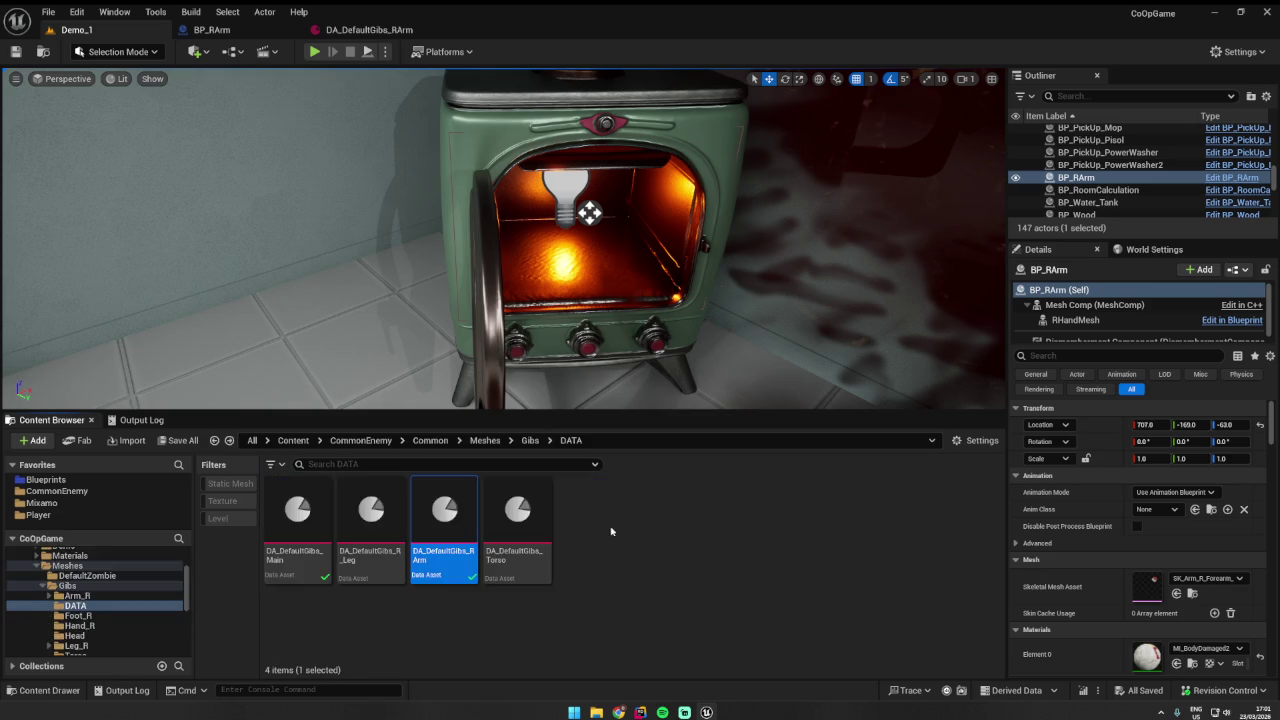
key("alt+Right")
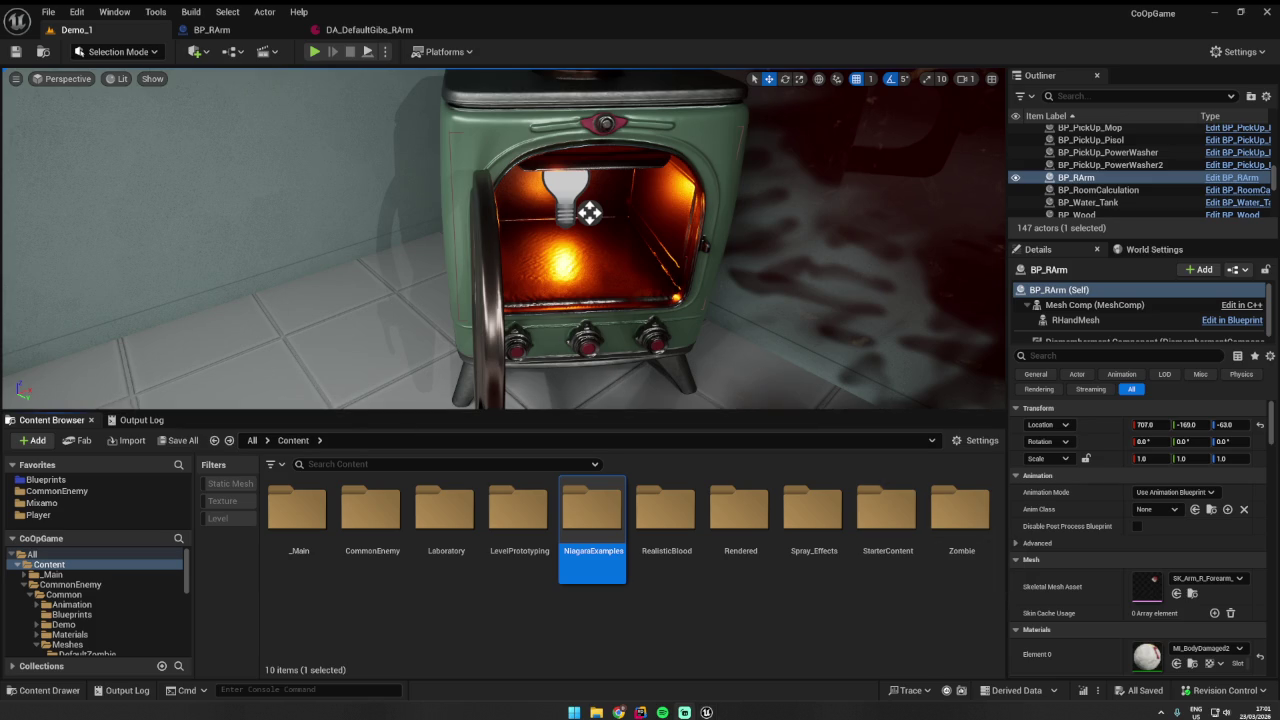
- Select BP_Furnace in the level and start a new Demo_1 play session
left_click(637, 329)
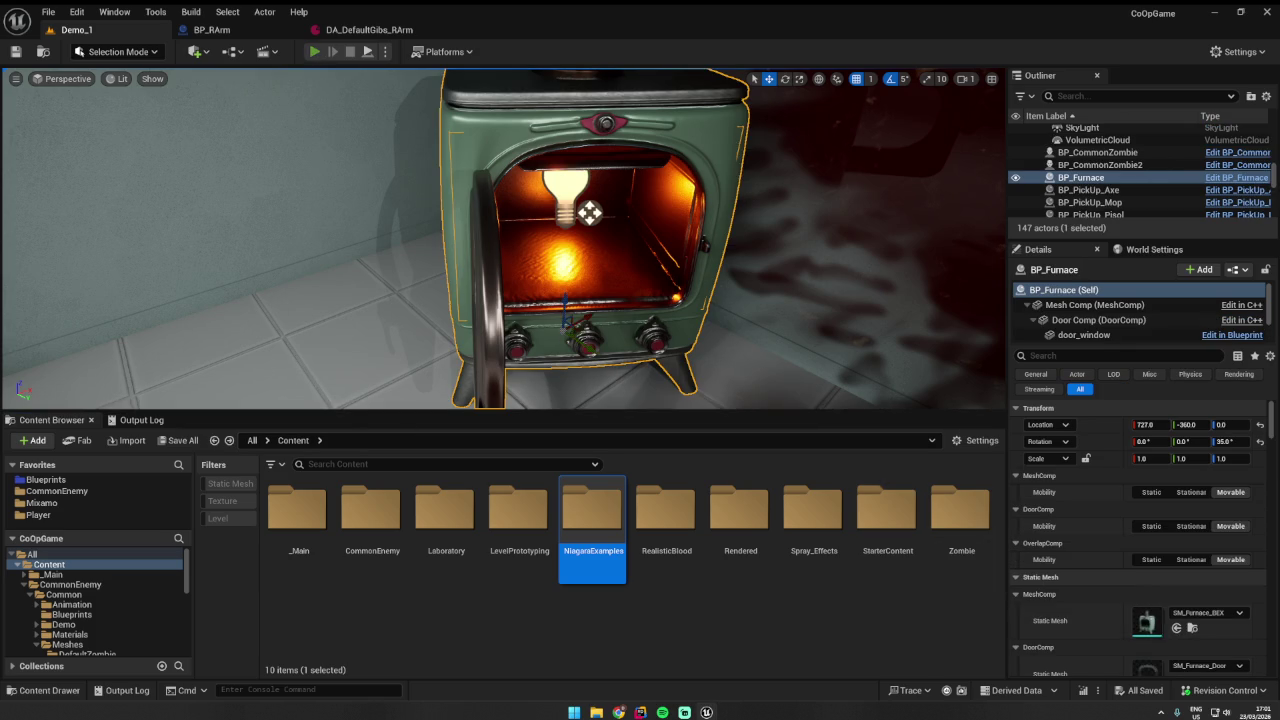
left_click(314, 51)
key("w")
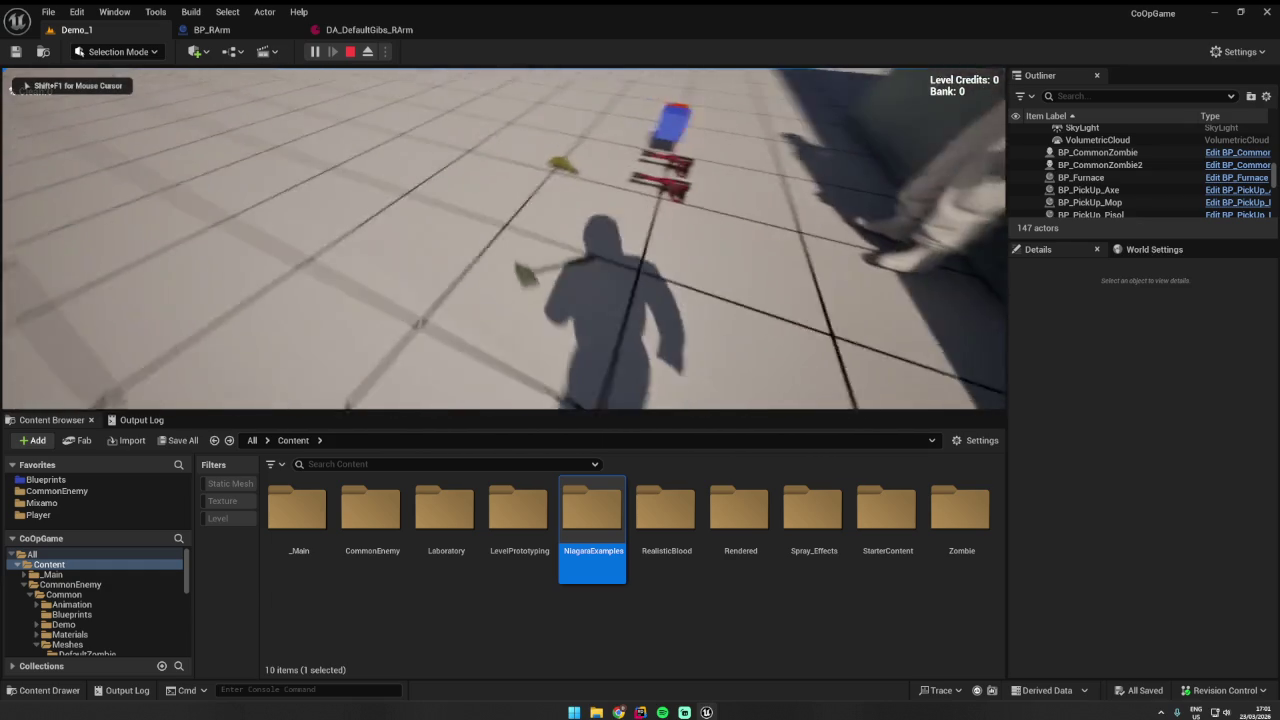
- Grab the pistol, throw the arm into the furnace, remove Rider's line 79 breakpoint, and resume for 25 credits
key("e")
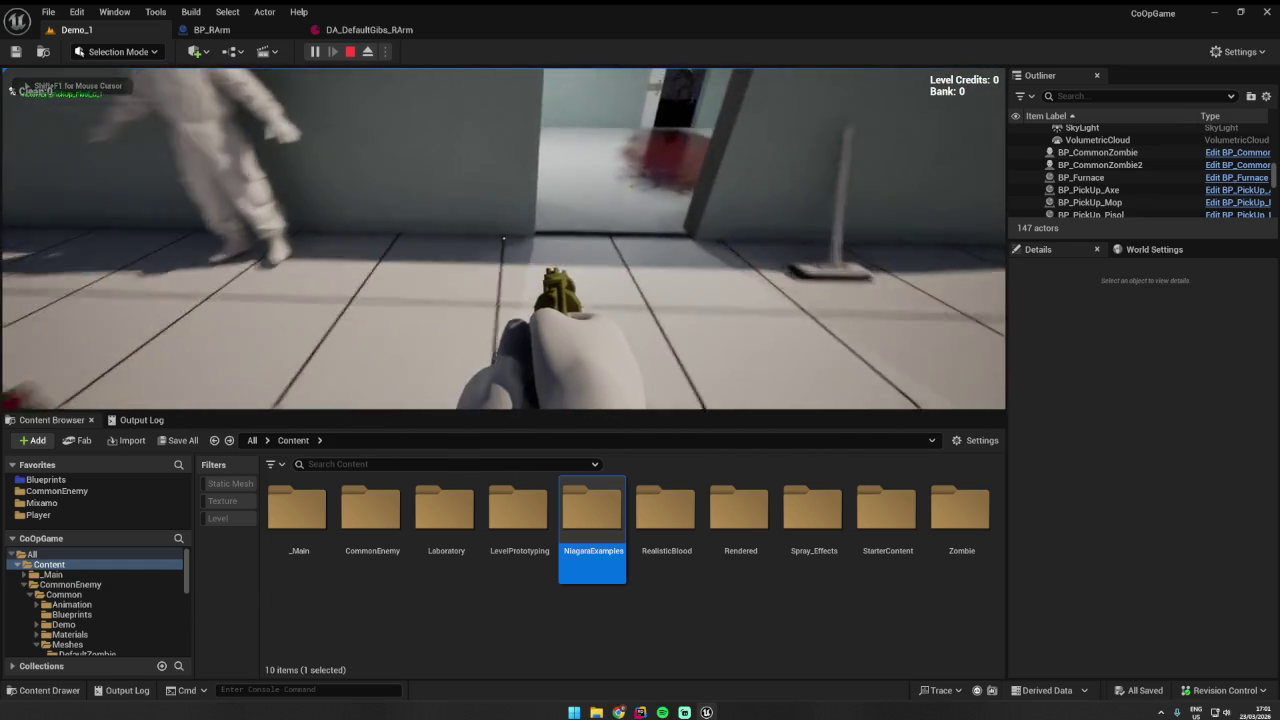
key("w")
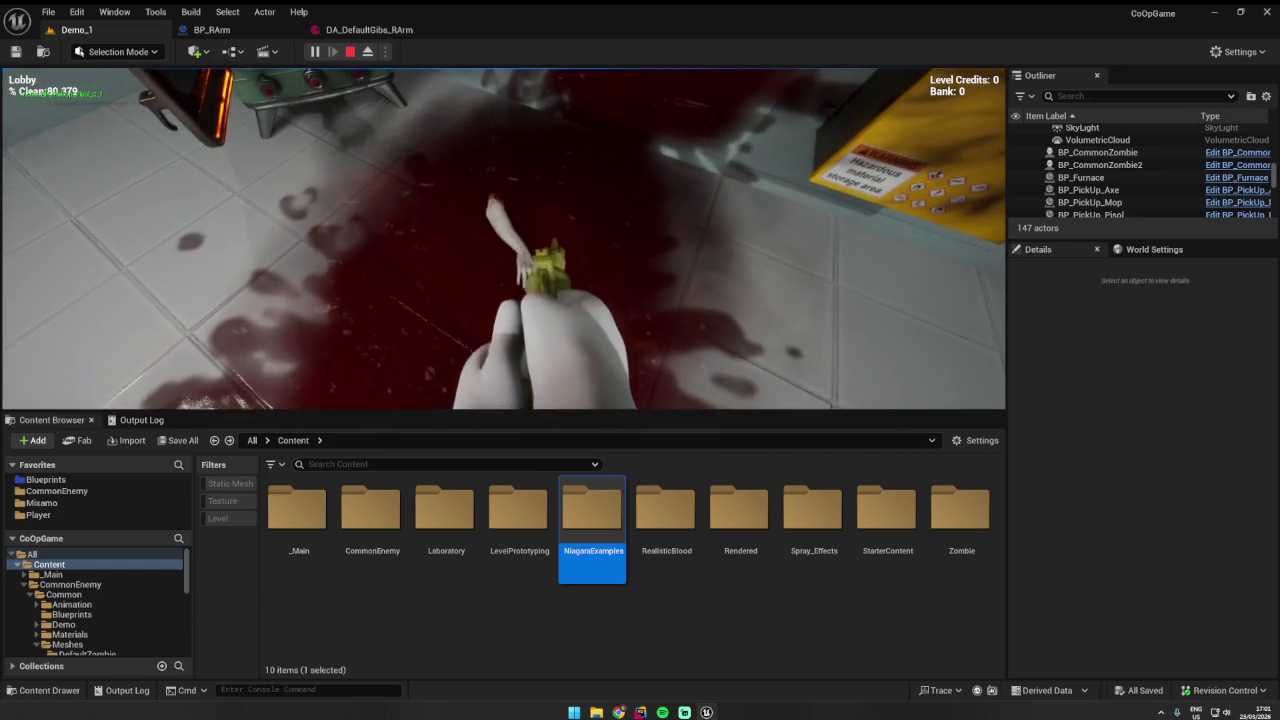
left_click(504, 238)
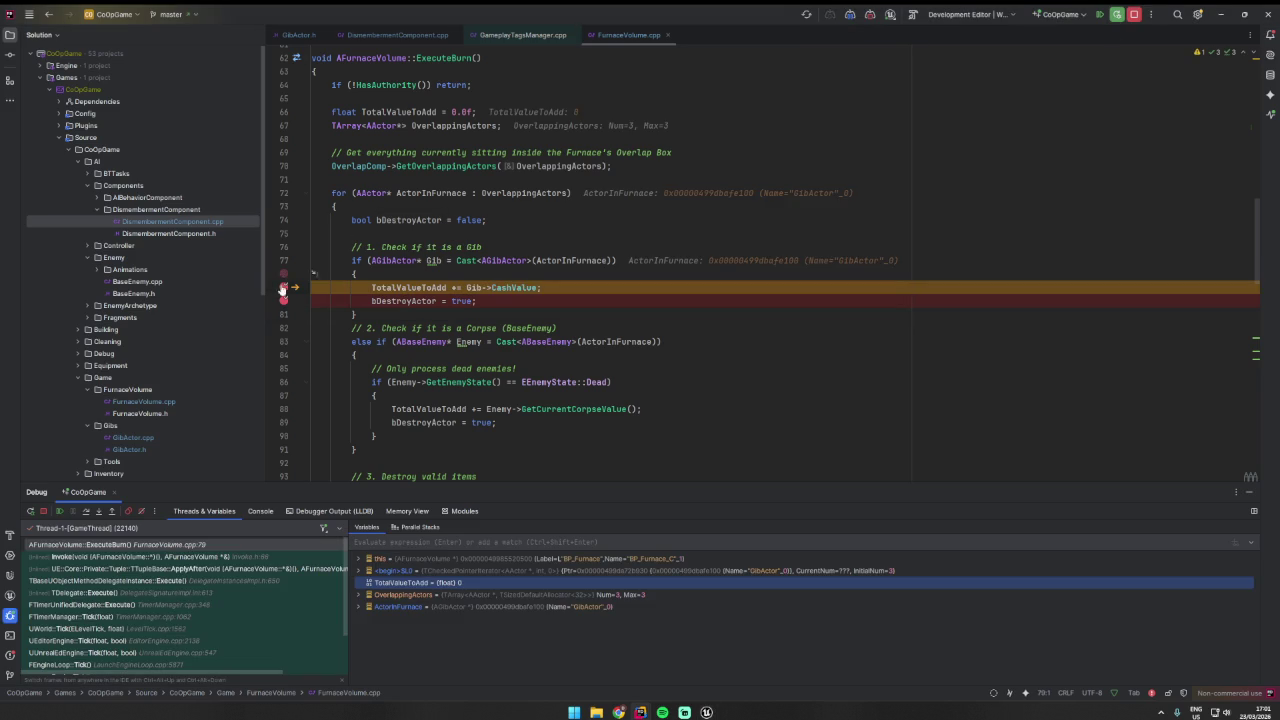
left_click(293, 288)
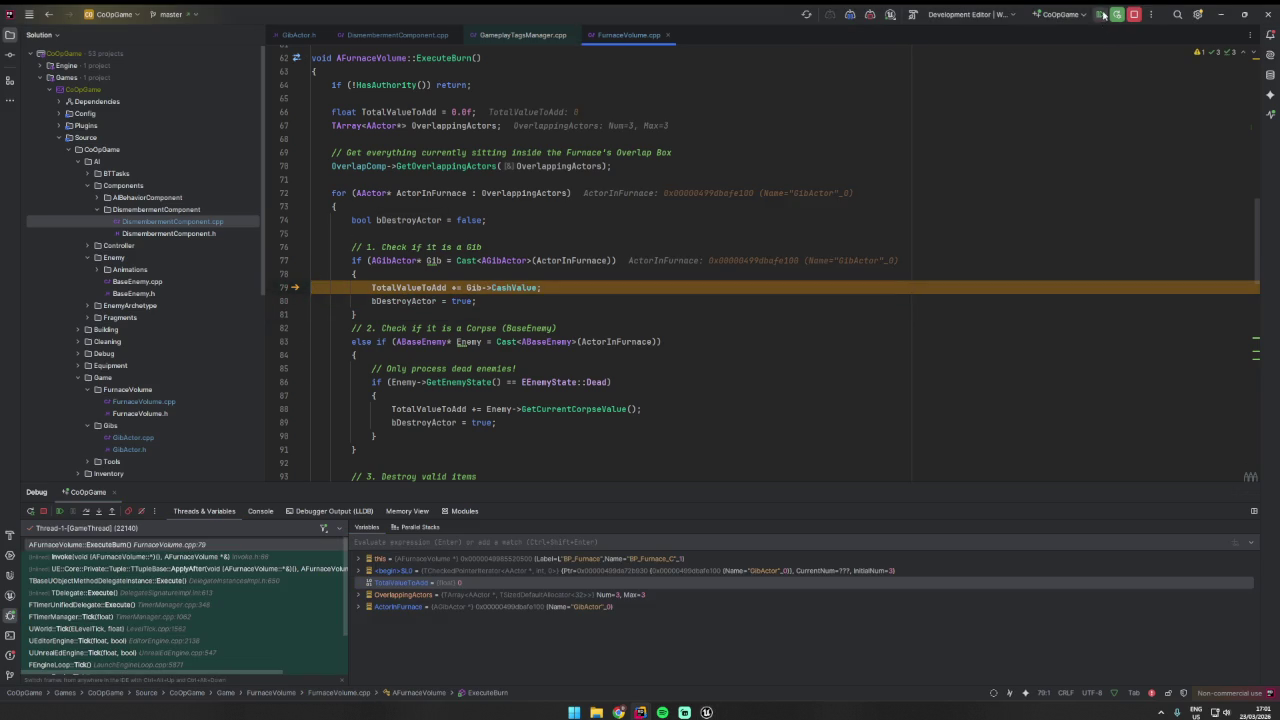
key("F9")
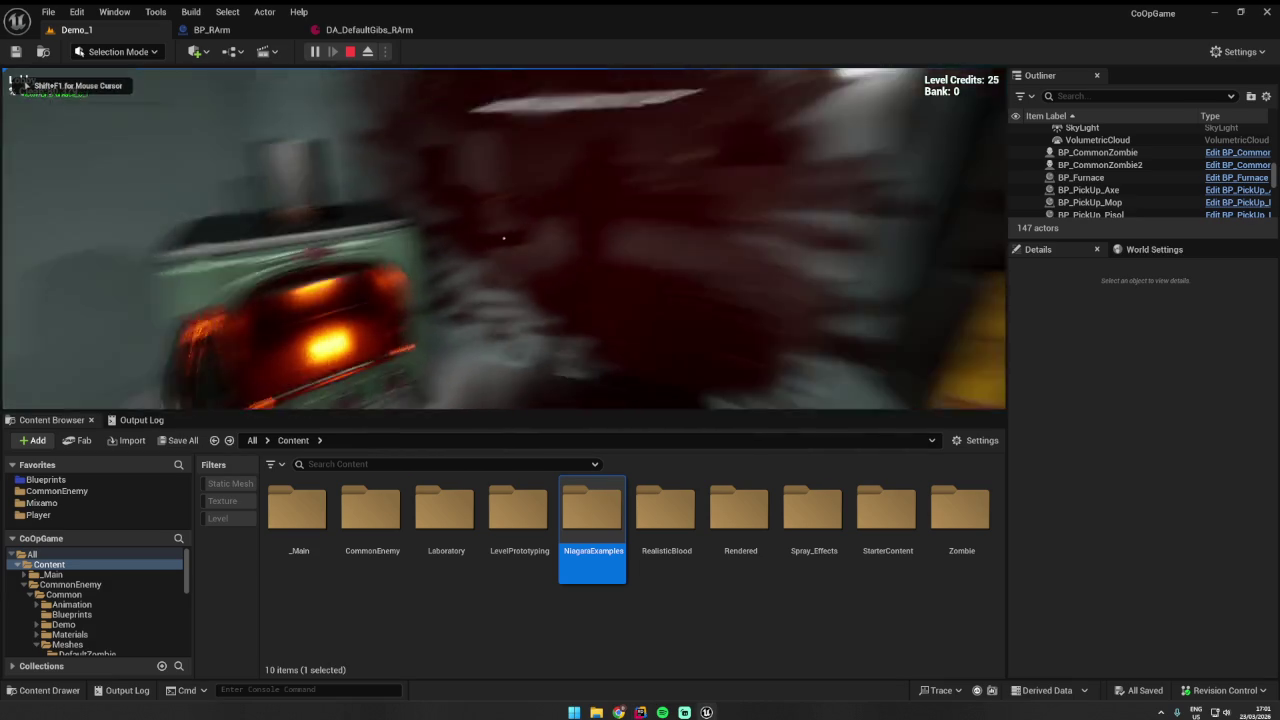
key("w")
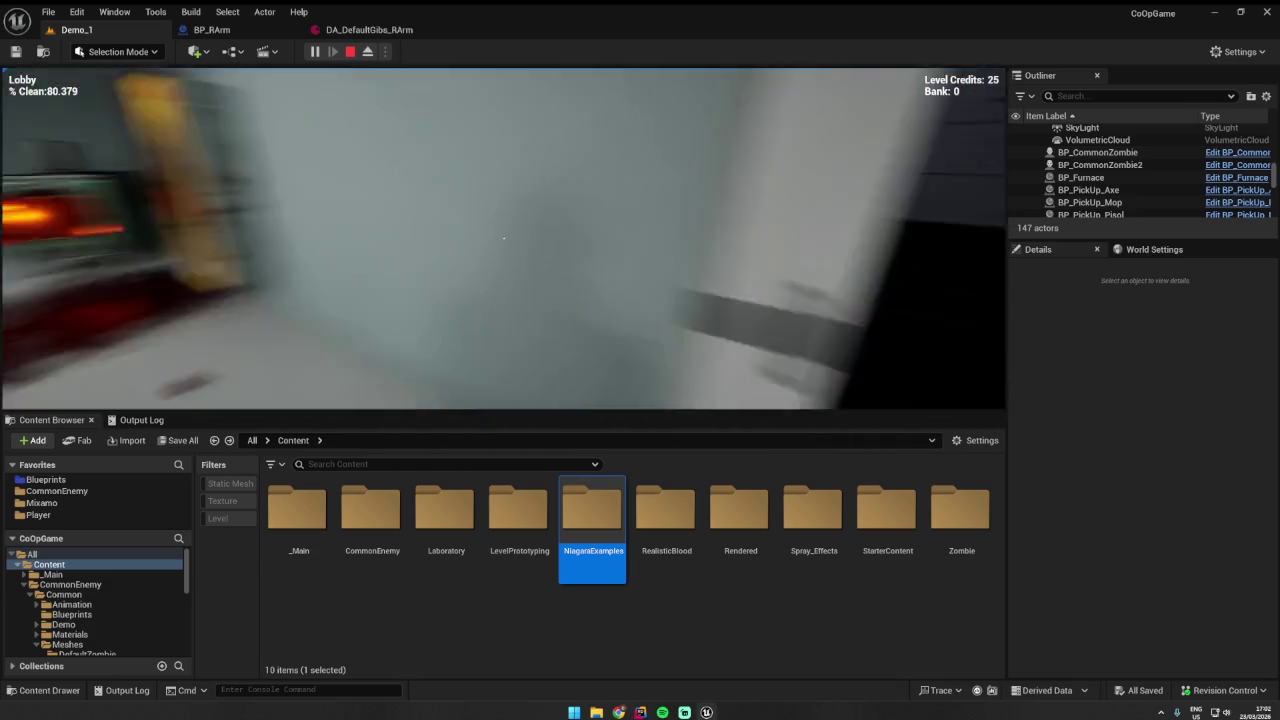
- Burn more gibs in the furnace to reach 75 Level Credits, then stop play and focus BP_Furnace
key("w")
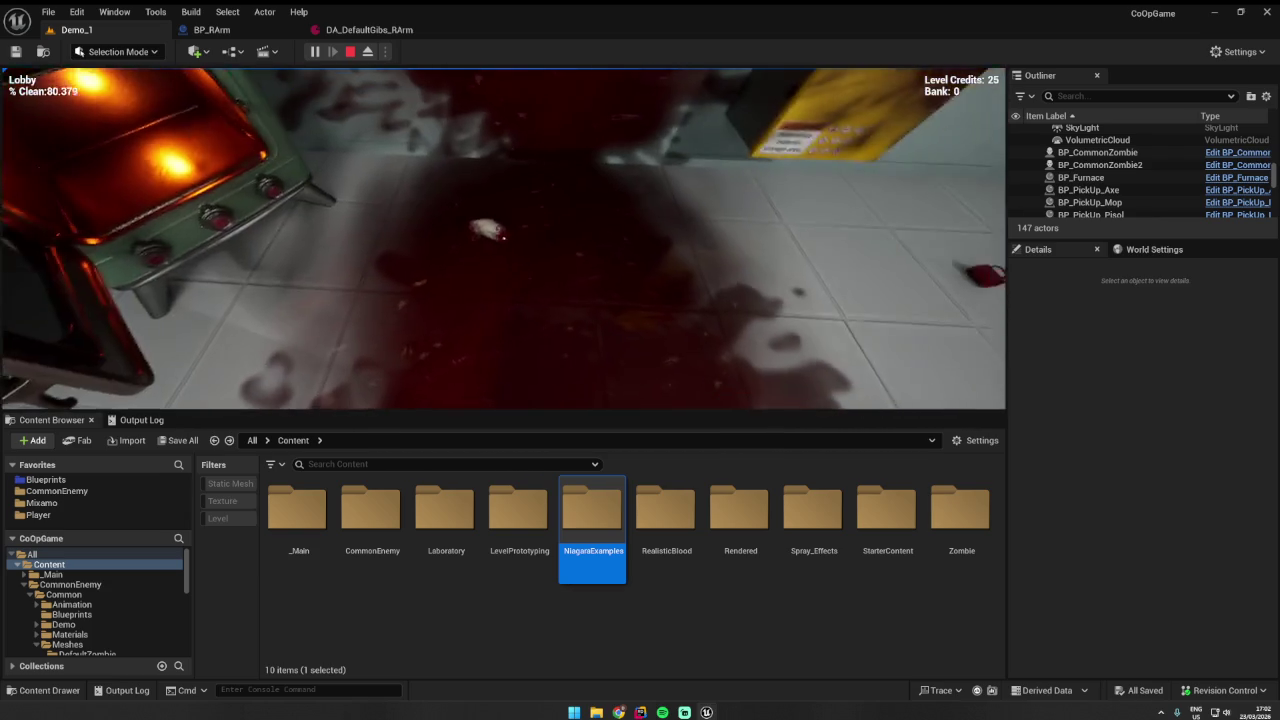
key("w")
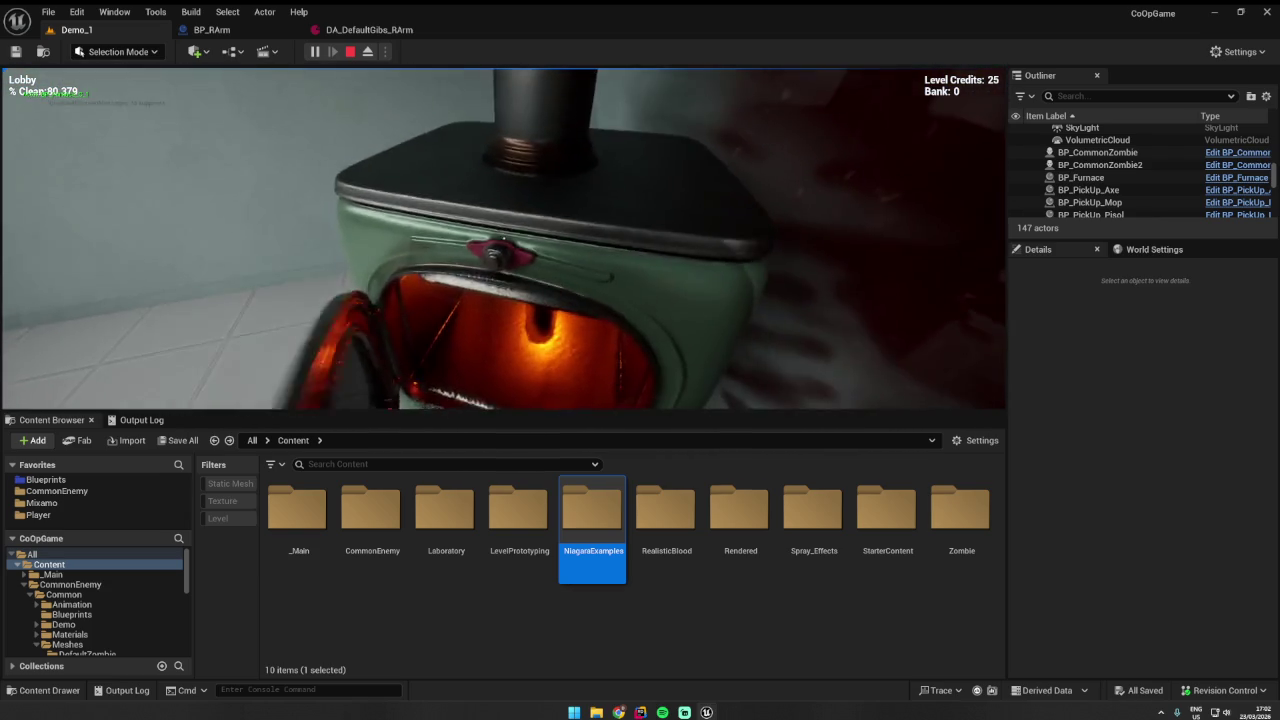
key("s")
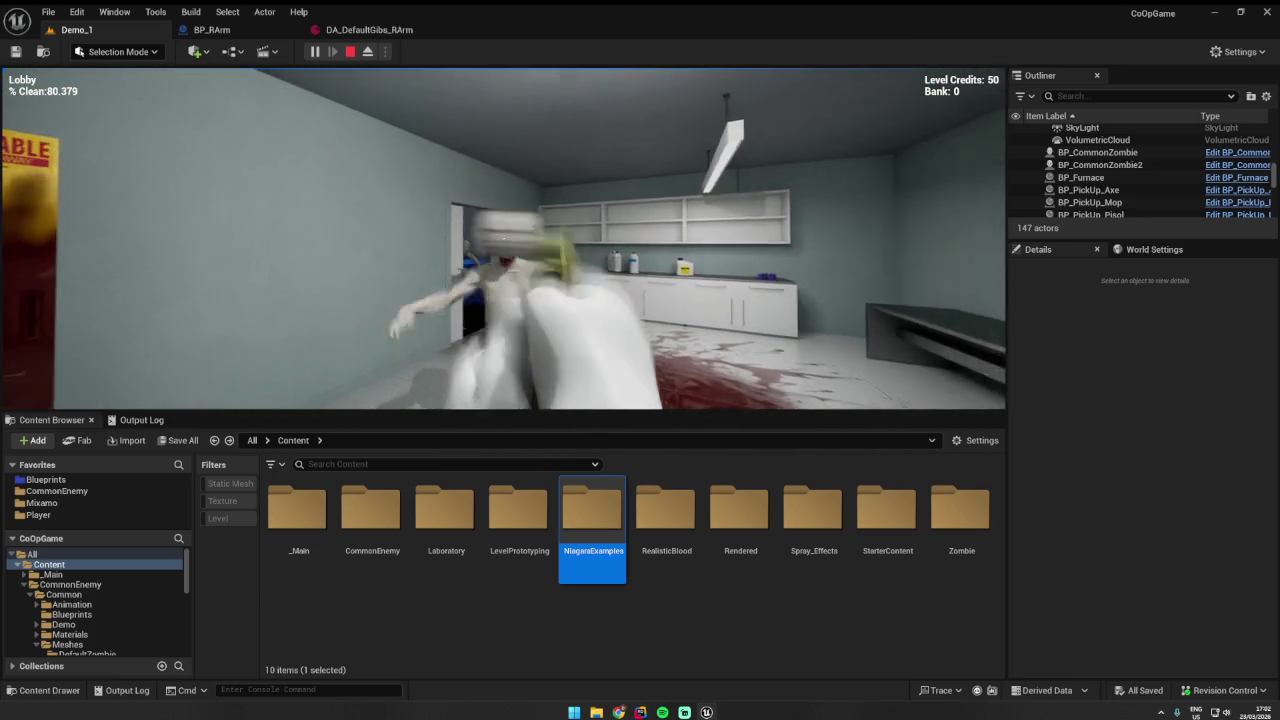
key("w")
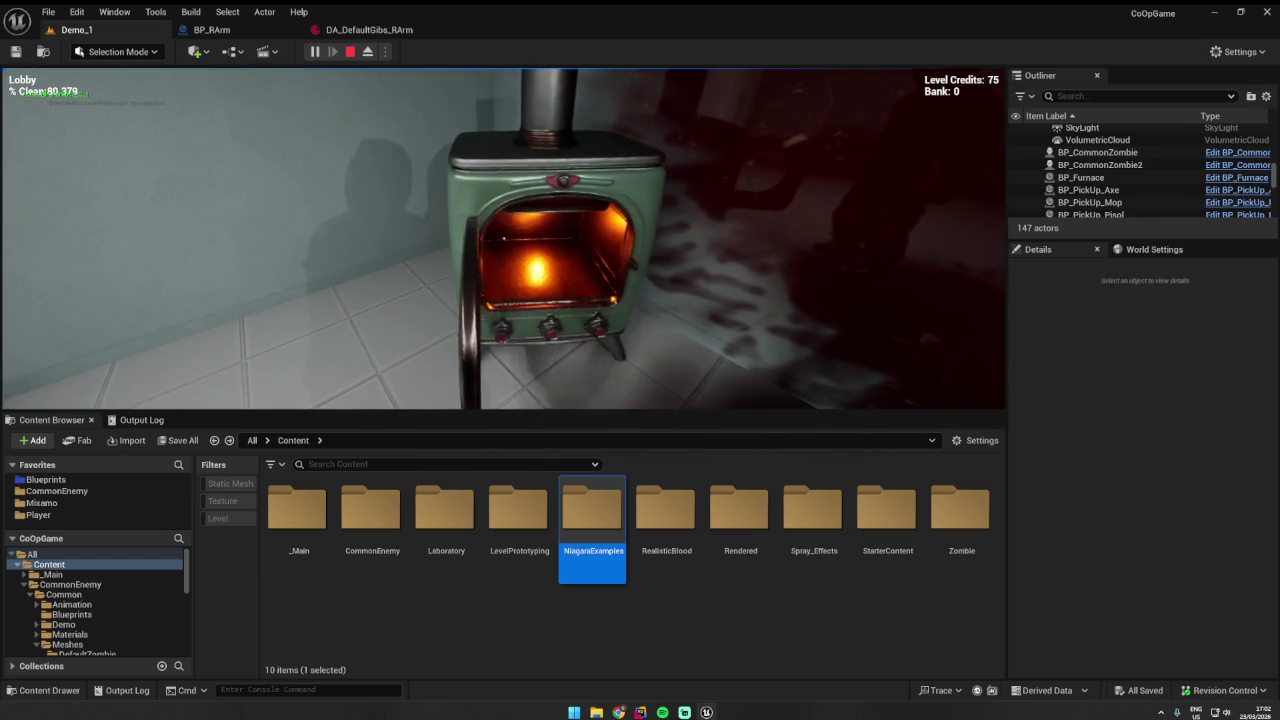
key("Escape")
key("f")
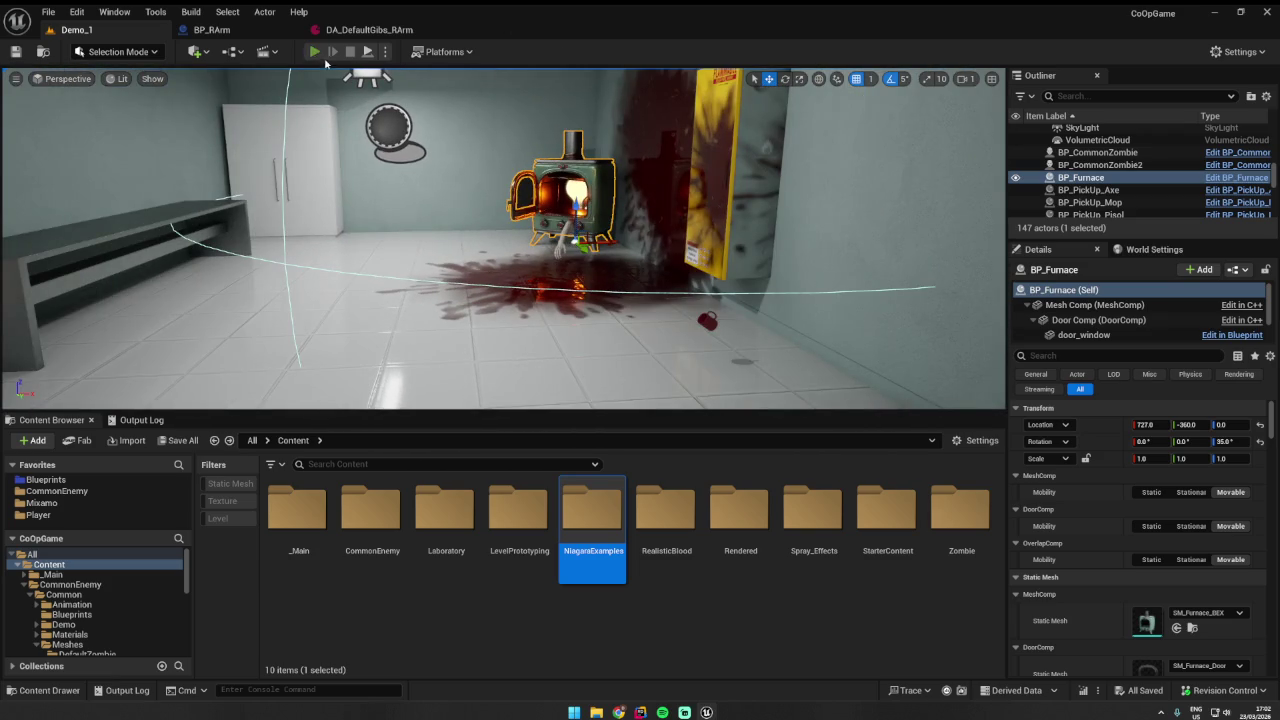
- Launch a new Play-In-Editor session of Demo_1, starting with 0 Level Credits and 0 Bank
left_click(315, 52)
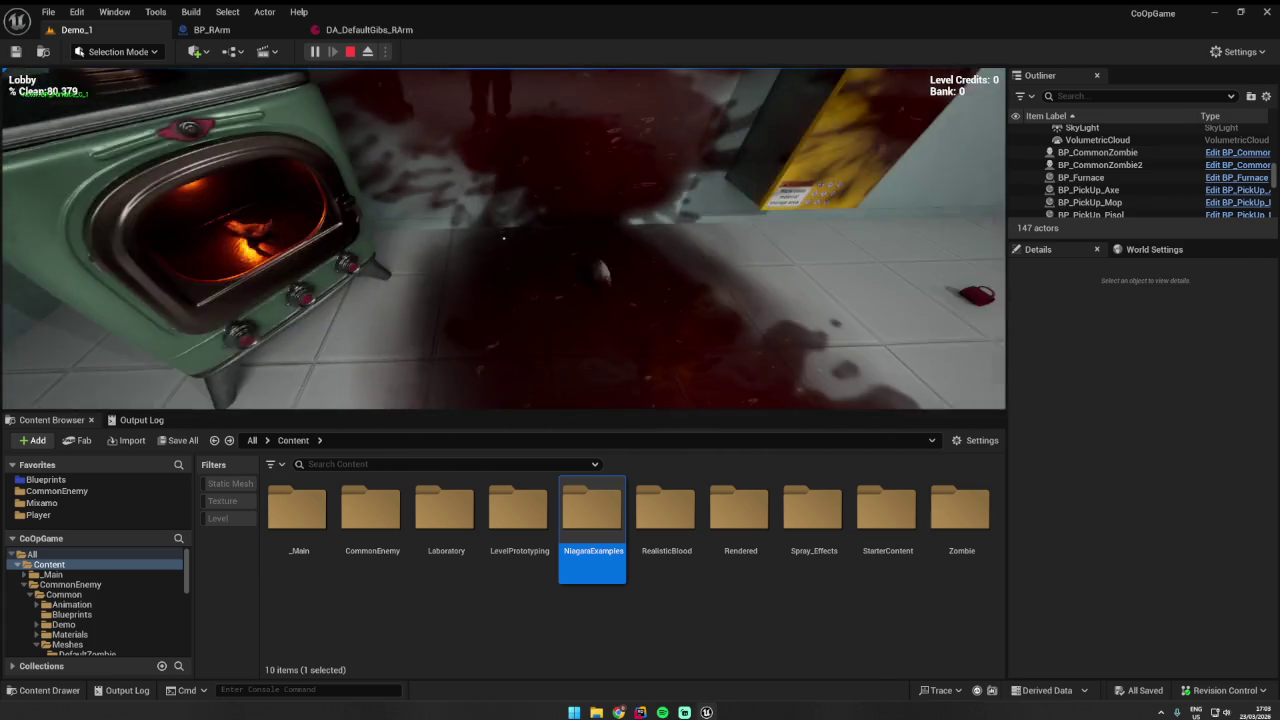
- Restart the play session and walk into the weapons room, briefly opening the inventory
key("Escape")
left_click(314, 52)
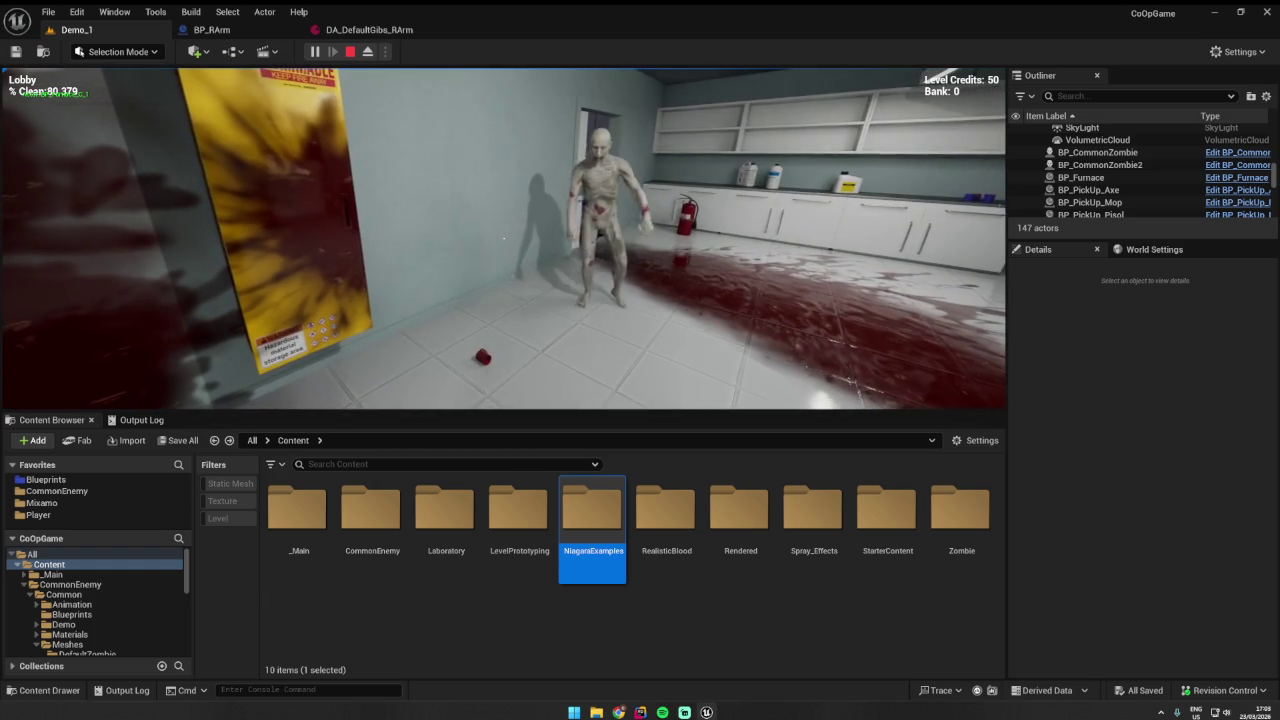
mouse_move(504, 238)
key("w")
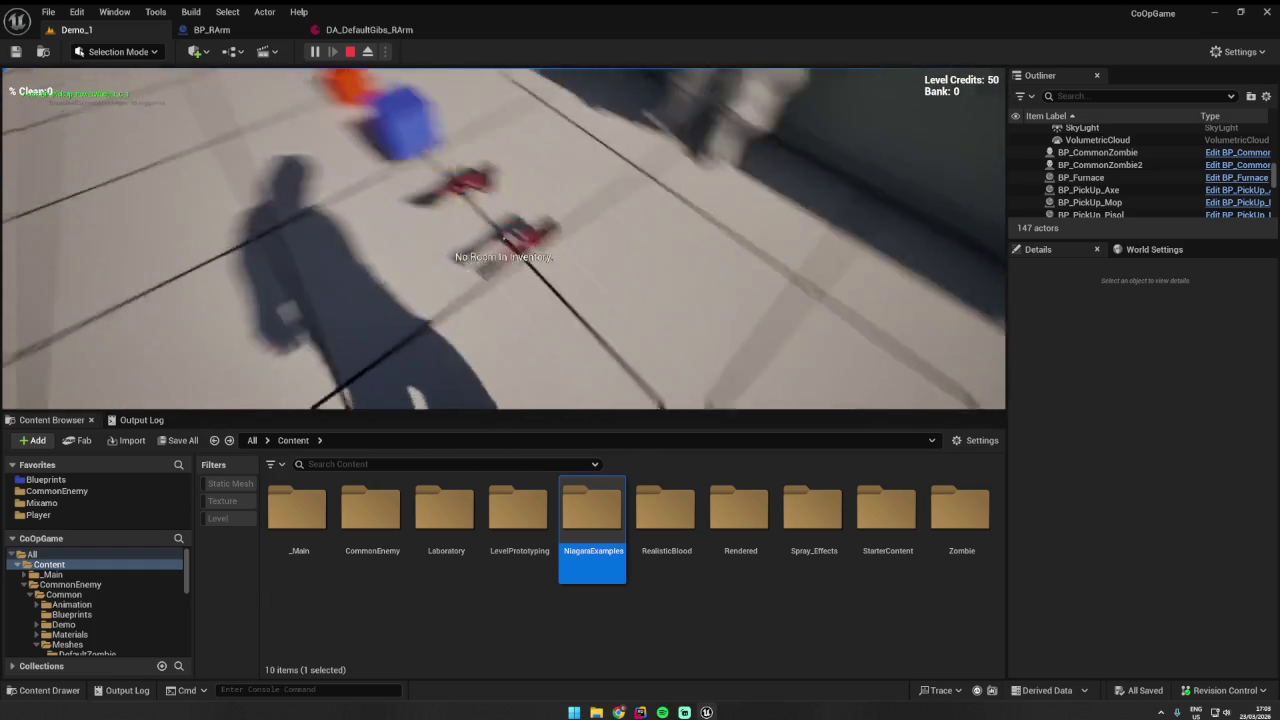
key("Tab")
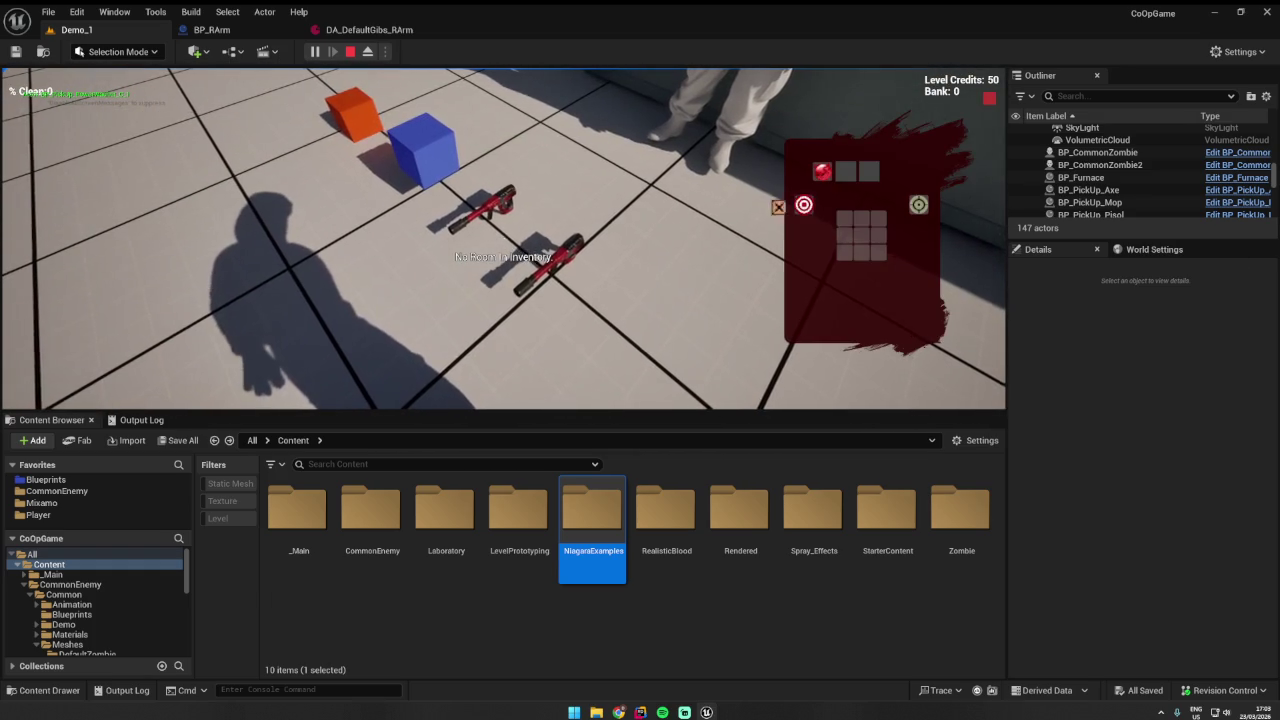
key("Tab")
key("s")
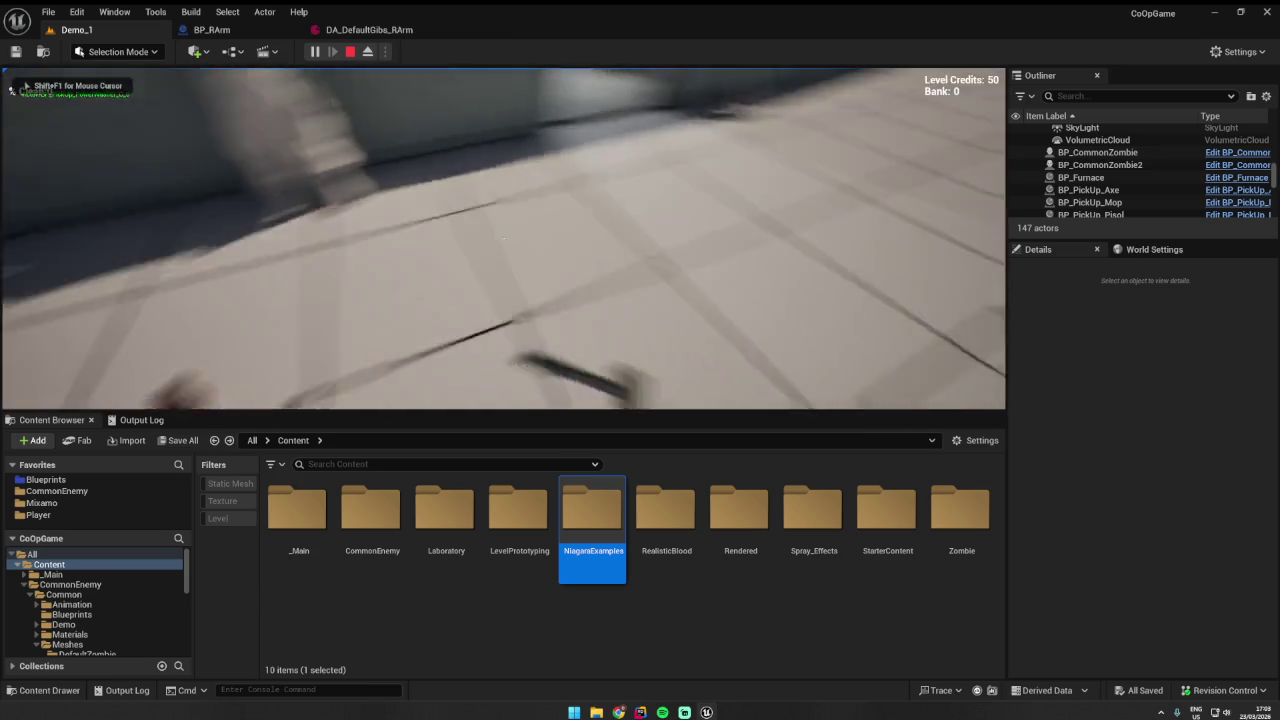
- Shoot the wall, wash the blood splatter with the pressure washer, and stop playing
left_click(504, 238)
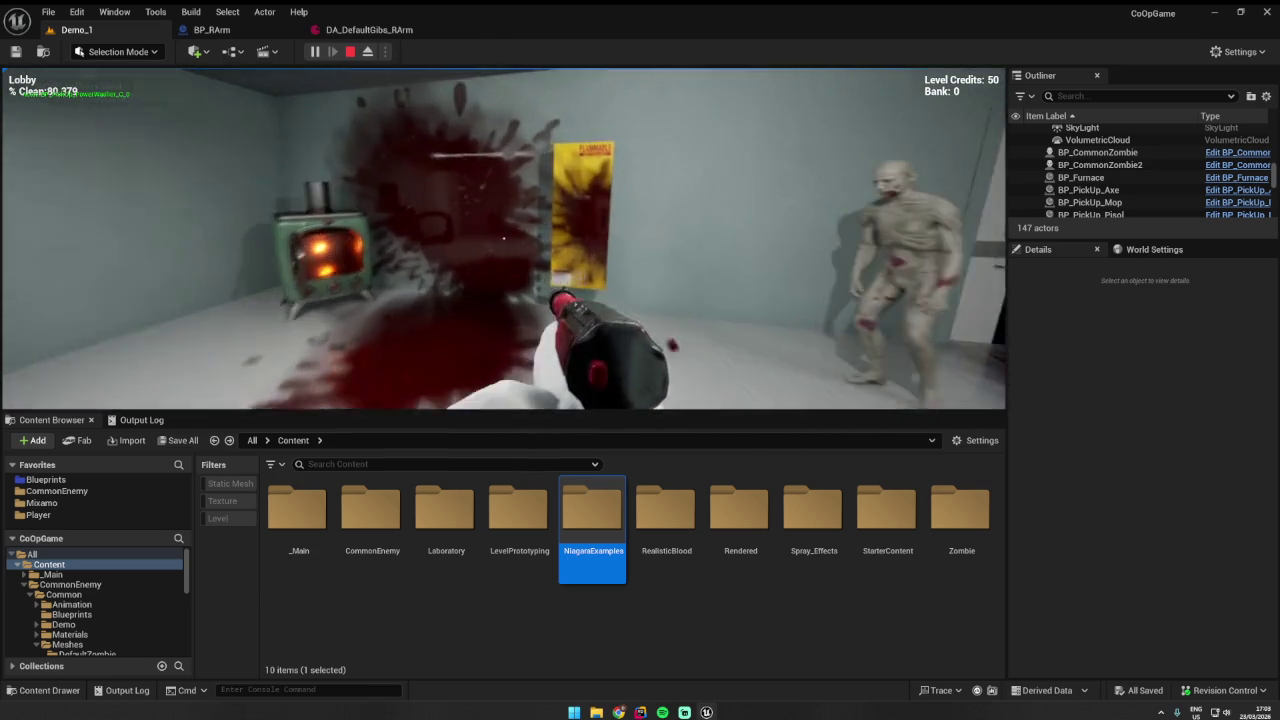
key("w")
left_click_drag(504, 238, 504, 238)
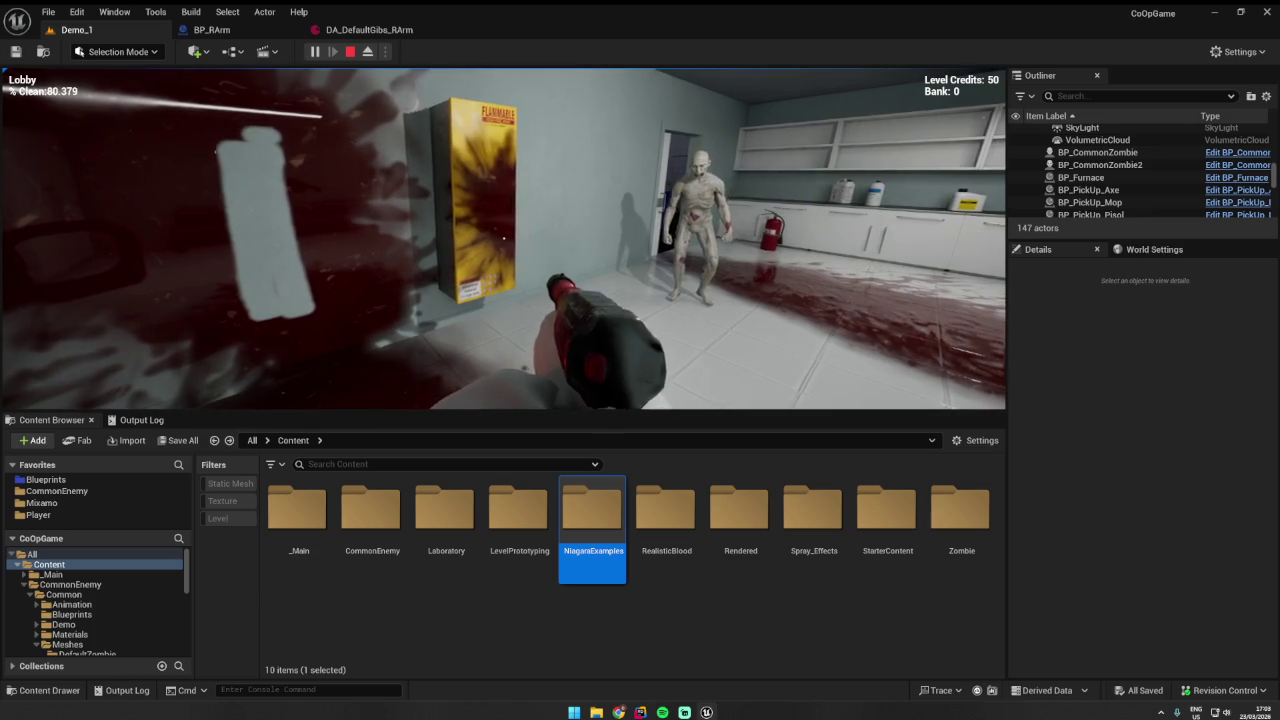
key("Escape")
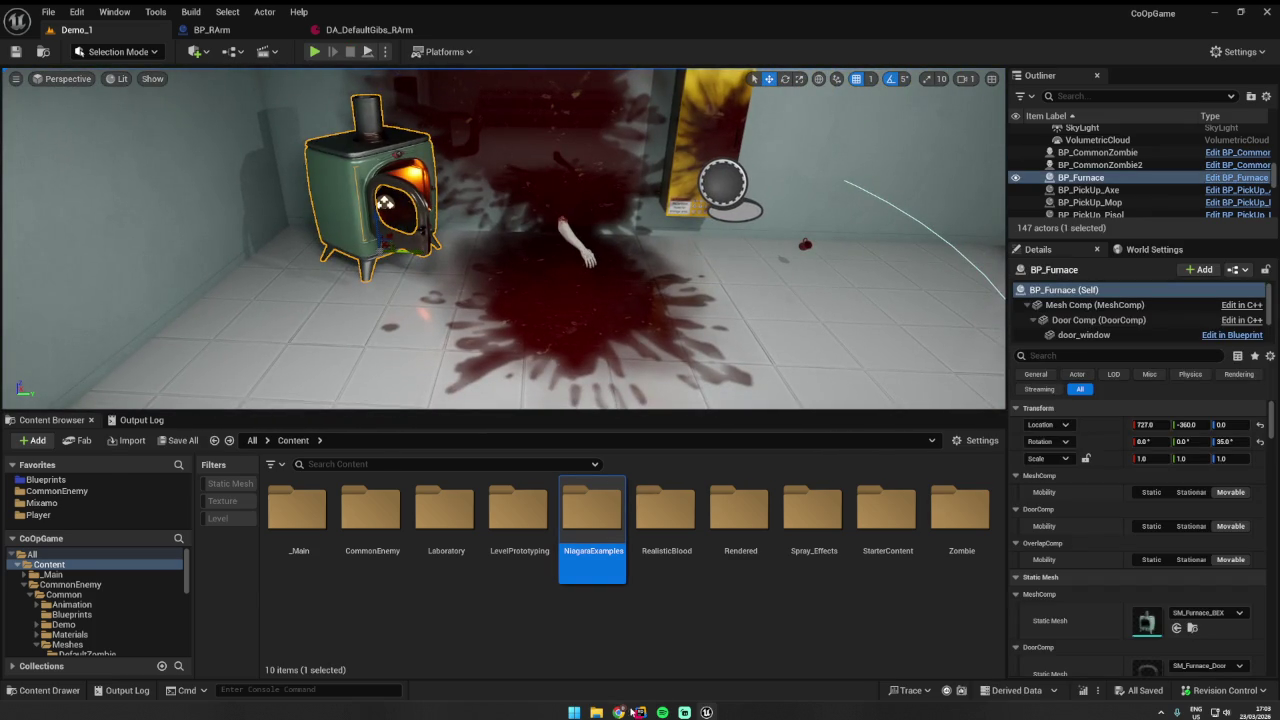
- In Rider, close GameplayTagsManager.cpp and show GibActor.h's SetCashValue setter
left_click(639, 711)
left_click(510, 36)
middle_click(510, 36)
left_click(298, 35)
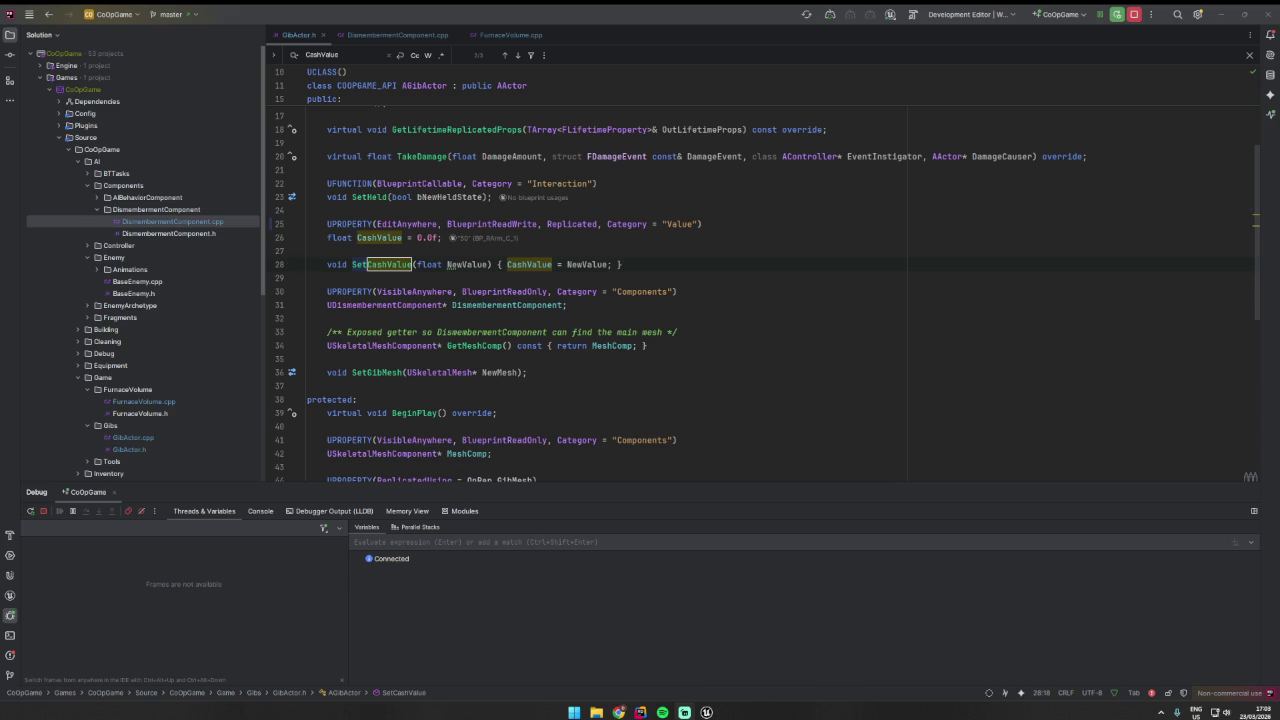
- Inspect the DismembermentComponent declaration, then collapse its folder in the solution tree
left_click(520, 305)
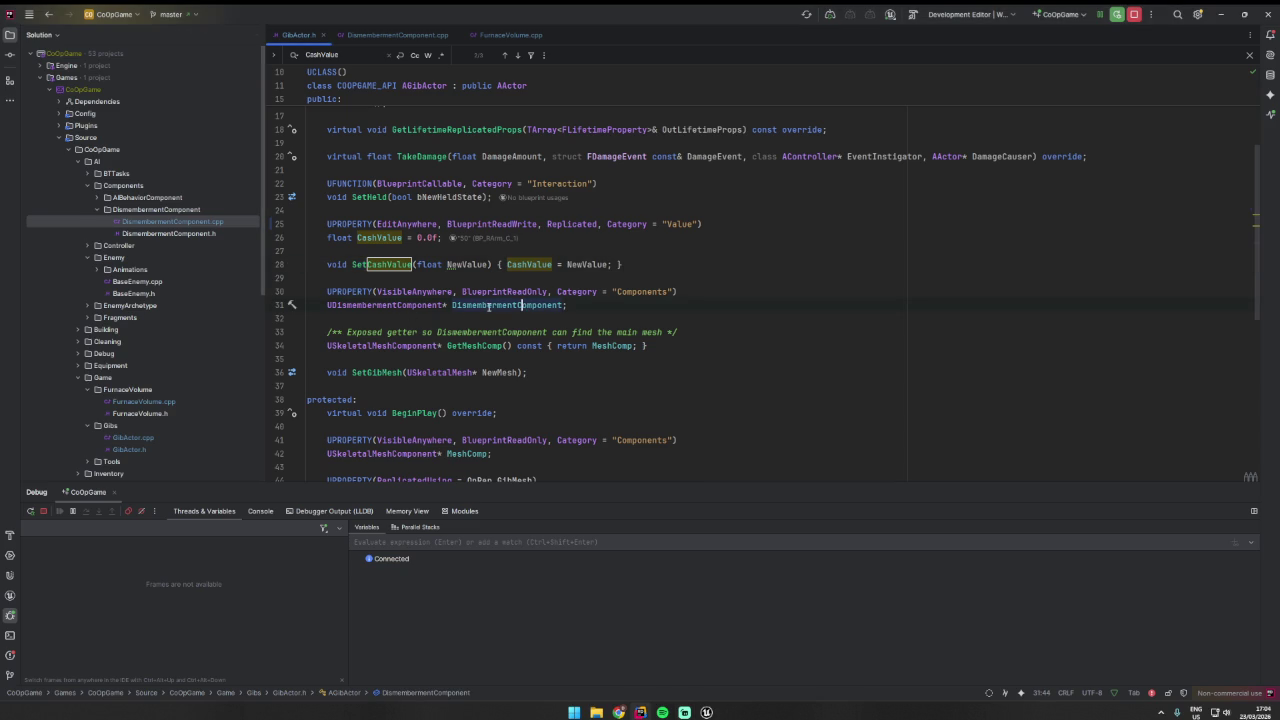
key("Left")
key("Left")
key("Left")
left_click(487, 253)
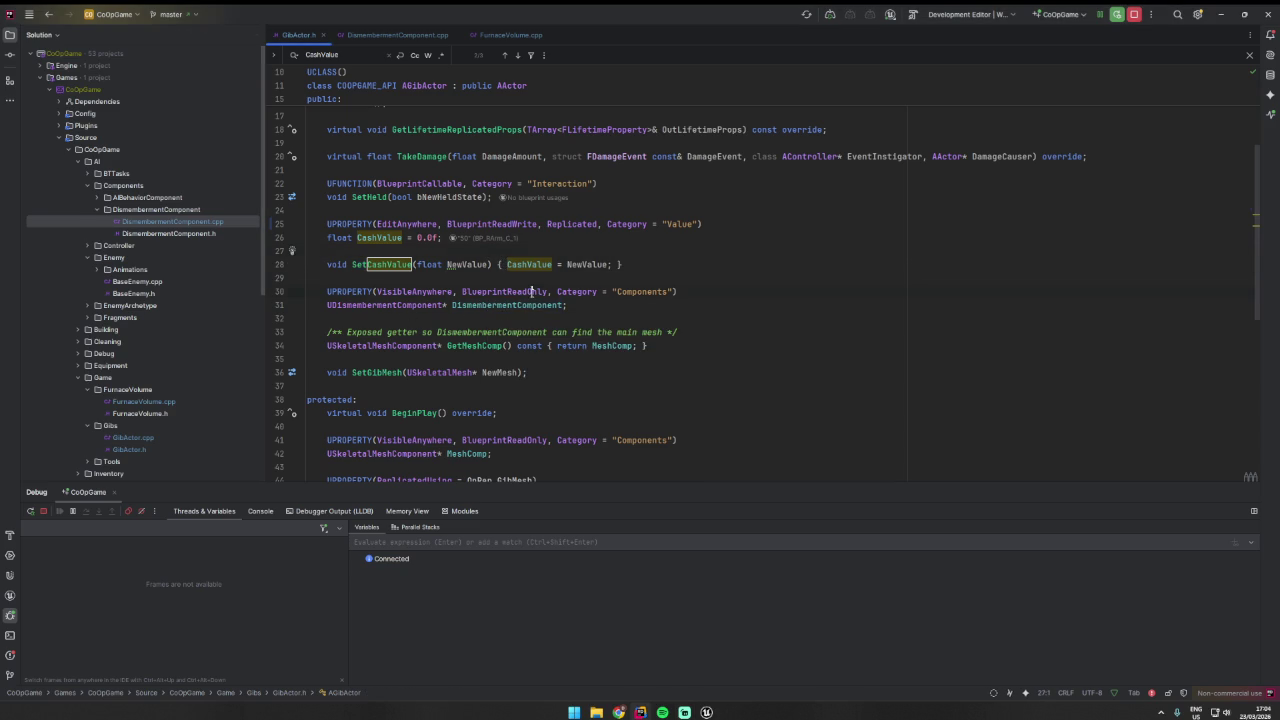
left_click(529, 292)
scroll(529, 292, "down", 2)
left_click(96, 210)
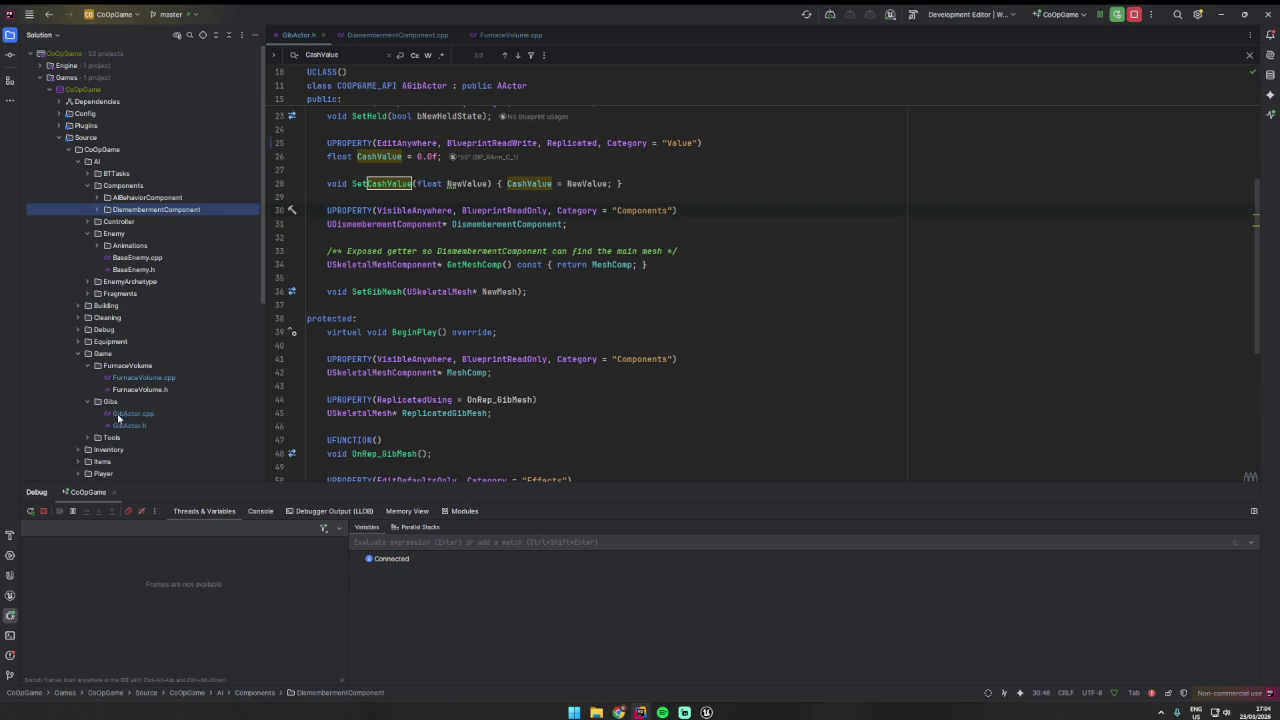
- Open FurnaceVolume.cpp and scroll through its burn-effects code
double_click(145, 380)
scroll(480, 397, "down", 15)
scroll(480, 397, "down", 2)
scroll(400, 400, "up", 10)
scroll(285, 412, "down", 3)
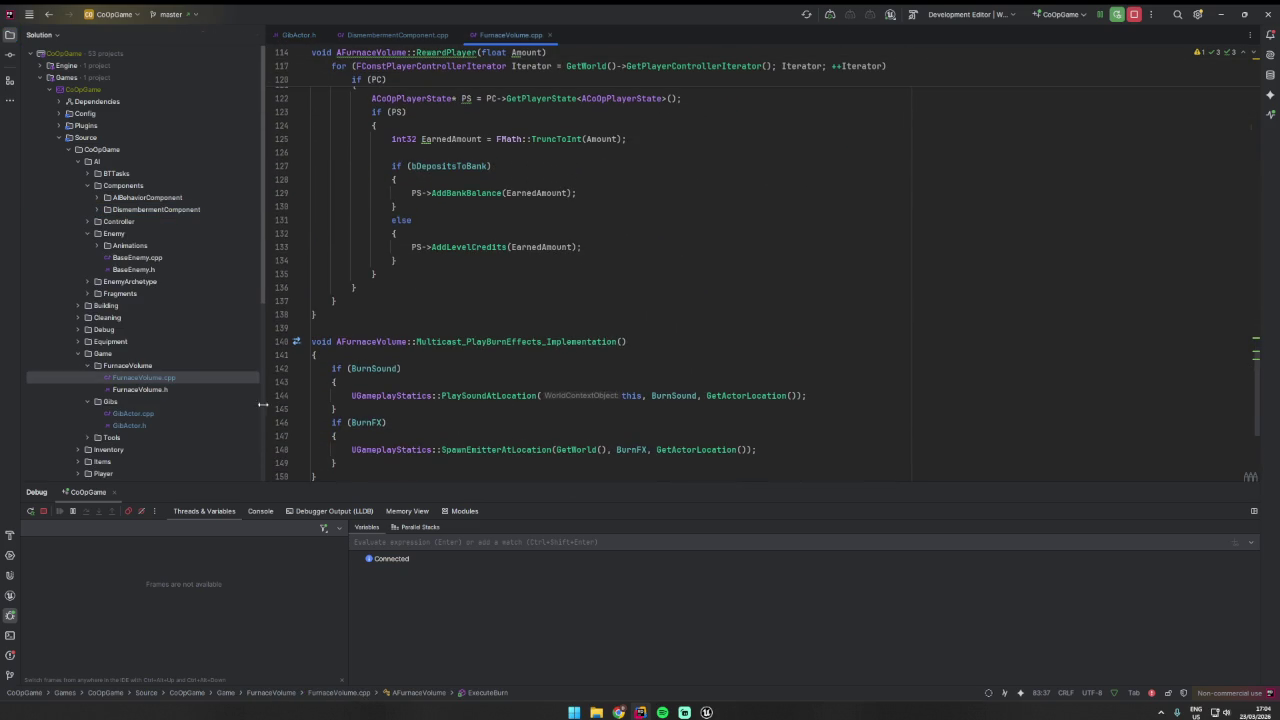
scroll(516, 375, "up", 15)
scroll(516, 375, "up", 10)
scroll(516, 375, "up", 5)
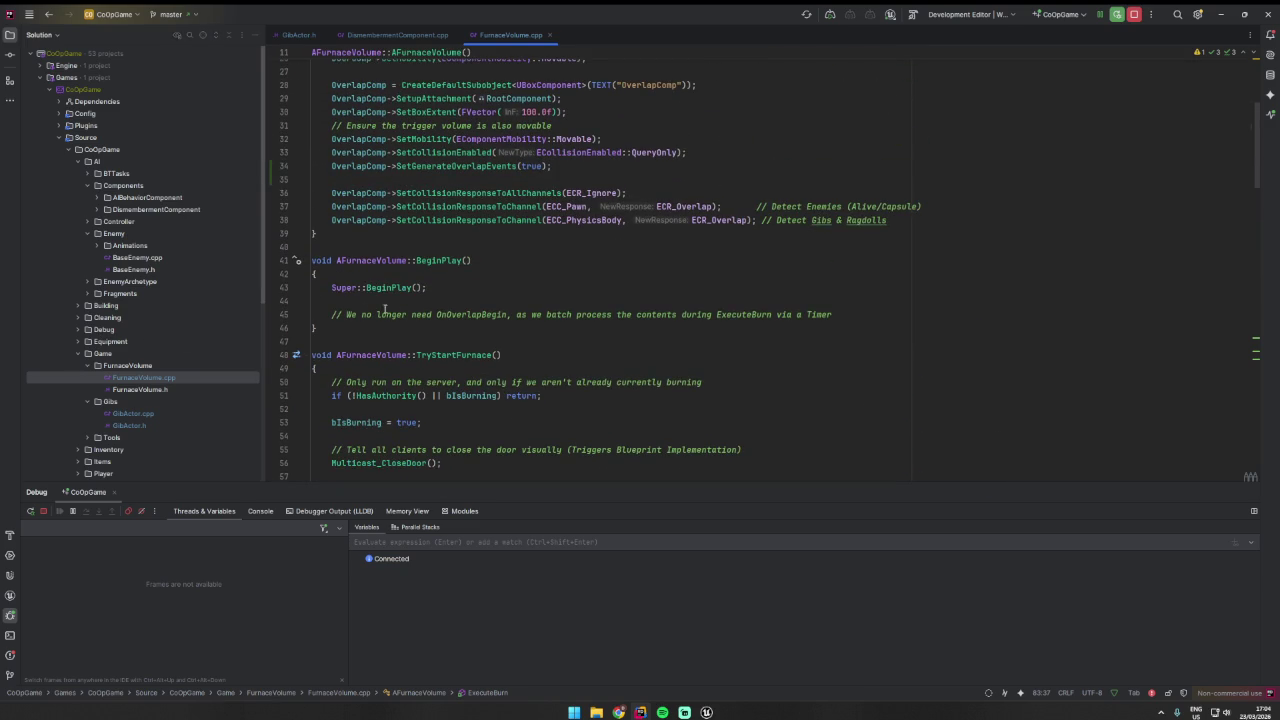
- Back in Unreal Editor, frame BP_Furnace in the Demo_1 viewport
left_click(706, 712)
mouse_move(600, 300)
left_mouse_down()
mouse_move(720, 300)
mouse_move(560, 290)
mouse_move(560, 250)
mouse_move(457, 223)
mouse_move(509, 223)
mouse_move(509, 243)
mouse_move(300, 245)
left_mouse_up()
key("f")
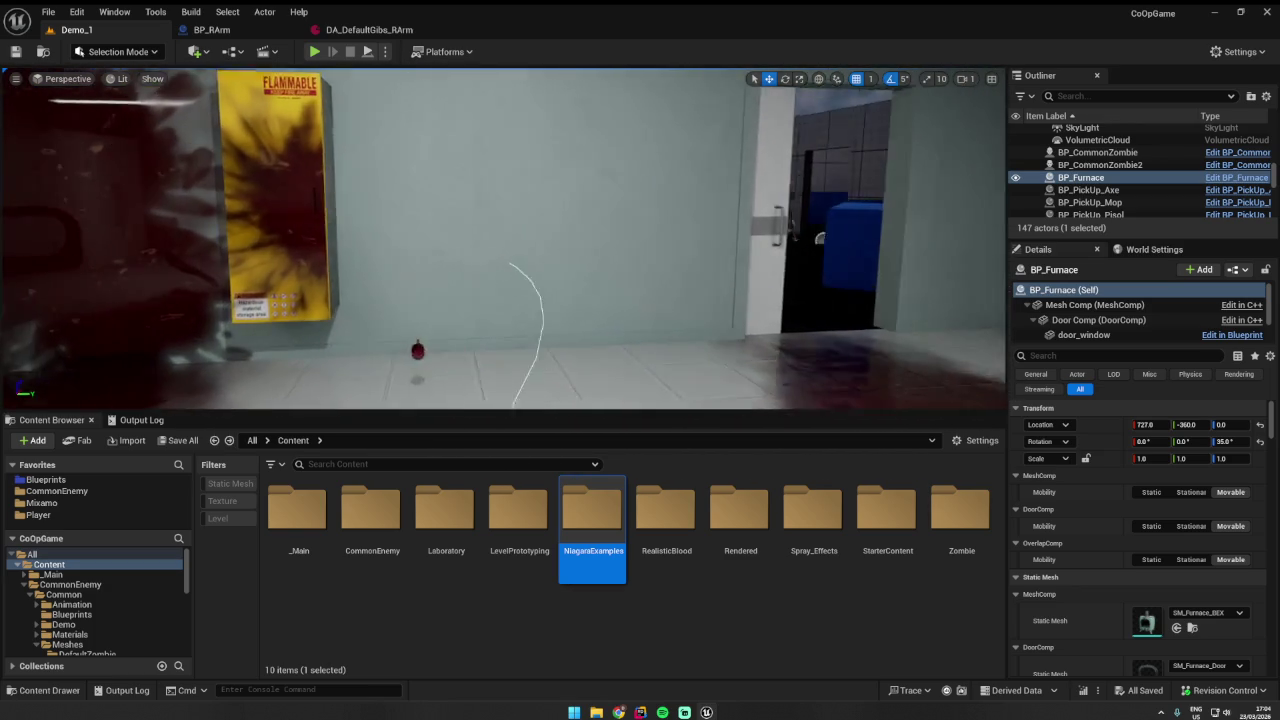
- Start Epic Games Launcher from Windows Start search and dismiss the project-file association prompt
left_click_drag(300, 245, 290, 245)
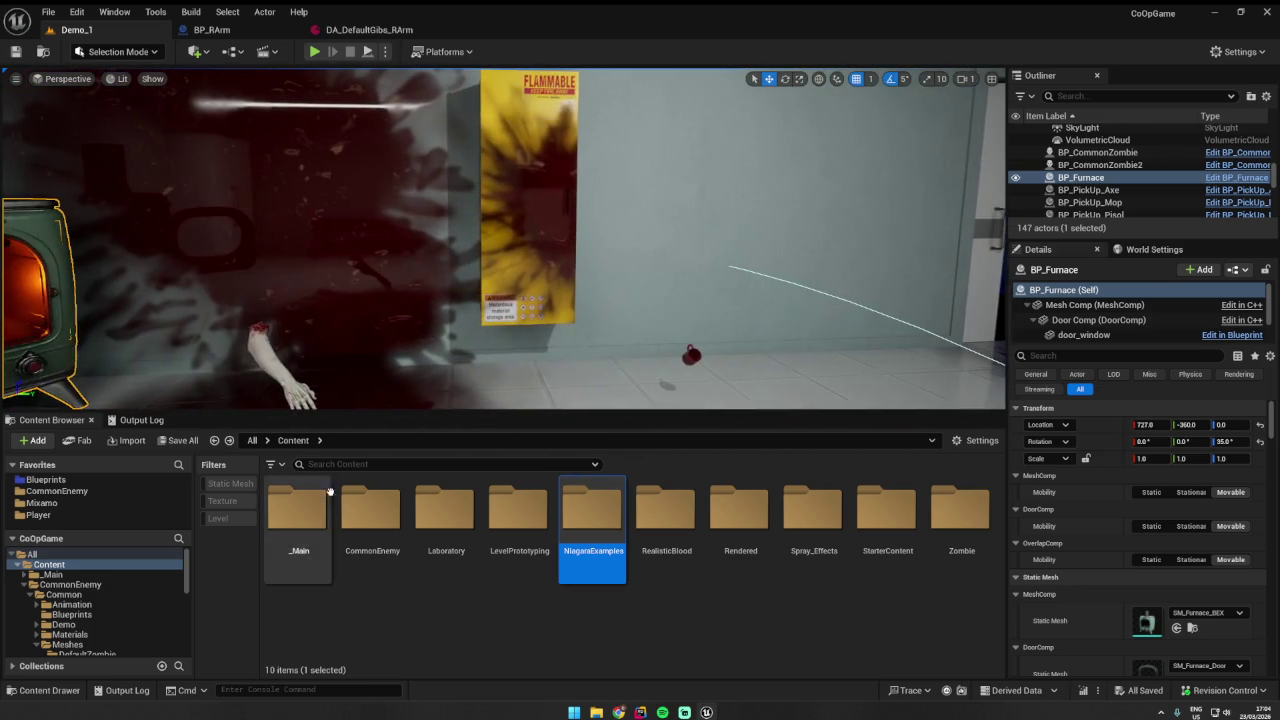
key("super")
type("epi")
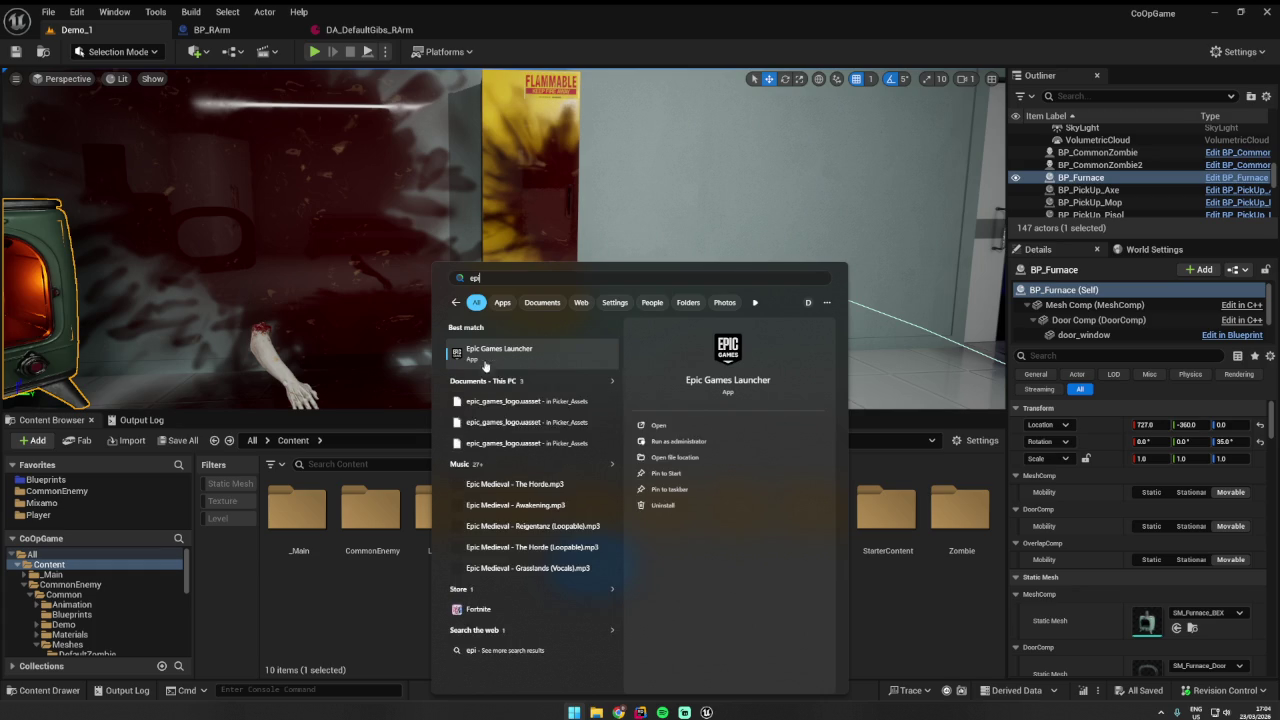
key("Escape")
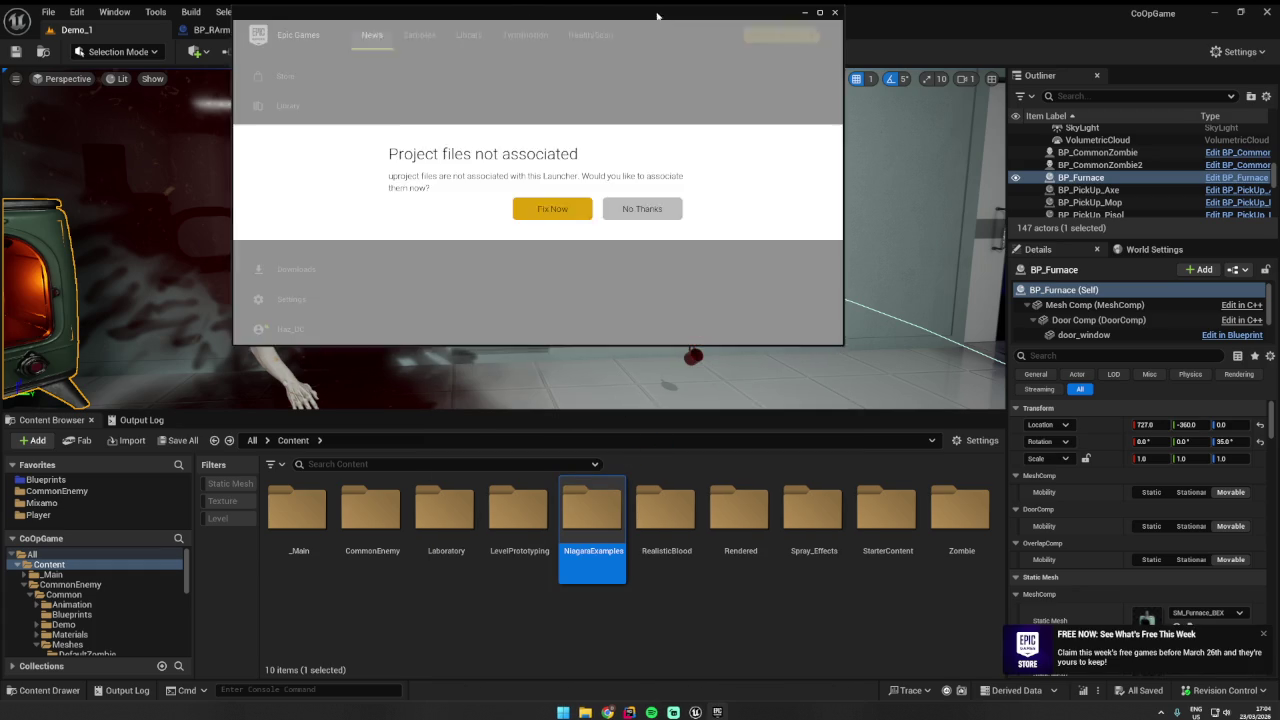
left_click(664, 216)
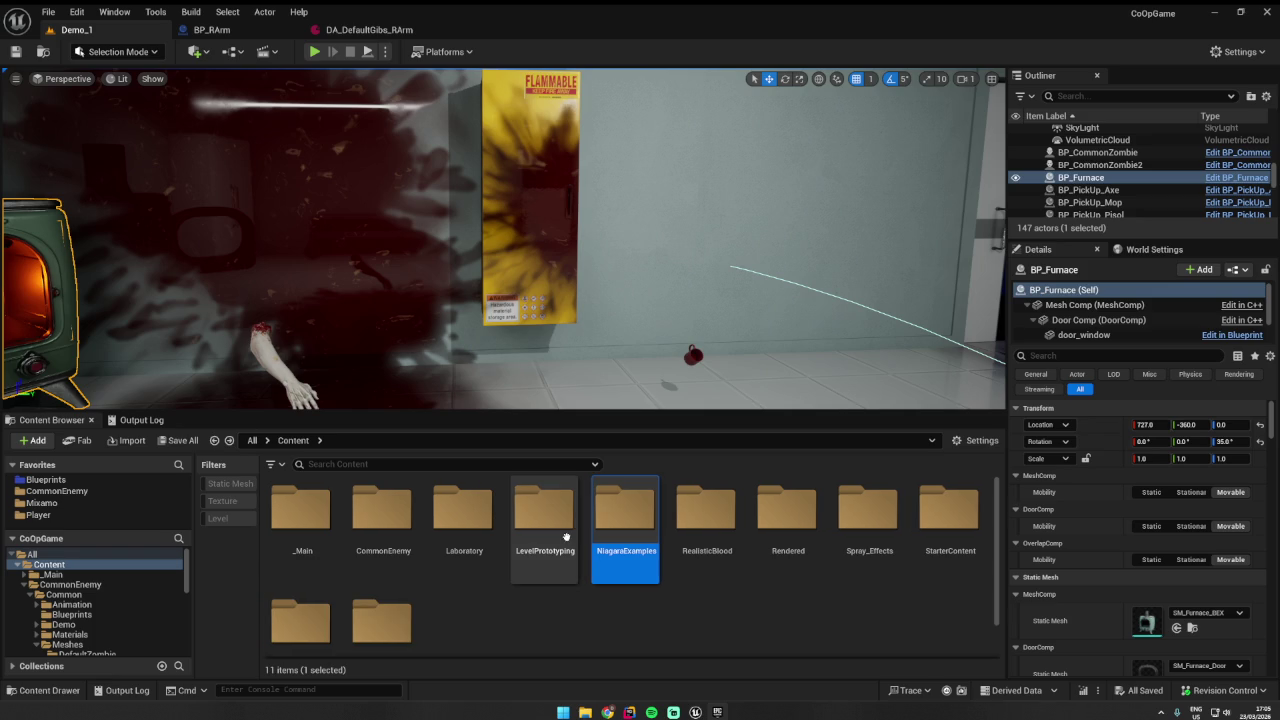
- Clear the 'perfe' Content Browser search and return to the Content folder listing
type("perfe")
left_click(60, 563)
left_click(32, 554)
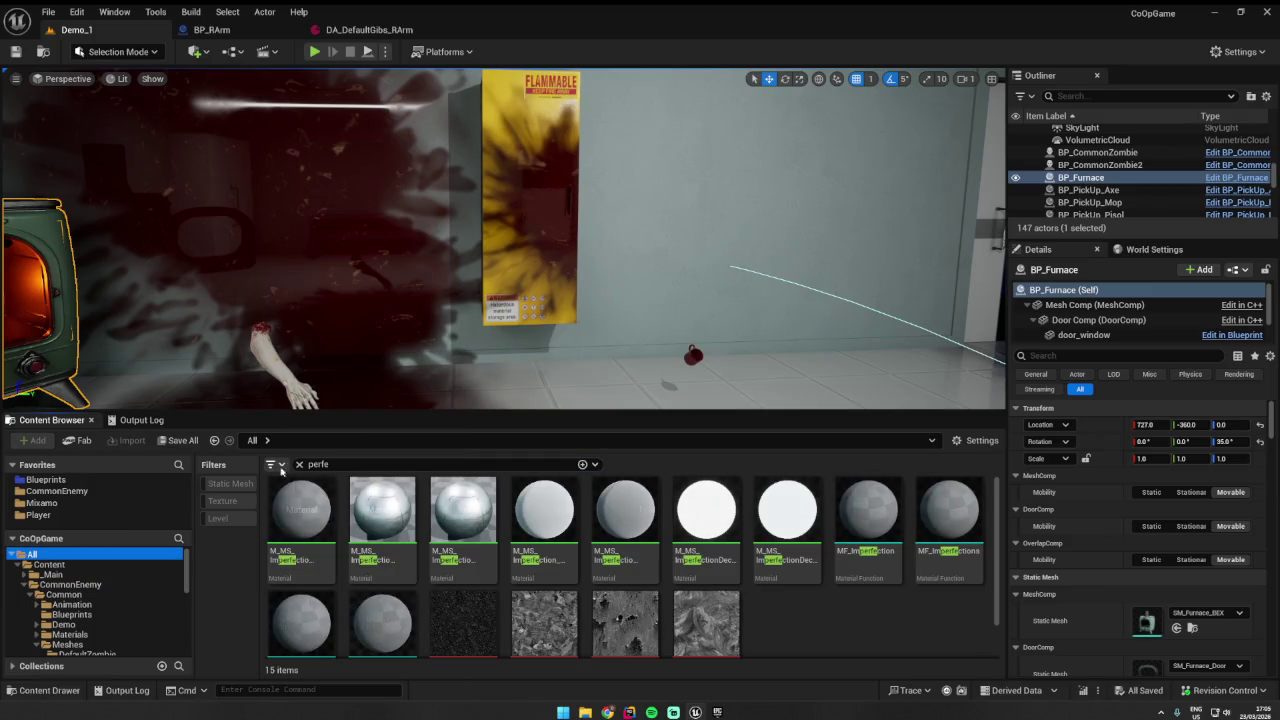
left_click(298, 464)
left_click(62, 565)
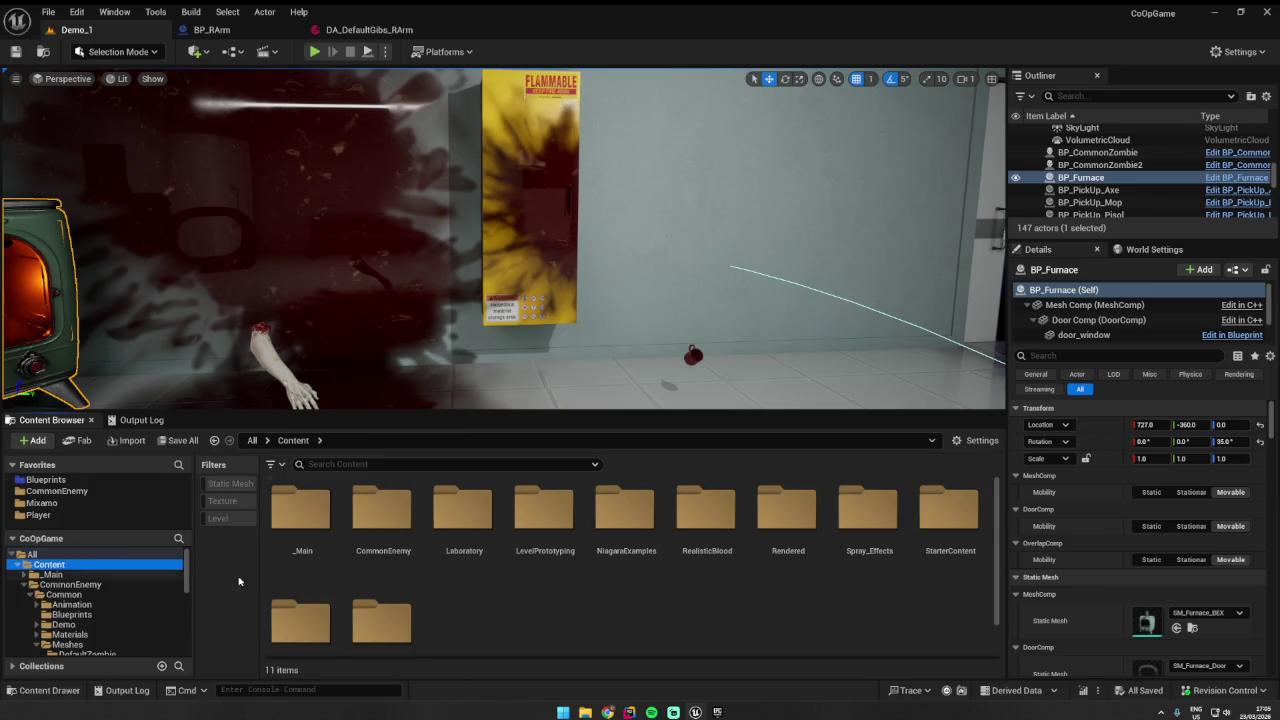
left_click(741, 603)
scroll(861, 608, "down", 1)
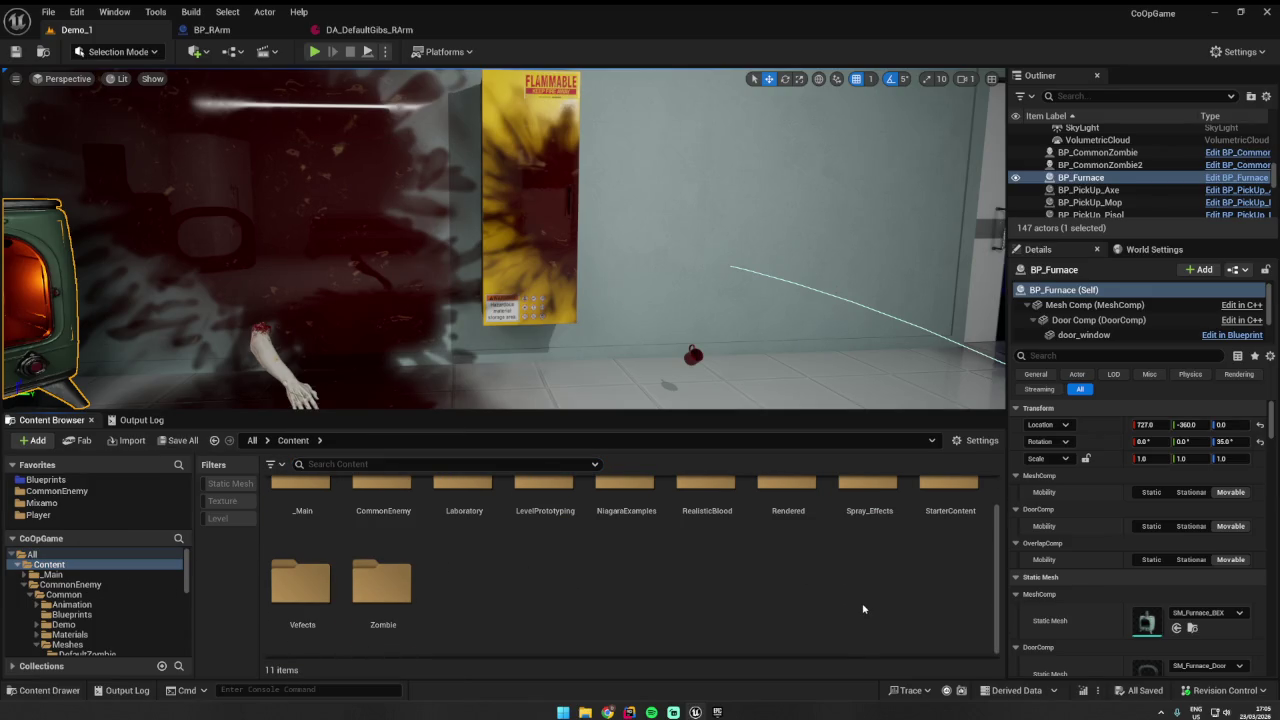
- Open Vefects > Free_Fire and peek into its Blueprints folder before returning
double_click(300, 585)
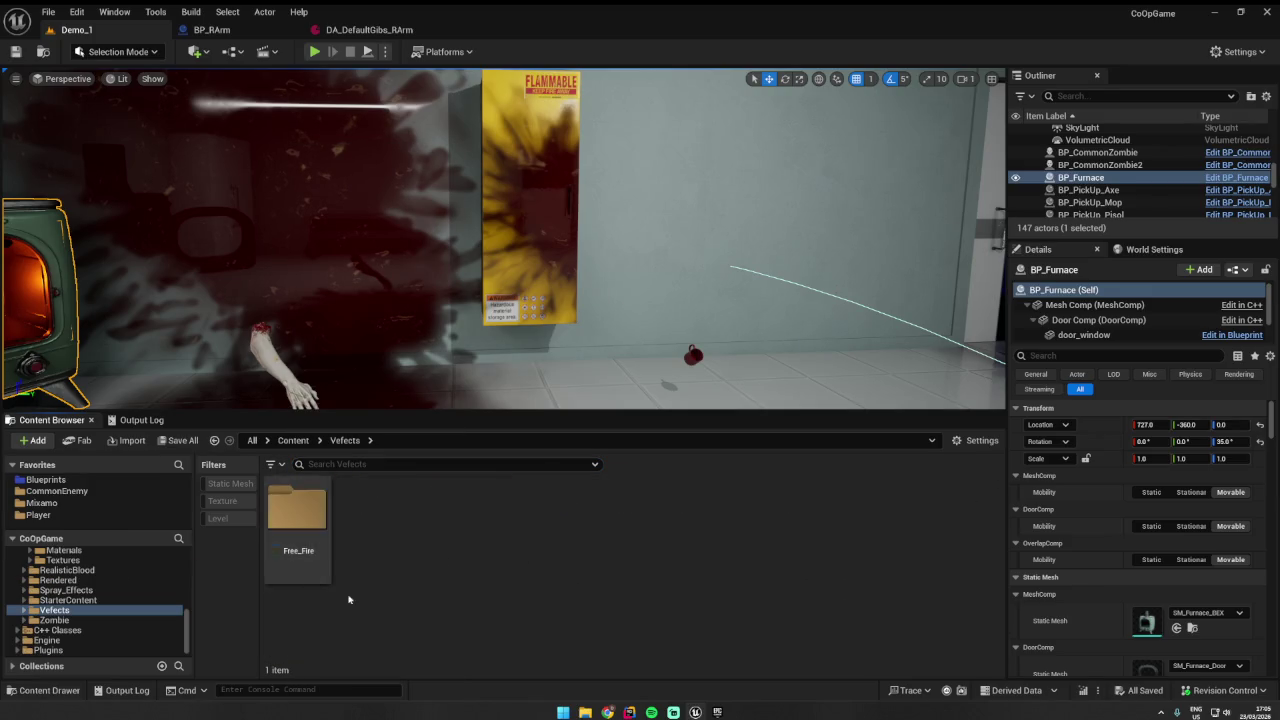
double_click(296, 520)
double_click(298, 512)
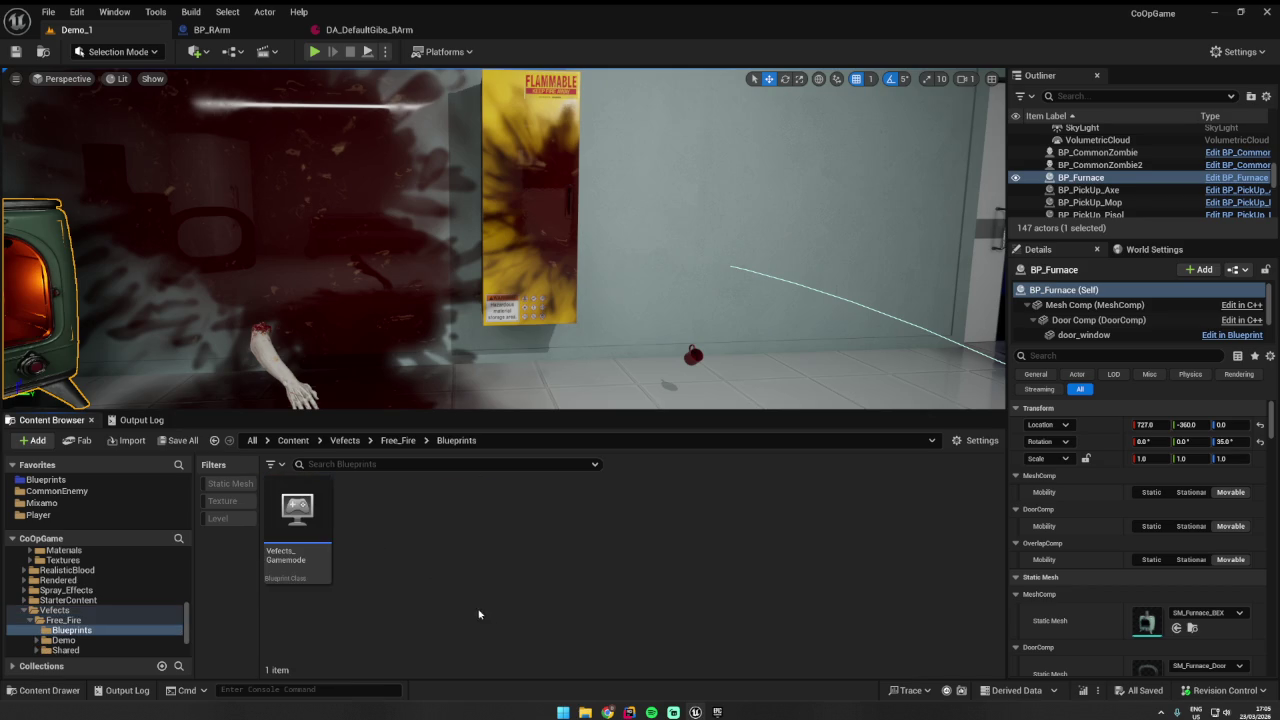
key("alt+Left")
key("alt+Right")
key("alt+Left")
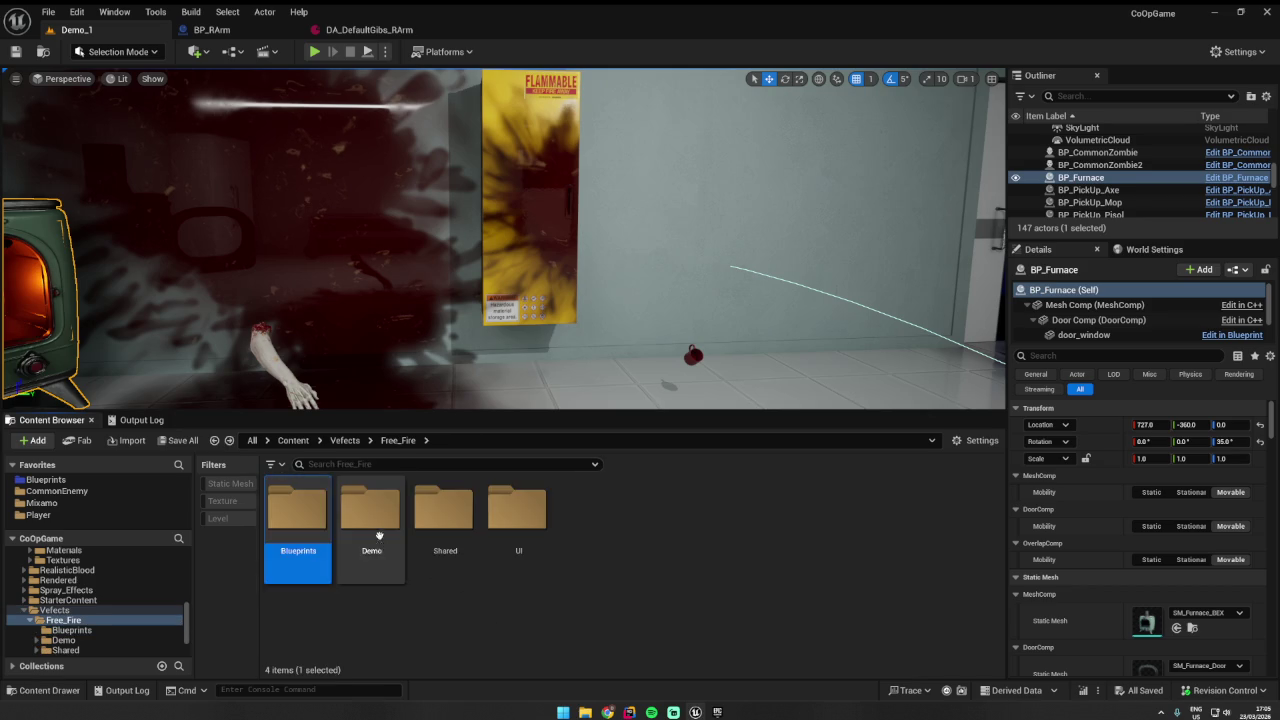
- Open the Free_Fire Demo folder and load its Demo level
double_click(377, 543)
left_click(443, 515)
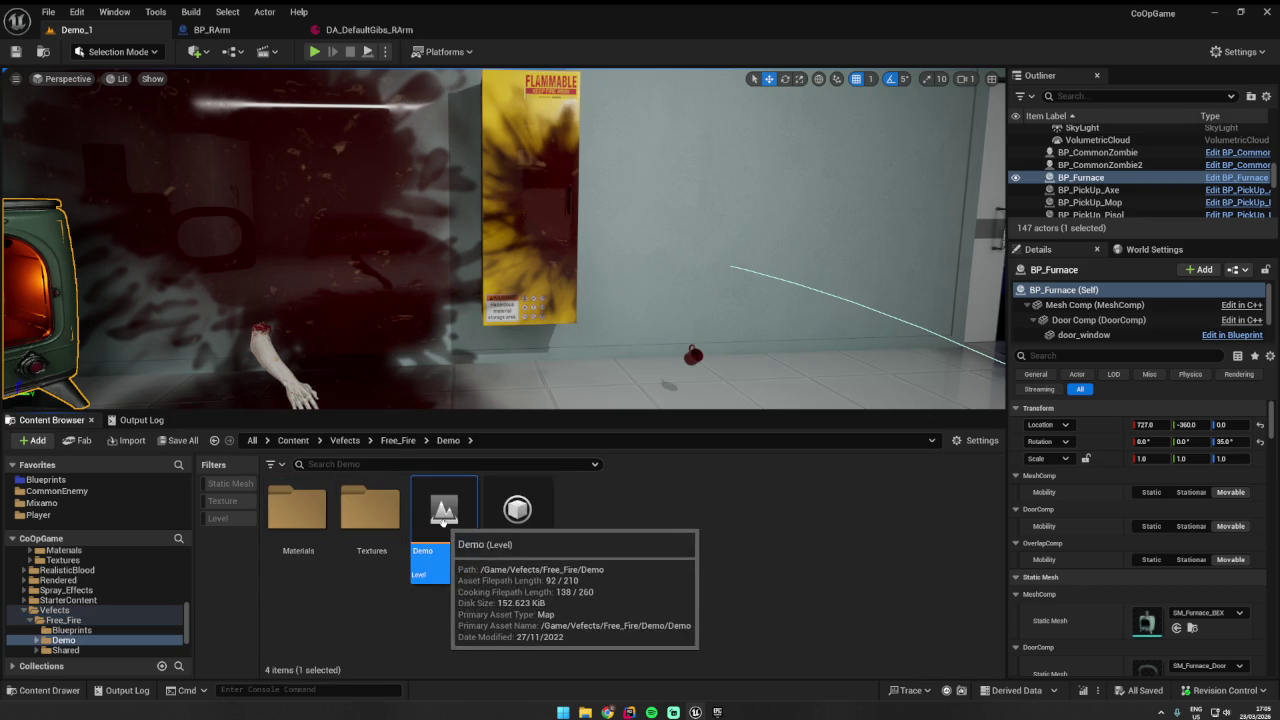
left_click(660, 560)
left_click(48, 11)
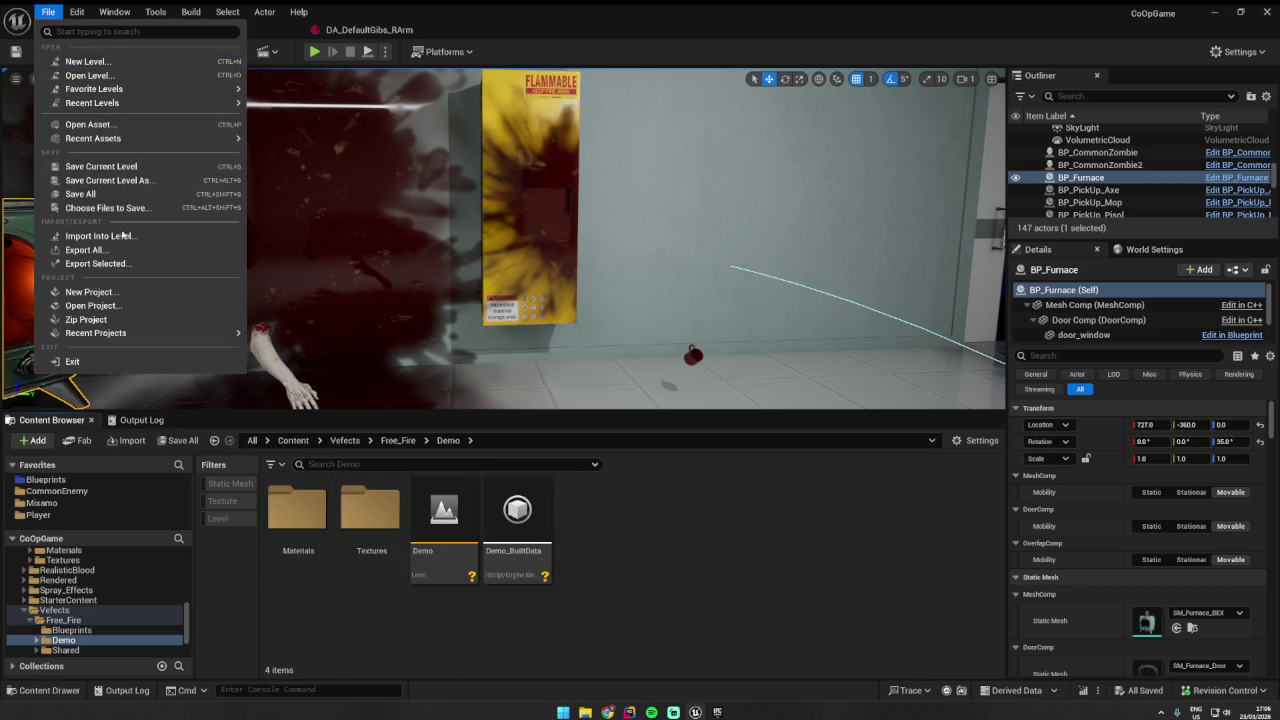
left_click(469, 528)
double_click(469, 528)
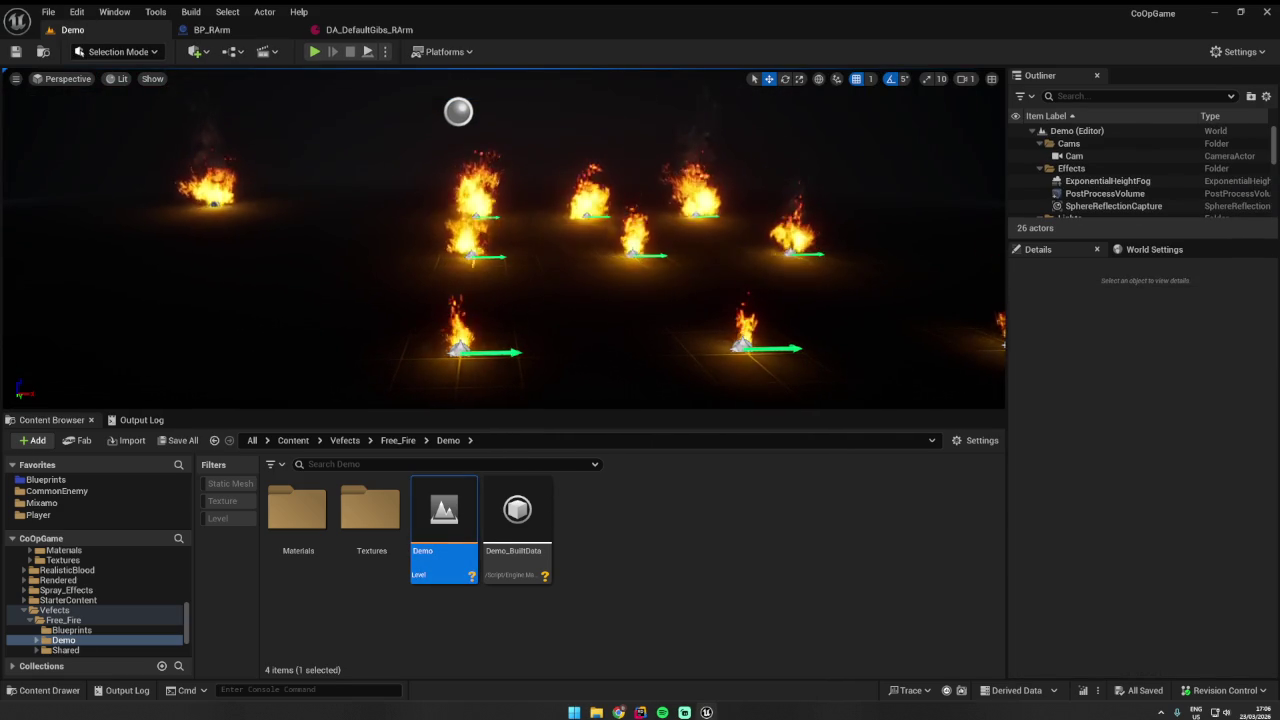
- Select the central NS_Fire_Small_Simple fire and browse to its asset in Shared/Particles
mouse_move(351, 248)
left_mouse_down()
mouse_move(380, 262)
mouse_move(375, 215)
mouse_move(378, 245)
mouse_move(380, 225)
mouse_move(360, 228)
mouse_move(471, 310)
mouse_move(580, 305)
left_mouse_up()
left_click(471, 310)
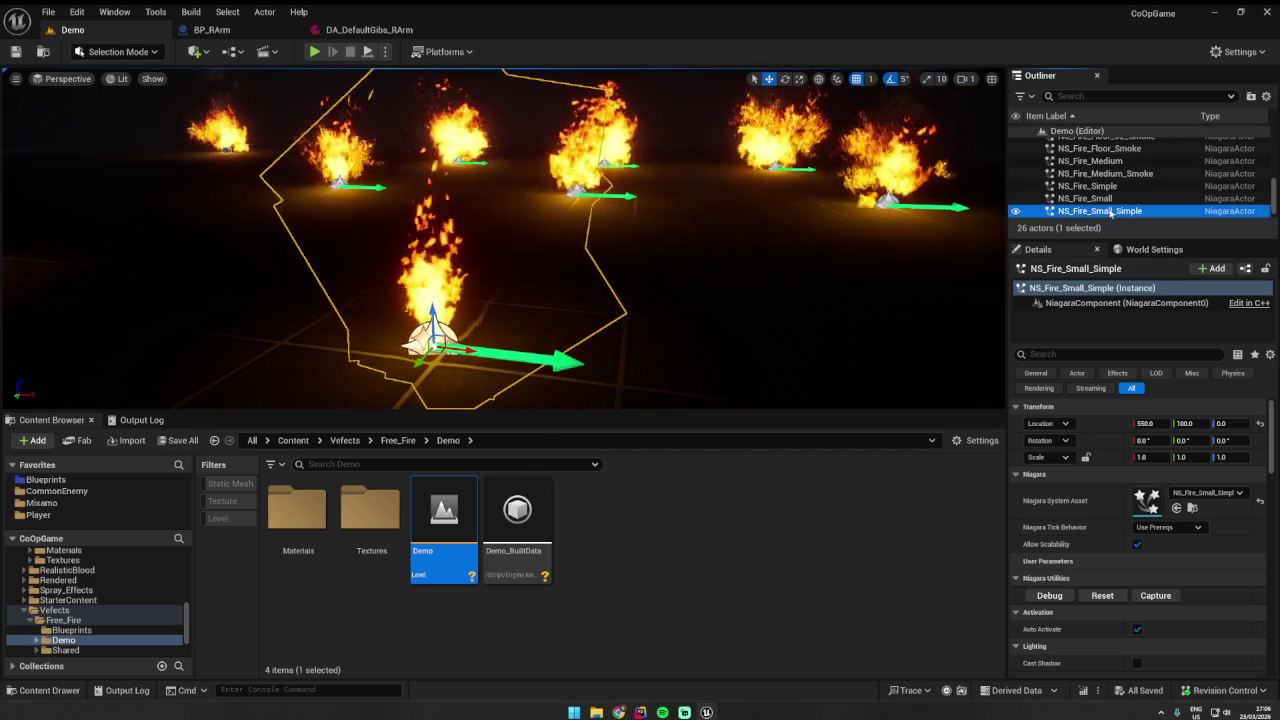
right_click(1064, 211)
left_click(1124, 252)
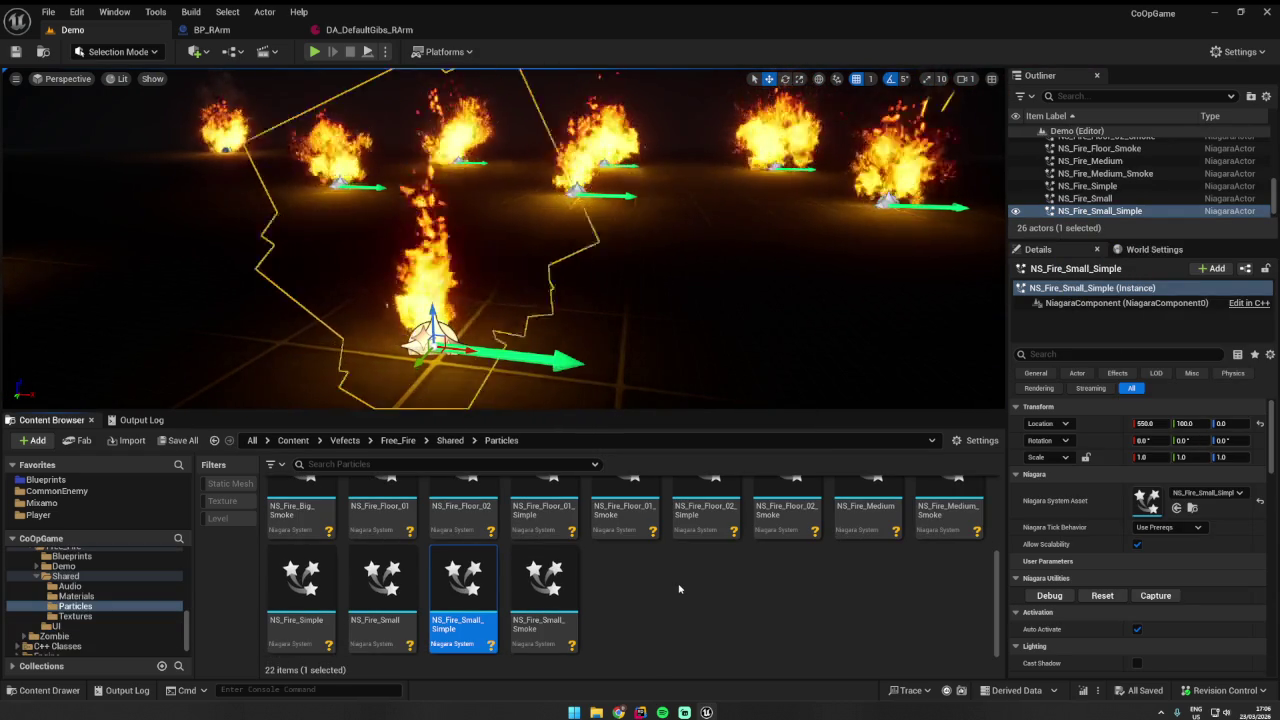
scroll(100, 600, "up", 10)
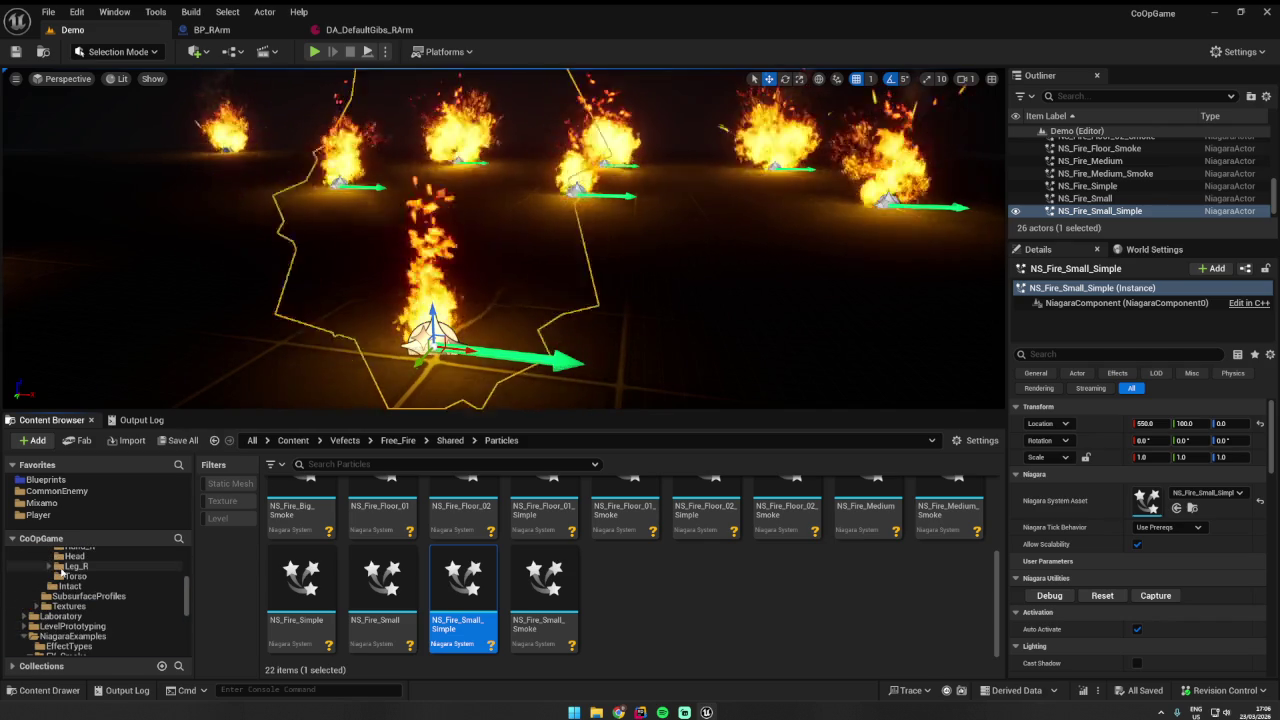
- Navigate the Content Browser to _Main/Assets/UsableObjects/Furnace
left_click(45, 480)
left_click(342, 440)
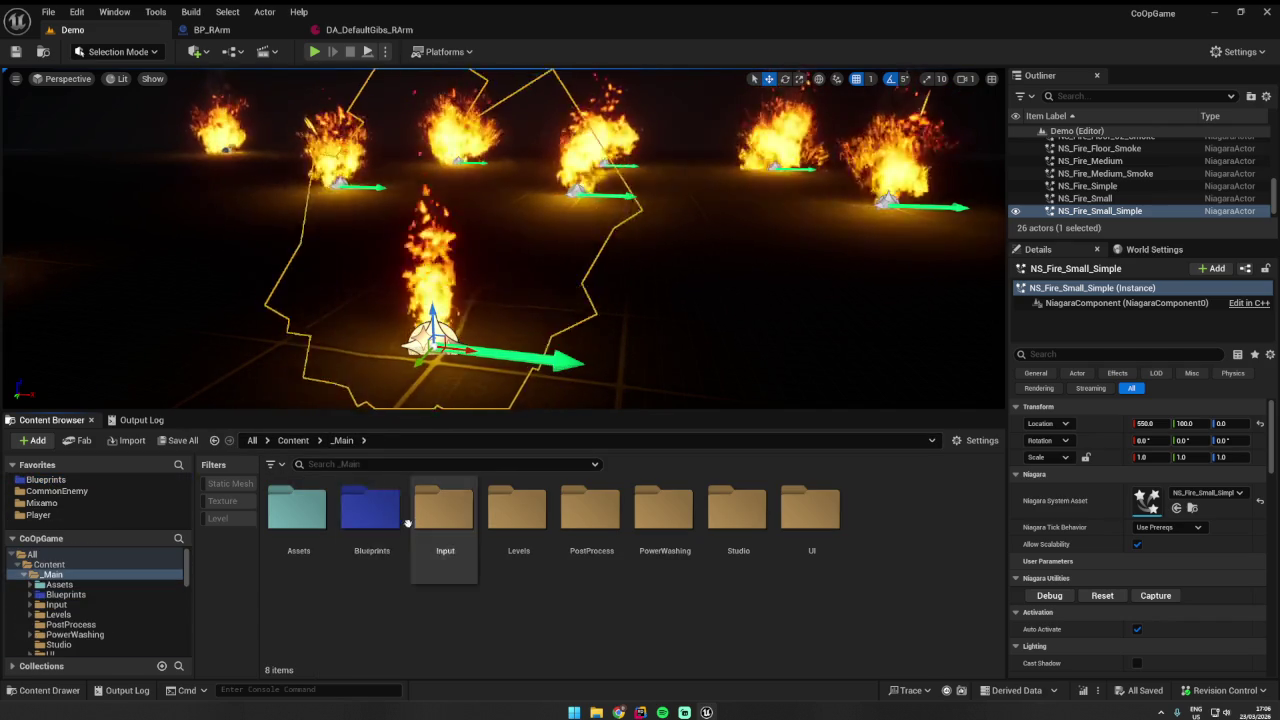
left_click(302, 524)
double_click(302, 524)
mouse_move(593, 510)
left_mouse_down()
mouse_move(850, 627)
mouse_move(880, 515)
mouse_move(862, 507)
left_mouse_up()
key("Escape")
double_click(880, 512)
double_click(370, 510)
- Create a 'VFX' folder in Furnace with a 'FIRE' subfolder inside it
right_click(643, 592)
left_click(700, 47)
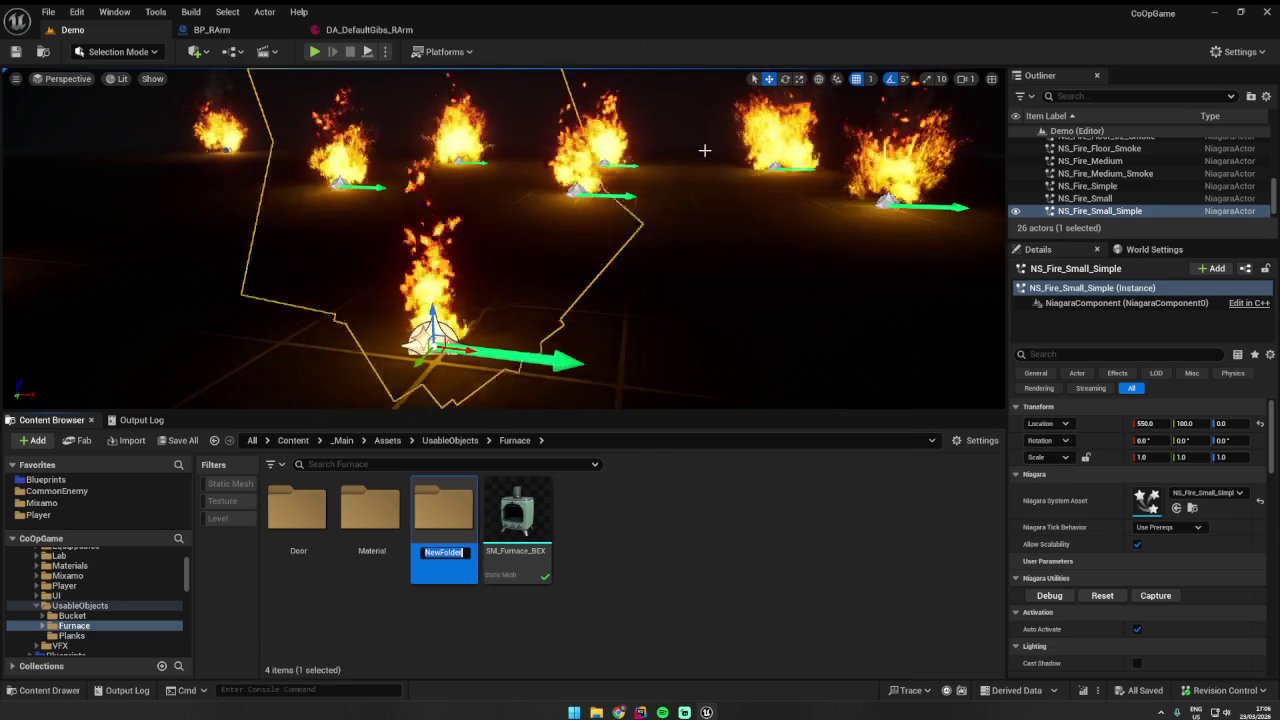
type("VFX")
key("Return")
double_click(443, 510)
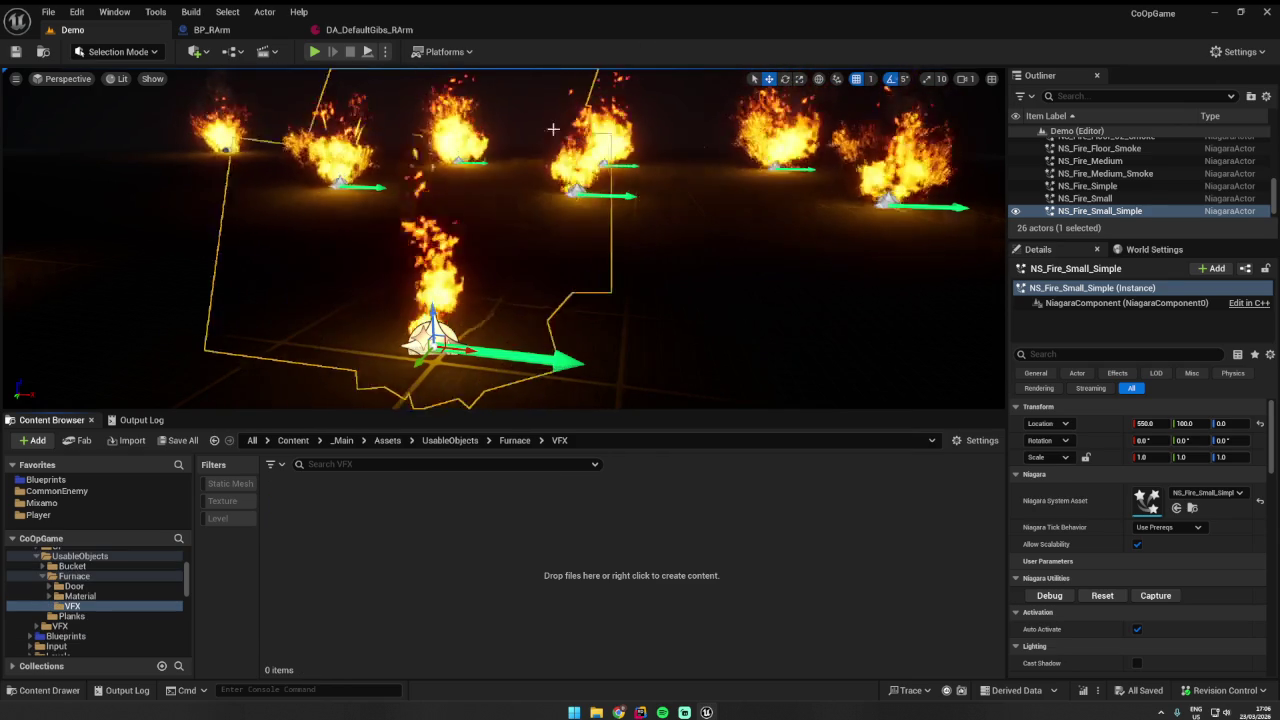
right_click(324, 577)
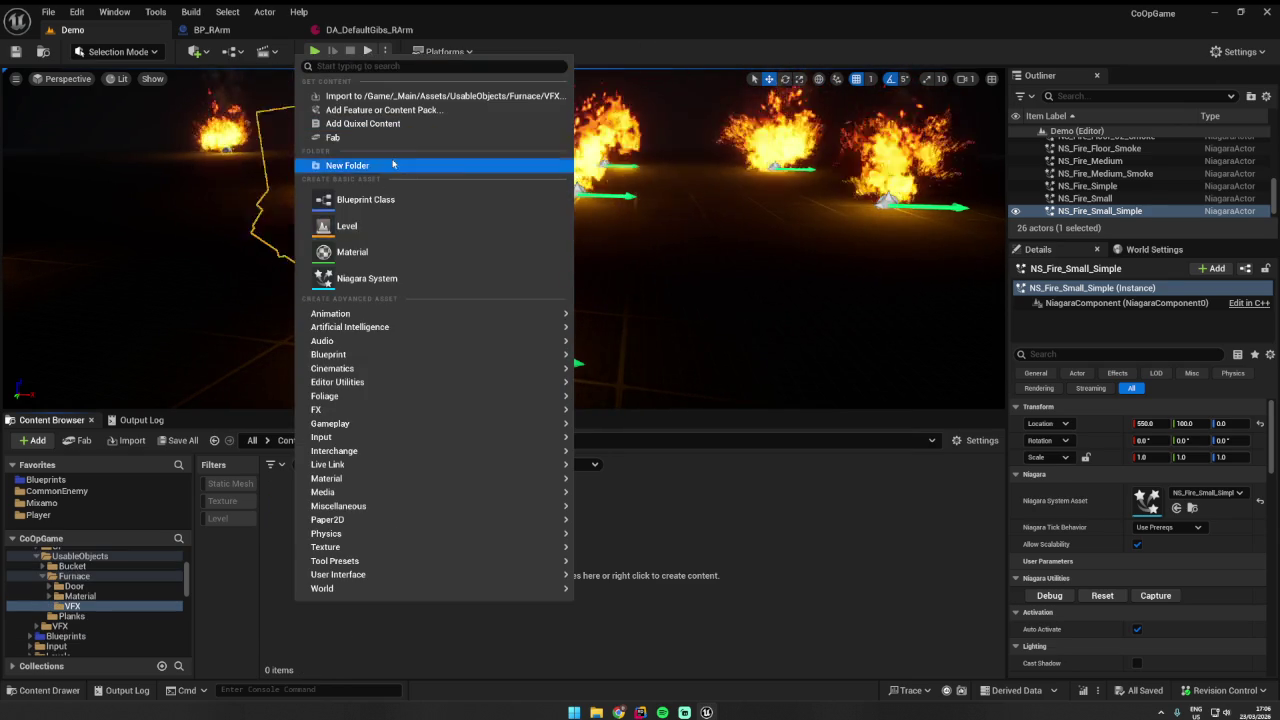
left_click(393, 164)
type("FIRE")
key("Return")
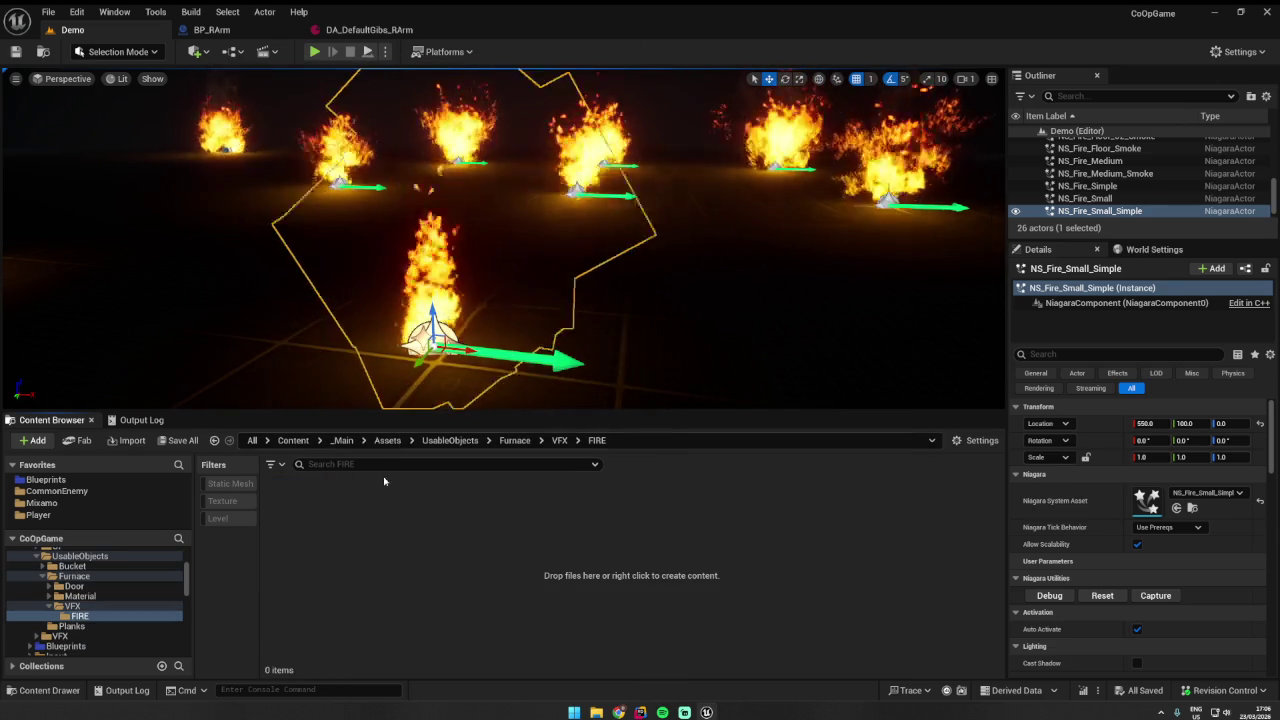
- Paste a copy of NS_Fire_Small_Simple into the FIRE folder and select it
key("ctrl+v")
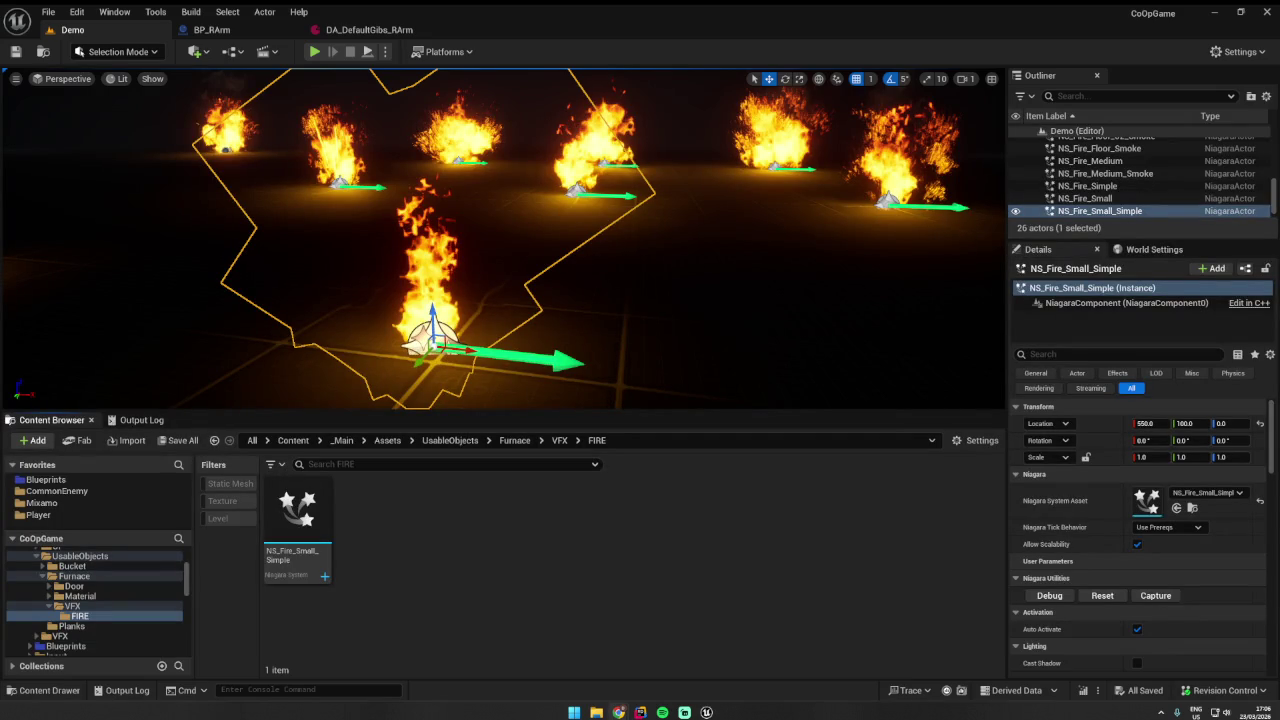
right_click(373, 344)
key("Escape")
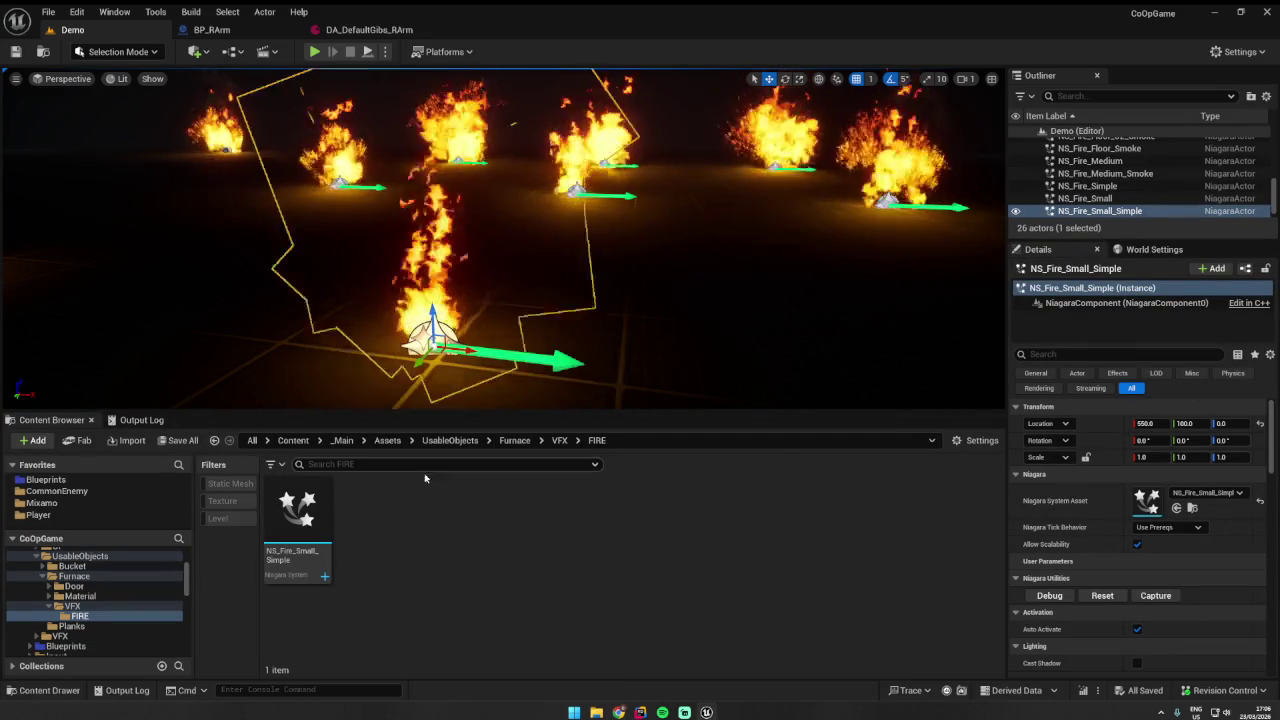
key("ctrl+b")
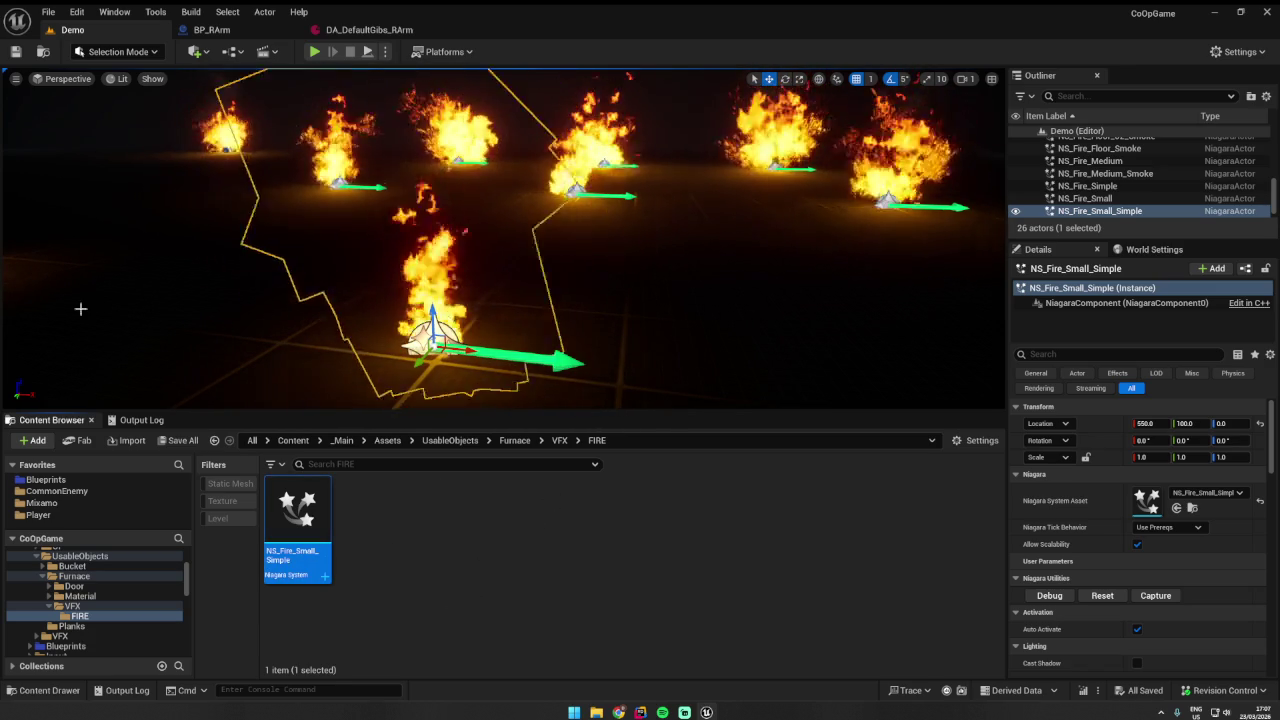
key("alt+Tab")
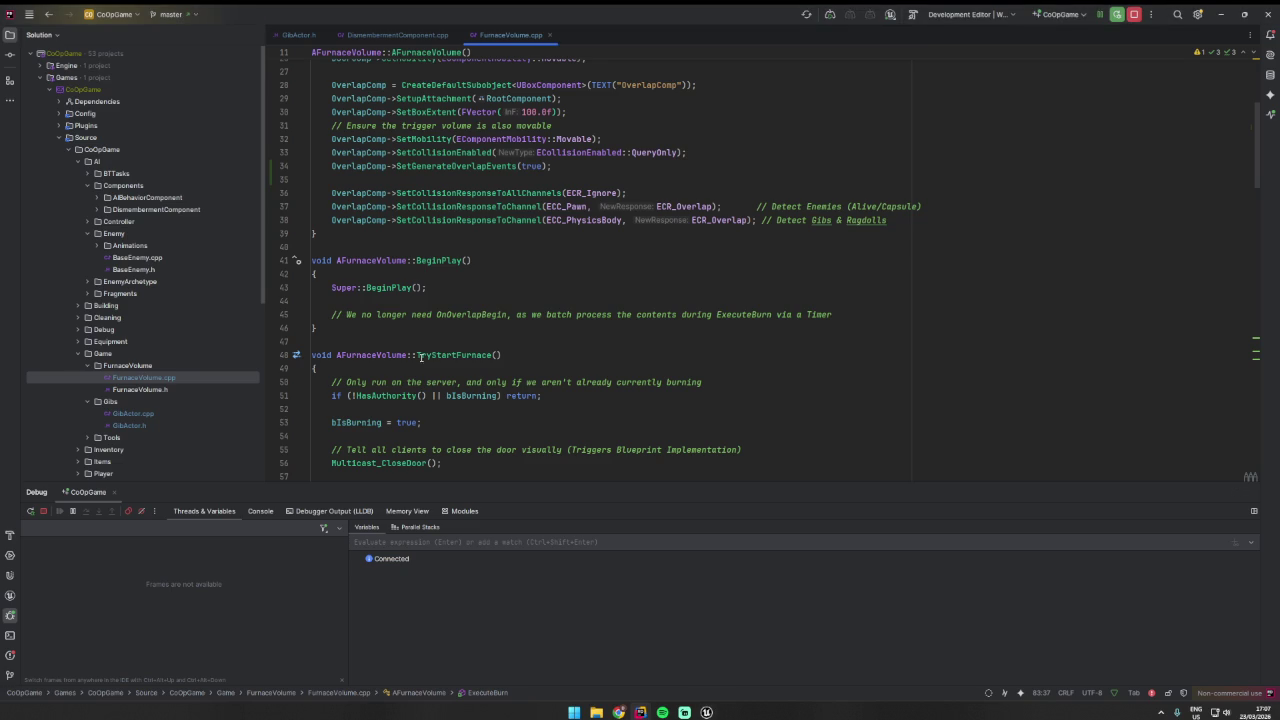
- Scroll through TryStartFurnace in FurnaceVolume.cpp down to the burn-effects call
left_click(462, 354)
scroll(455, 330, "down", 7)
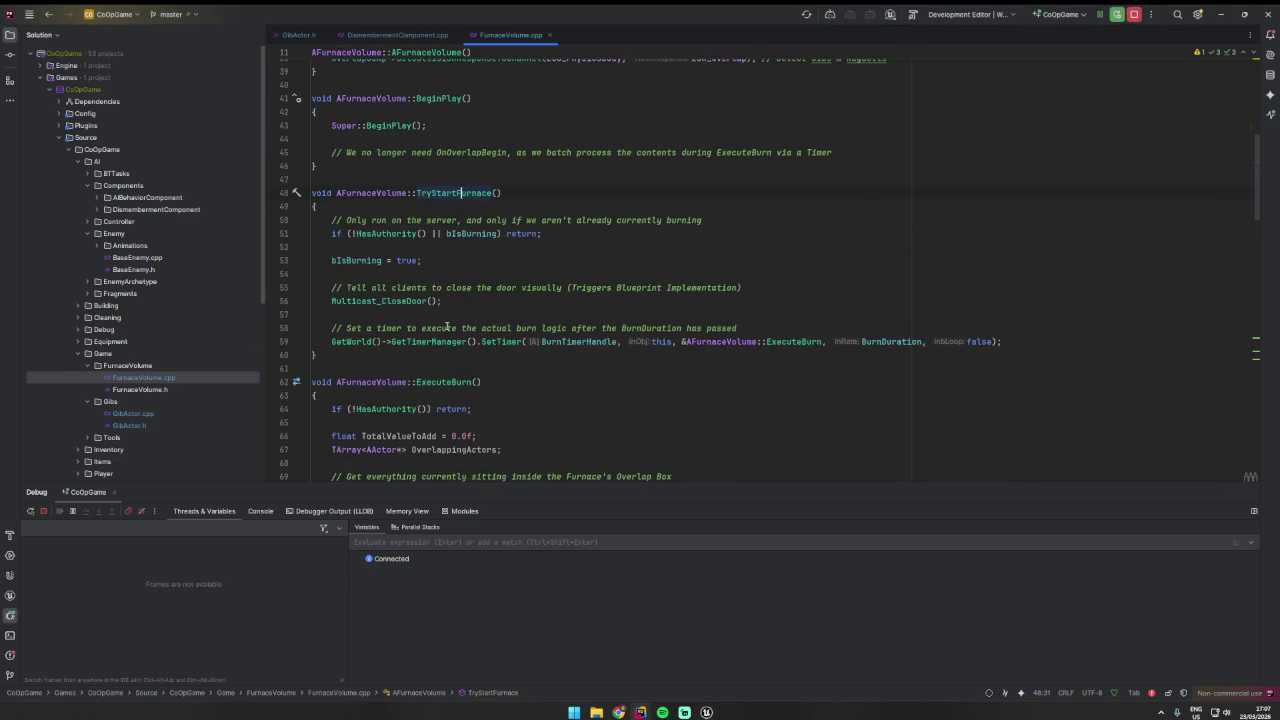
scroll(447, 296, "down", 1)
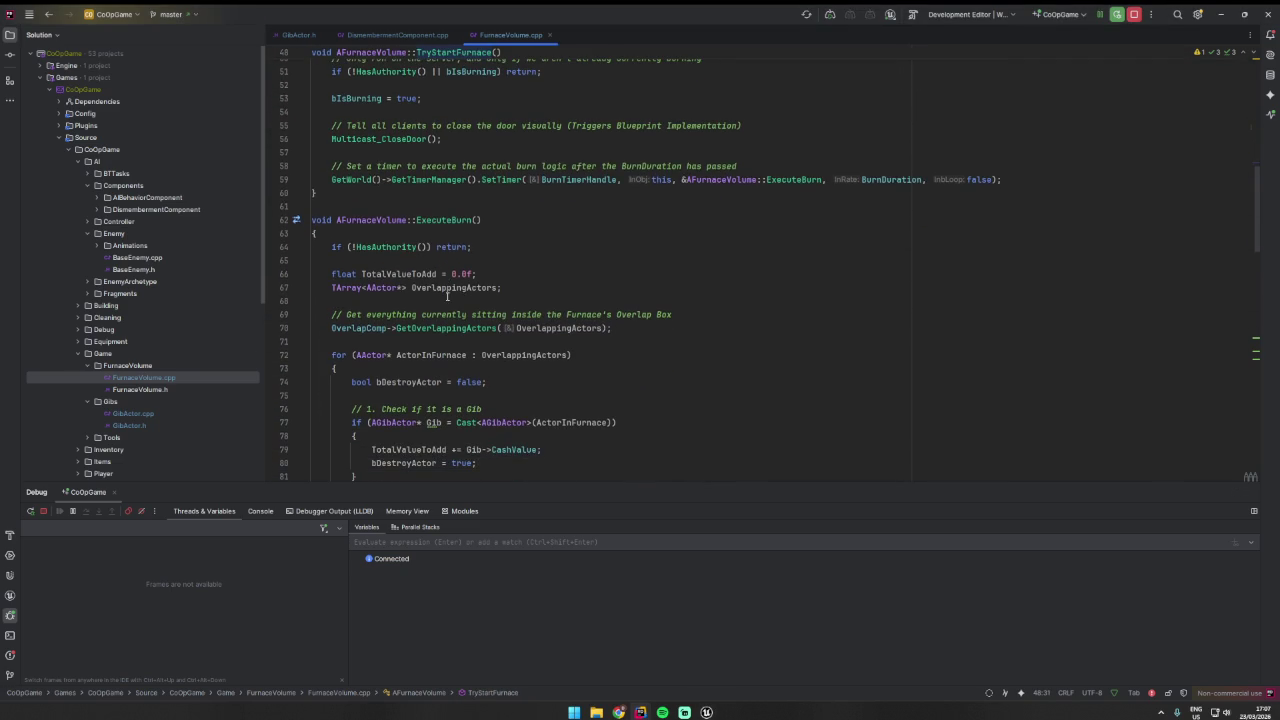
scroll(447, 296, "down", 4)
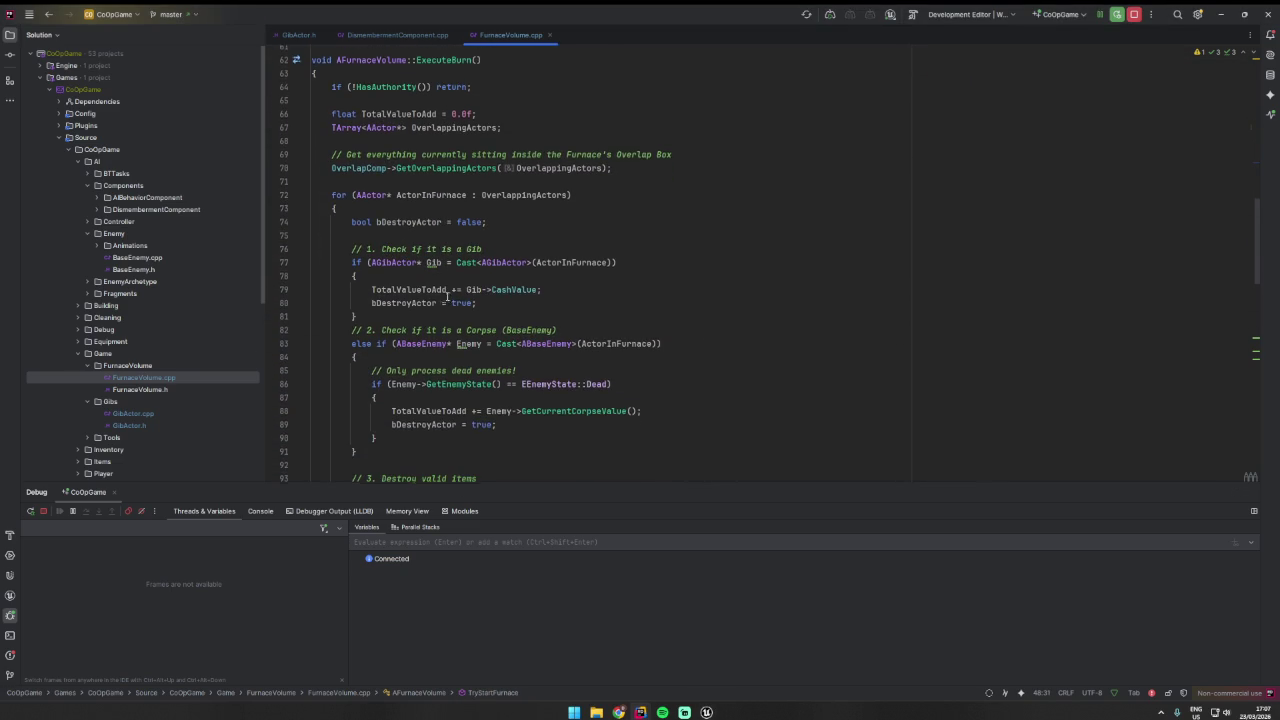
scroll(447, 296, "down", 2)
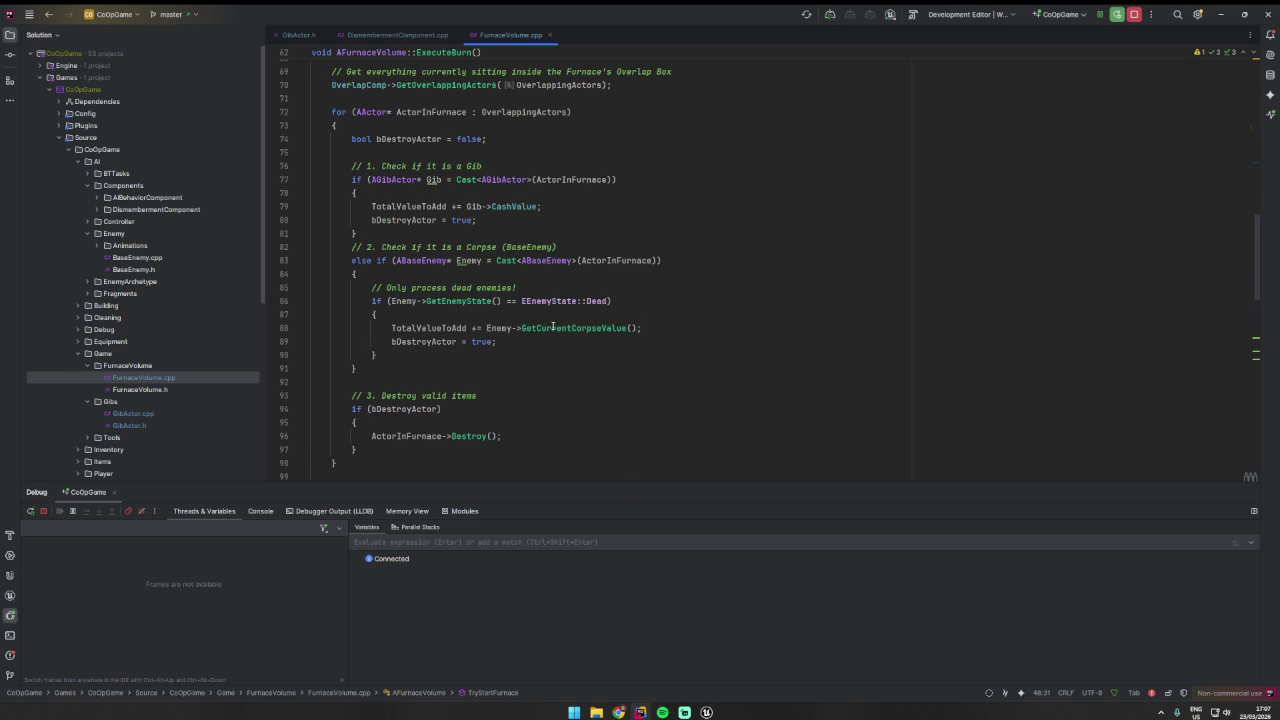
scroll(553, 327, "down", 2)
left_click(470, 366)
scroll(479, 392, "down", 2)
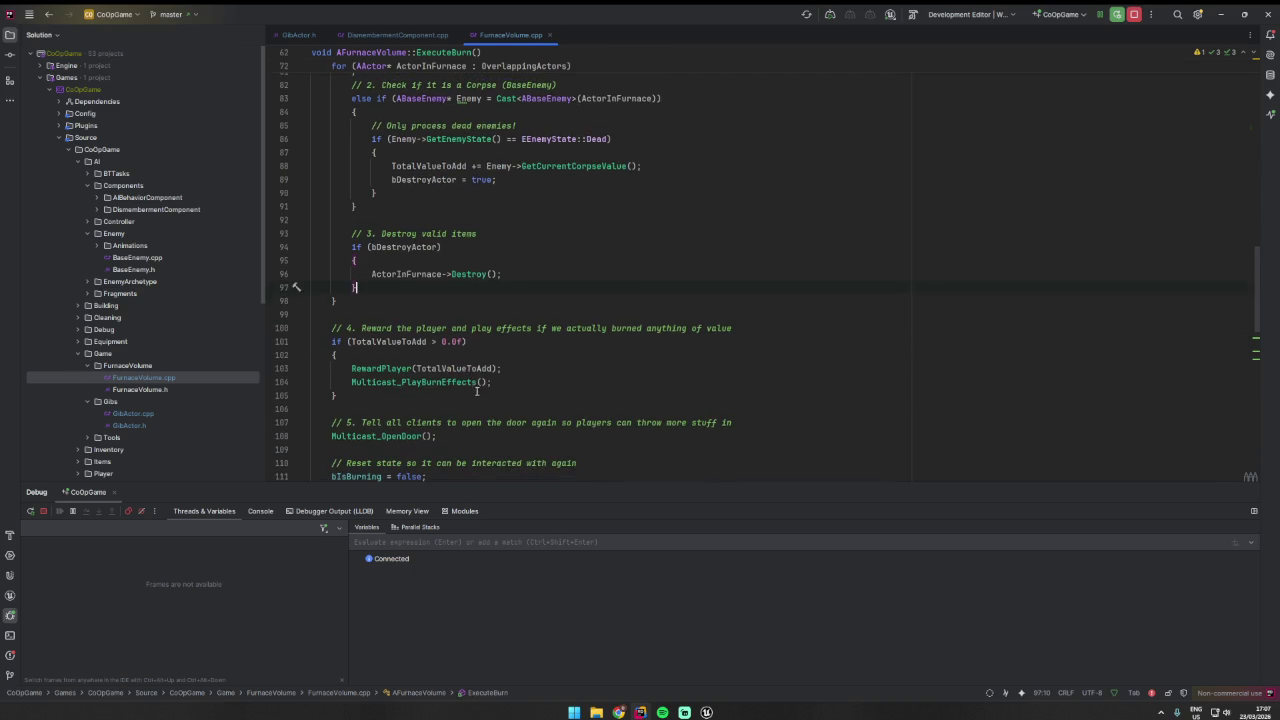
scroll(447, 379, "down", 1)
- Follow Multicast_PlayBurnEffects to its implementation, then BurnFX to its UParticleSystem* declaration
left_click(448, 340, "ctrl")
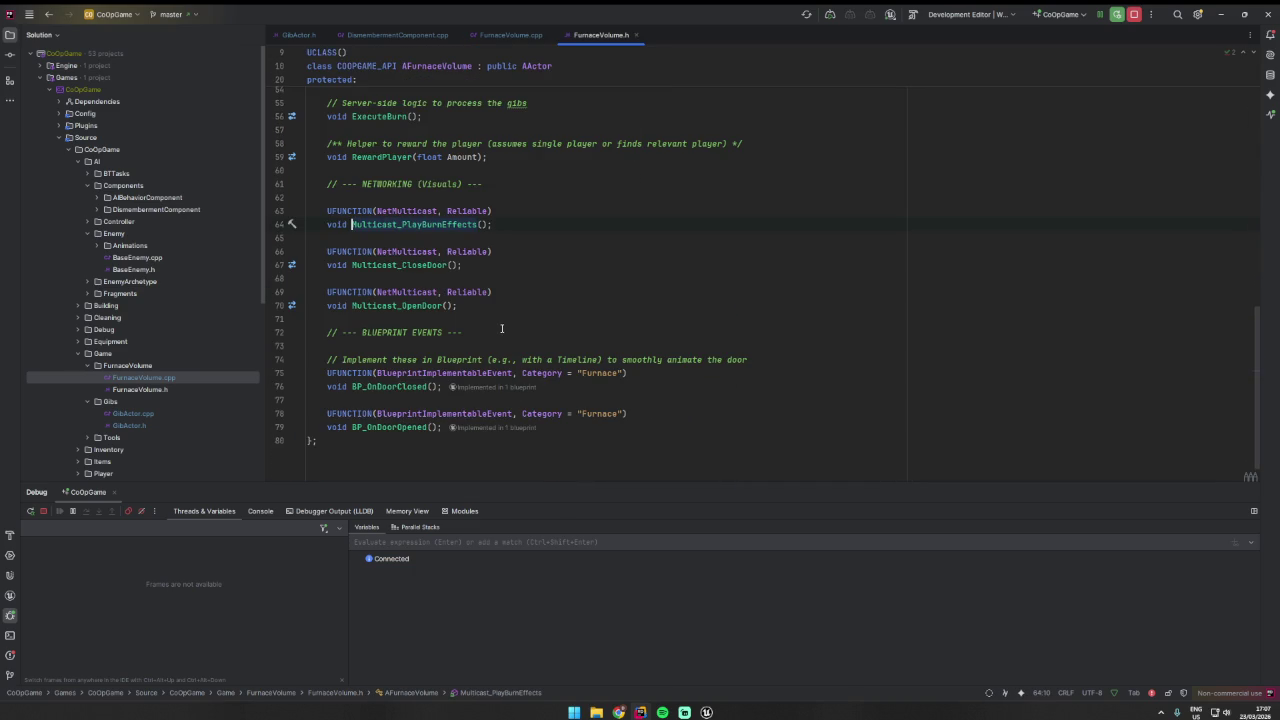
left_click(423, 224, "ctrl")
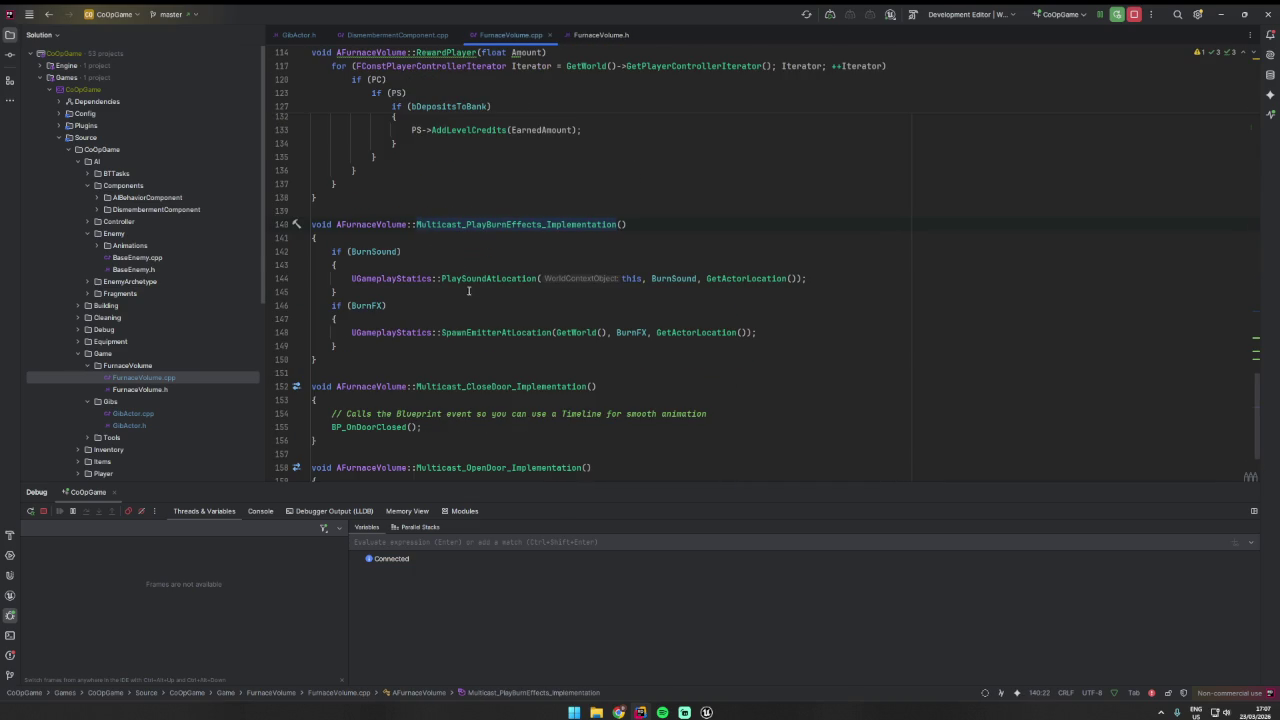
left_click(367, 305, "ctrl")
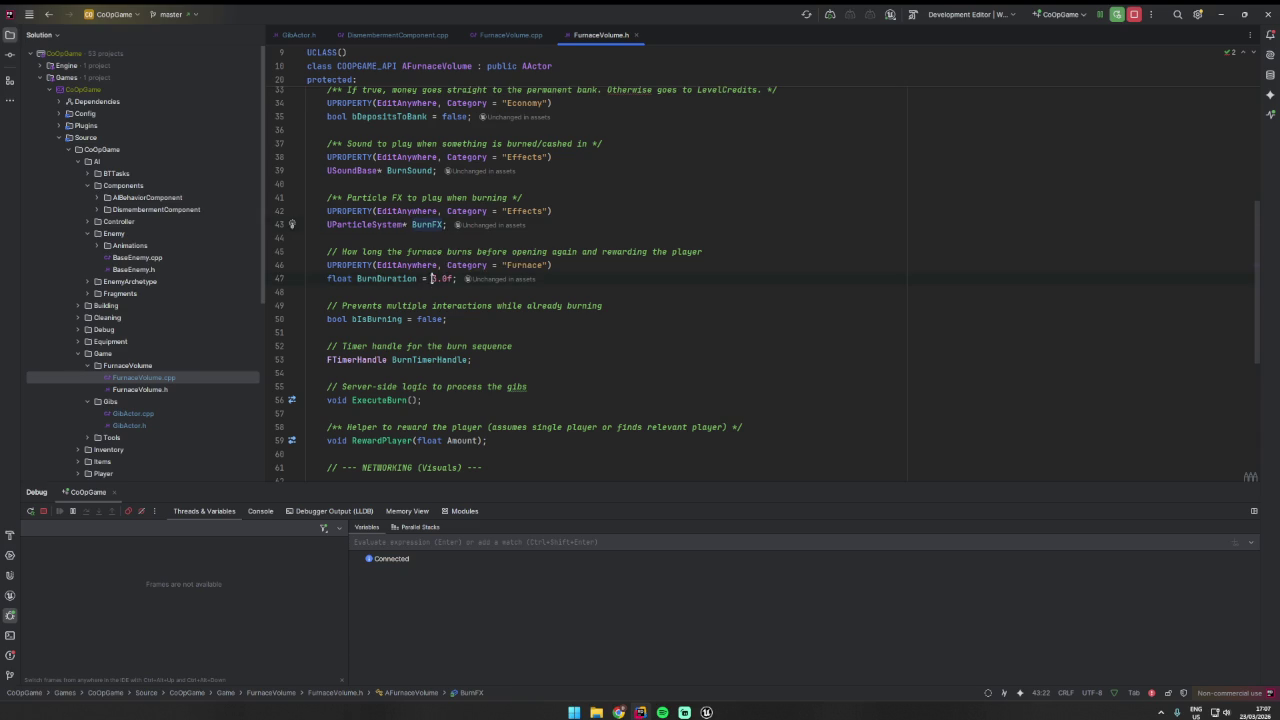
double_click(418, 226)
left_click(433, 224)
- Load the Demo_1 level via File > Open Level
left_click(706, 711)
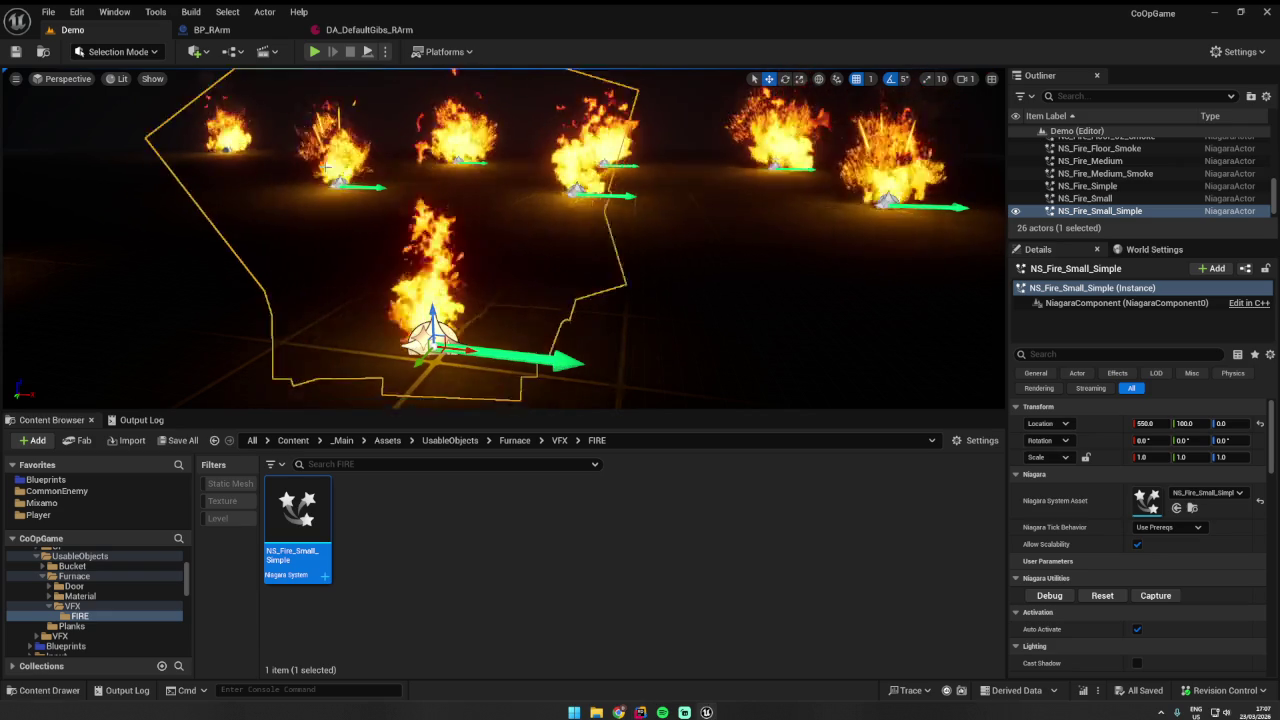
left_click(53, 16)
left_click(100, 77)
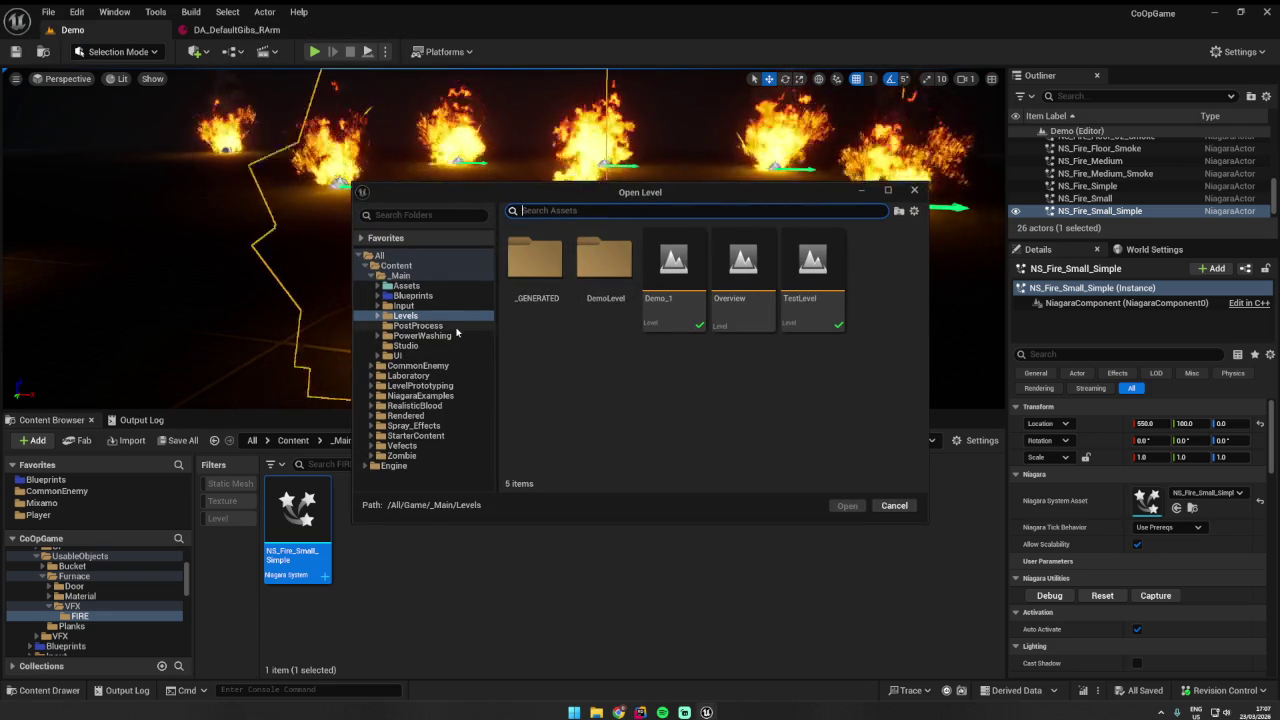
double_click(673, 275)
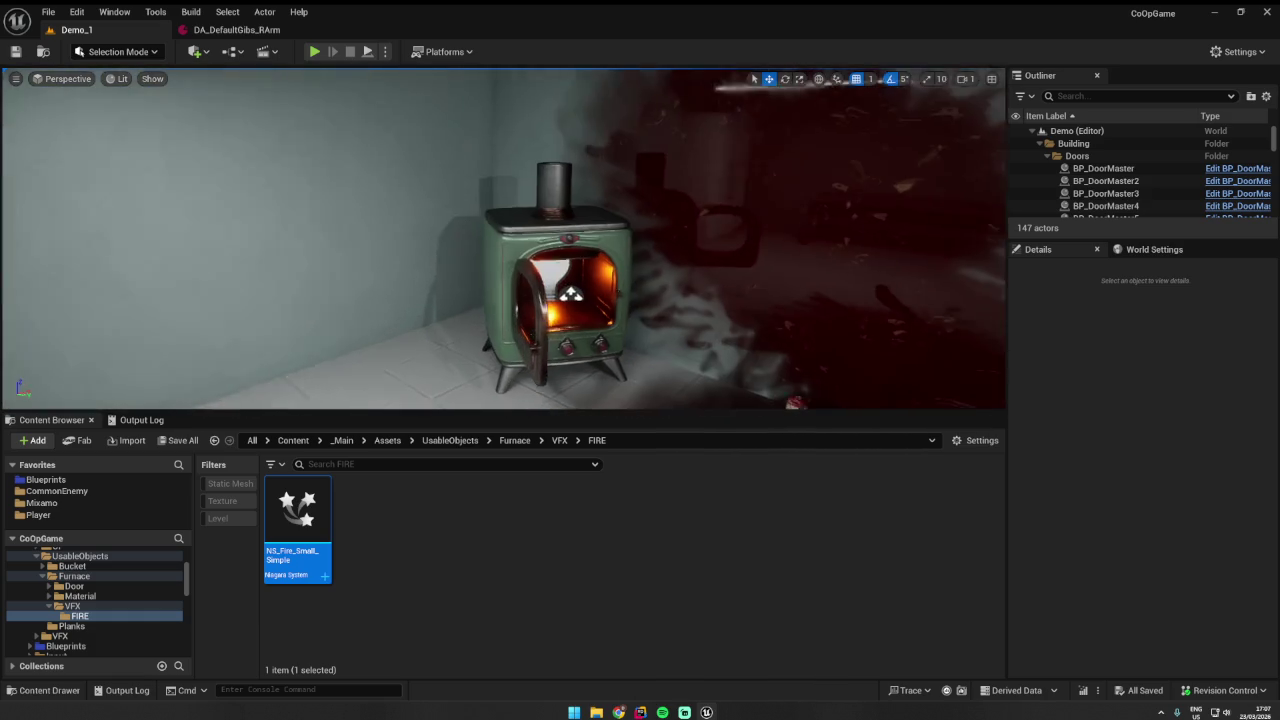
- Open the BP_Furnace blueprint and filter its Details for 'burn'
left_click(949, 197)
left_click(1081, 177)
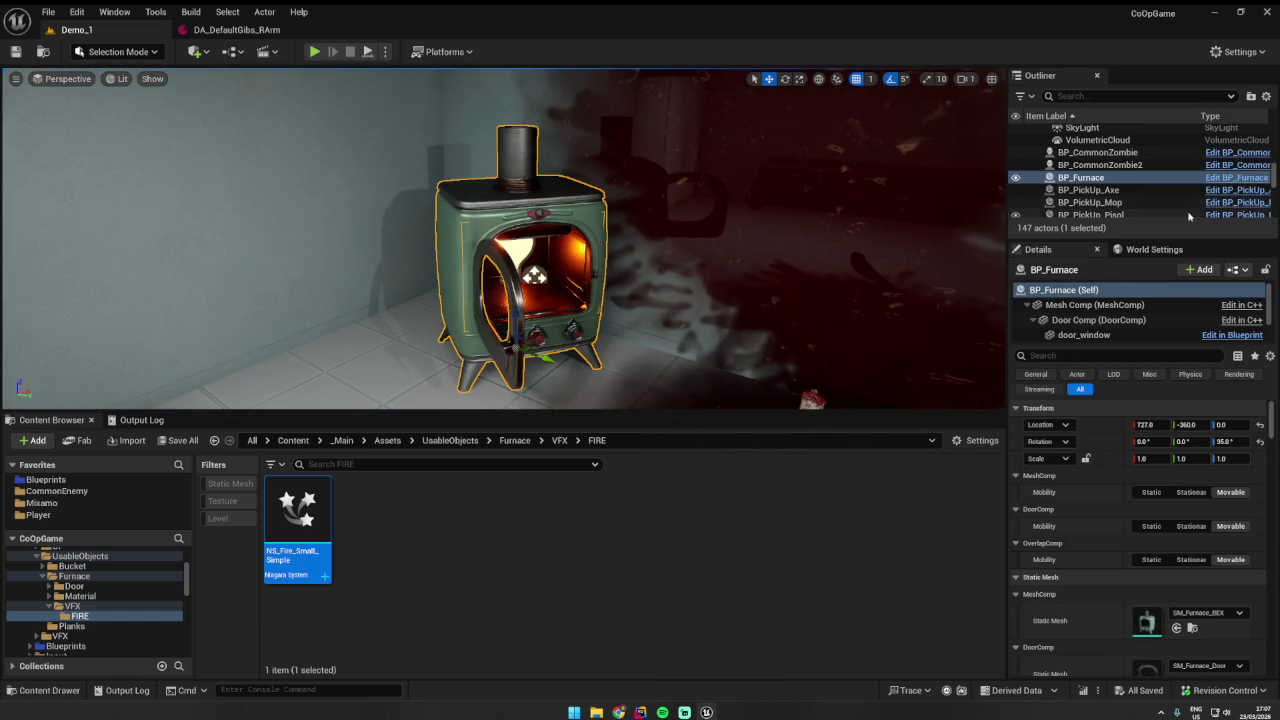
left_click(1226, 177)
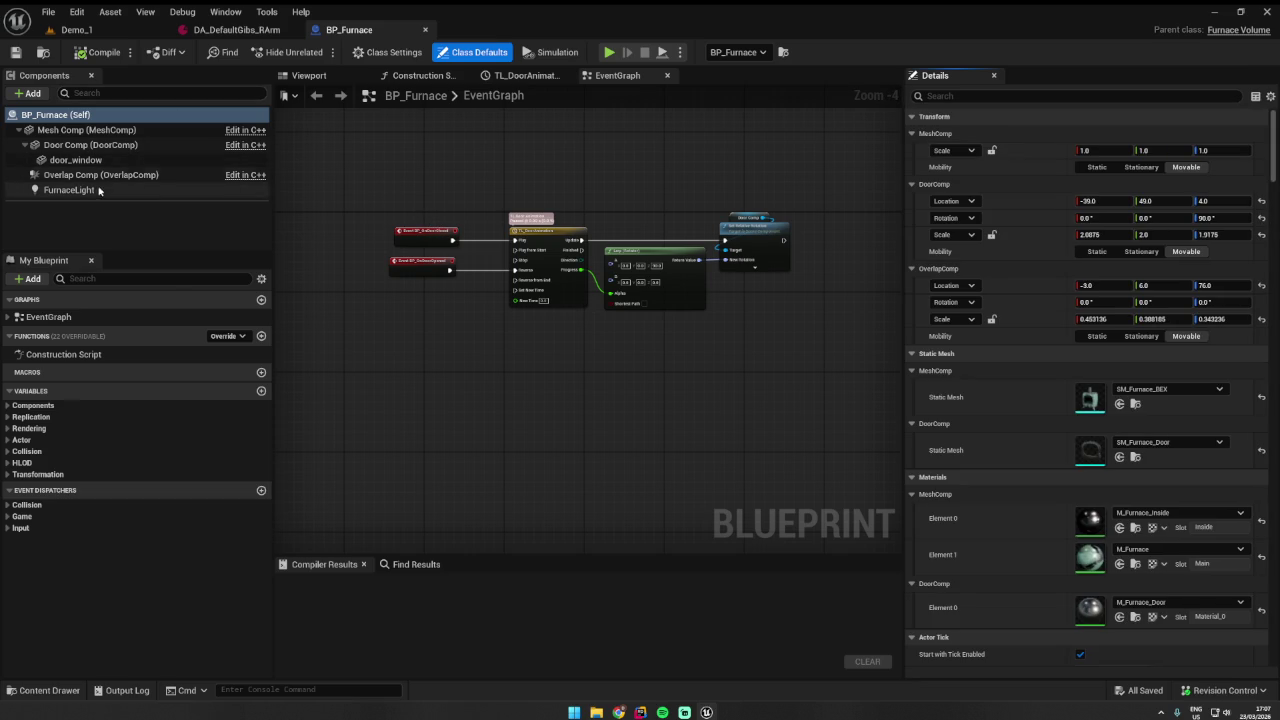
left_click(945, 97)
type("burn")
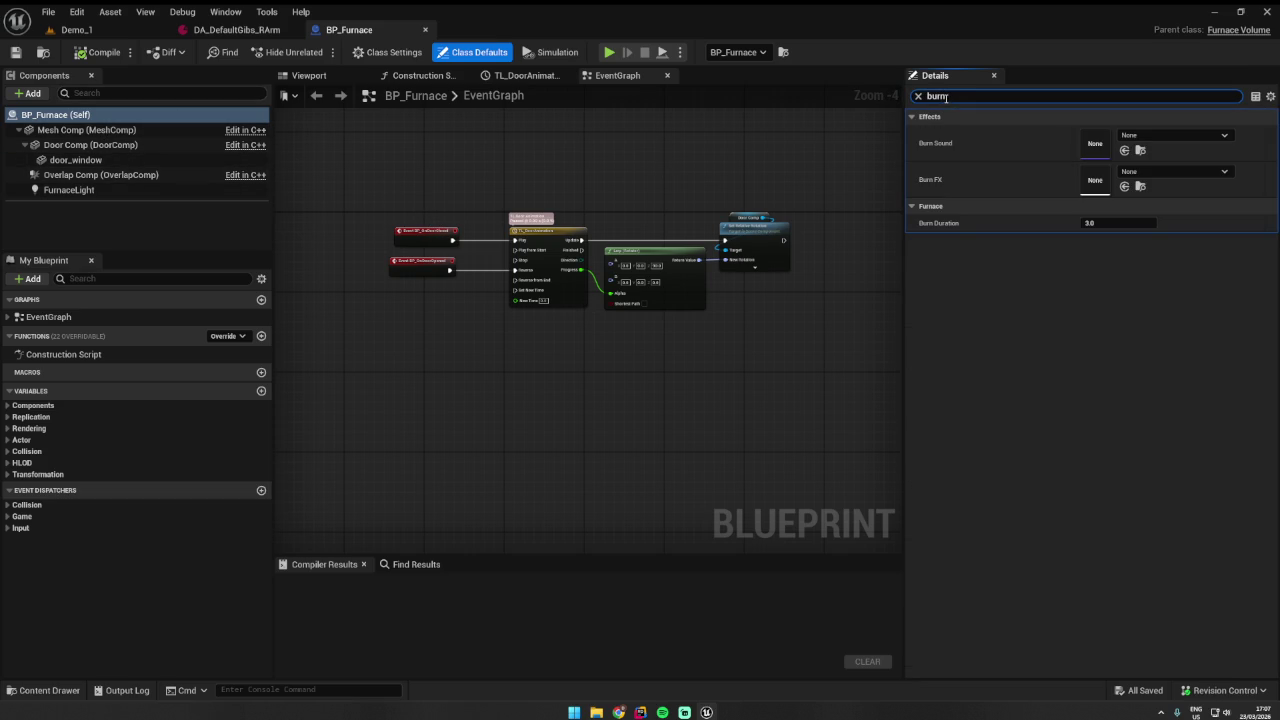
- Check the Burn FX picker, leaving it None, then view FurnaceLight in the blueprint viewport
left_click(1163, 172)
left_click(1163, 172)
left_click(1163, 172)
left_click(1163, 172)
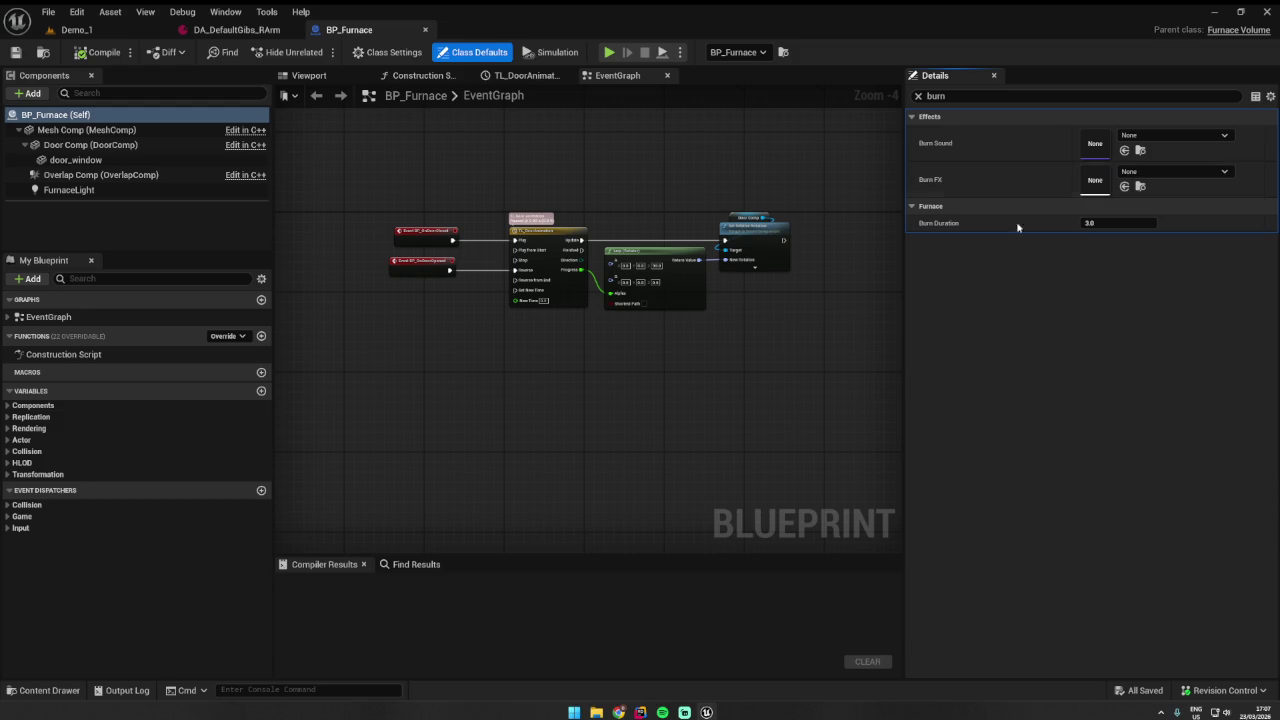
left_click(80, 30)
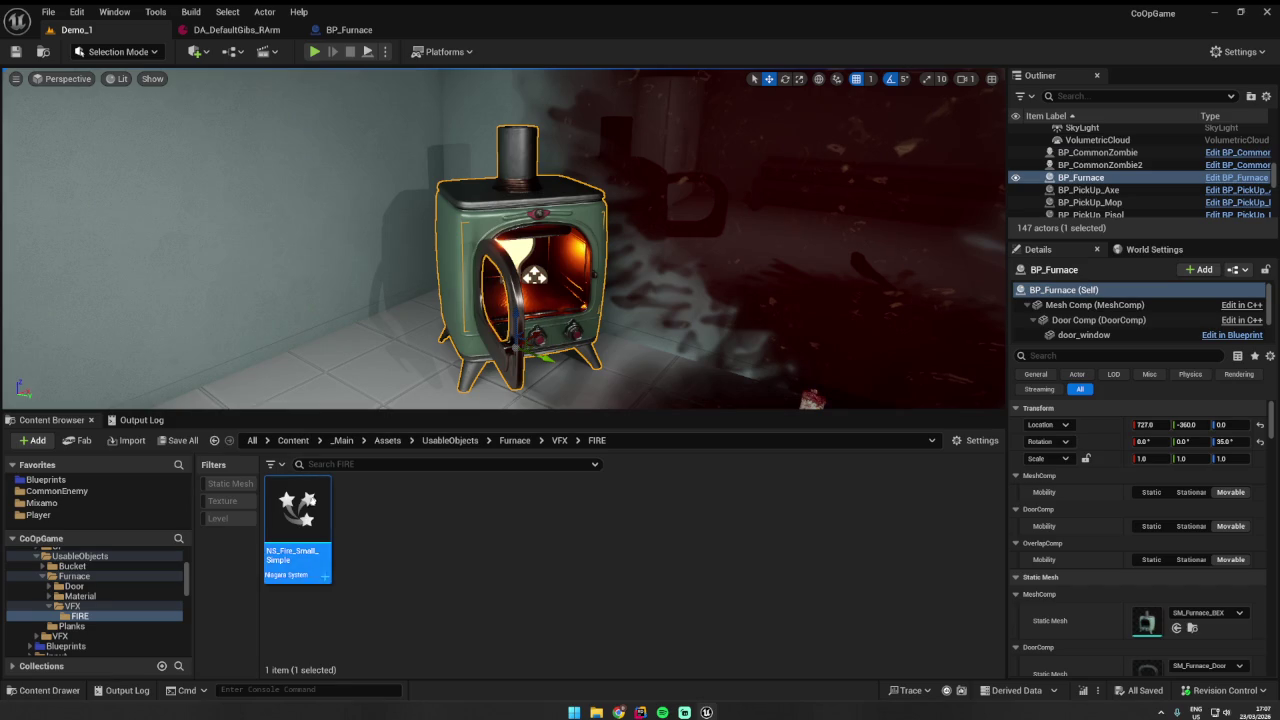
left_click(345, 30)
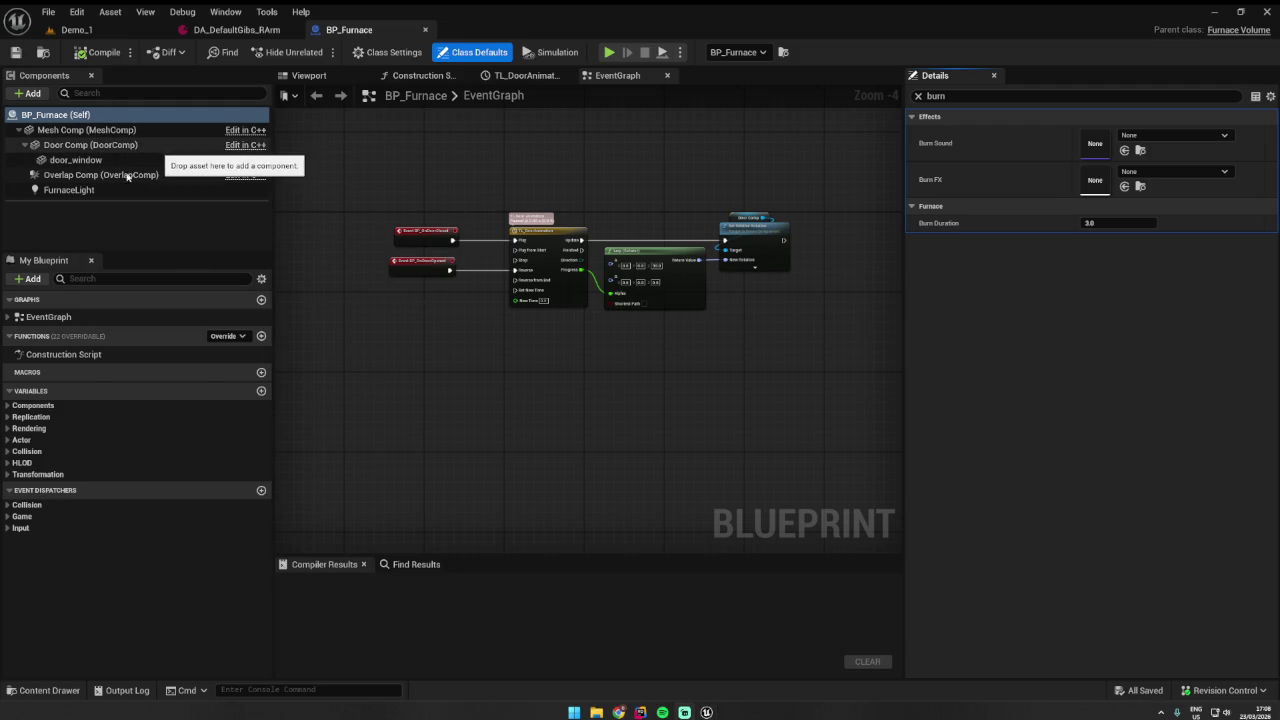
left_click(110, 192)
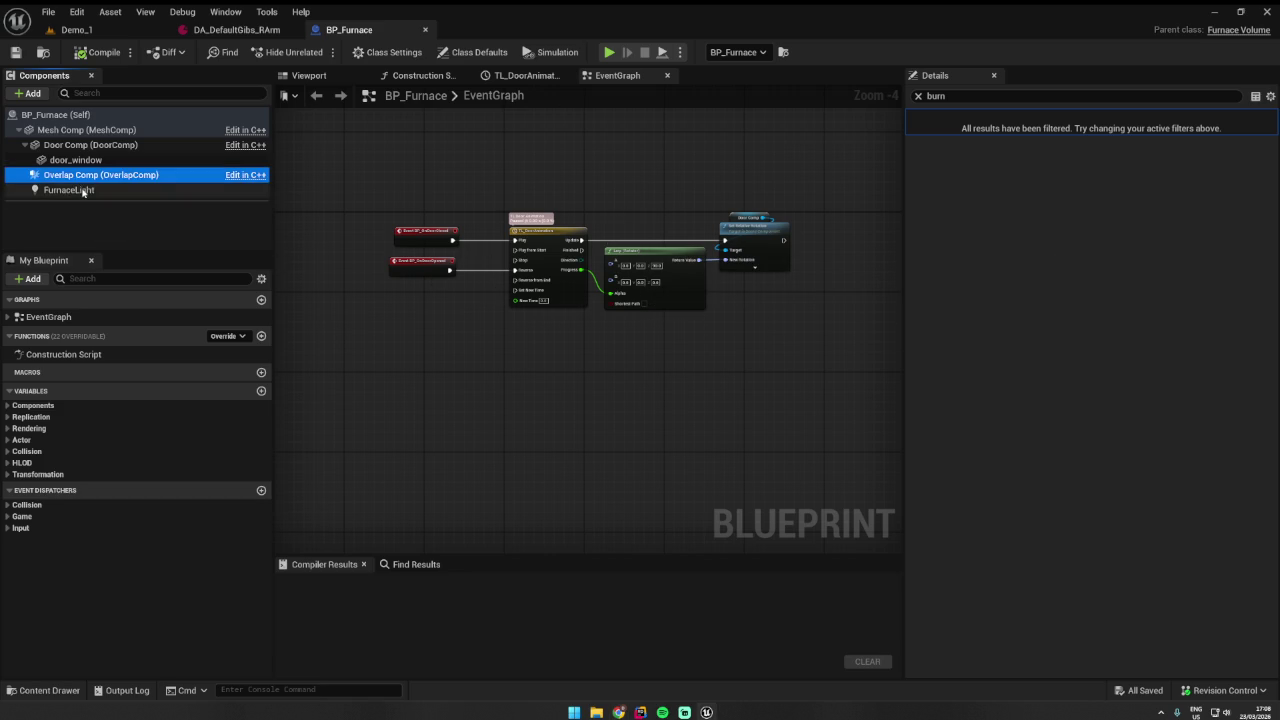
left_click(309, 75)
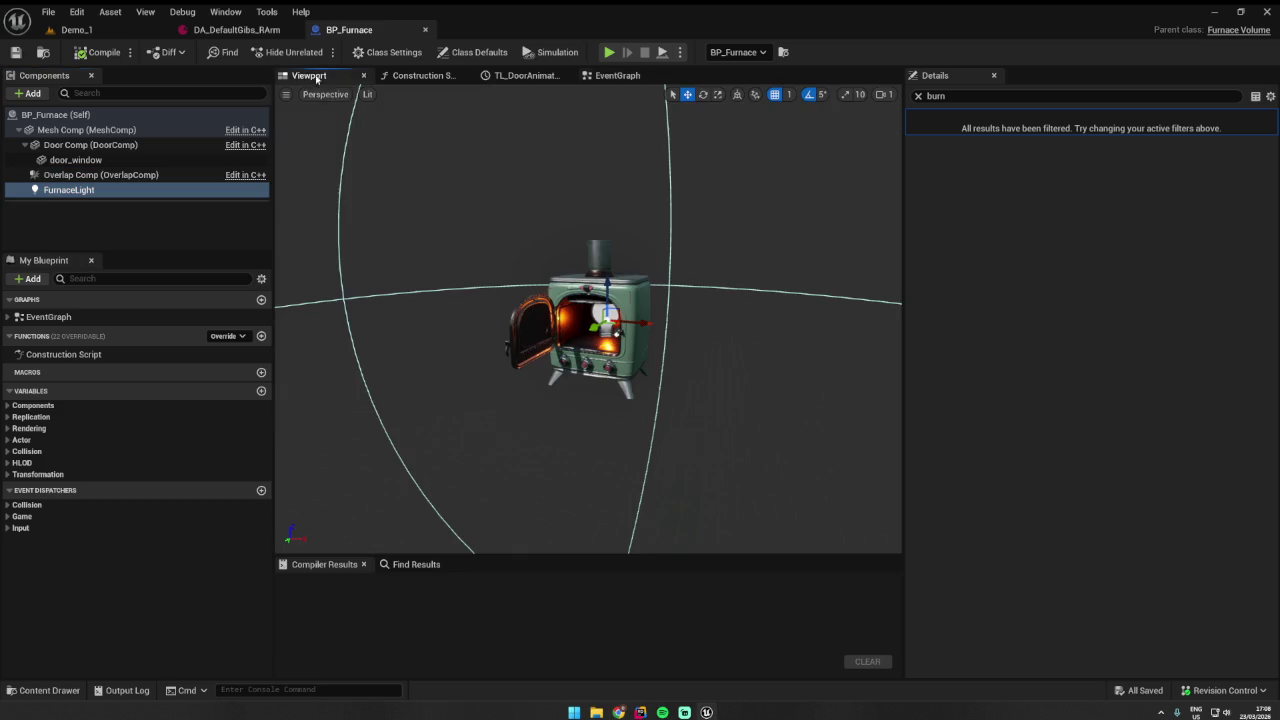
- Select Door Comp and Mesh Comp, then search the component list for 'nia' and clear it
left_click(90, 145)
left_click(90, 130)
left_click(88, 92)
type("nia")
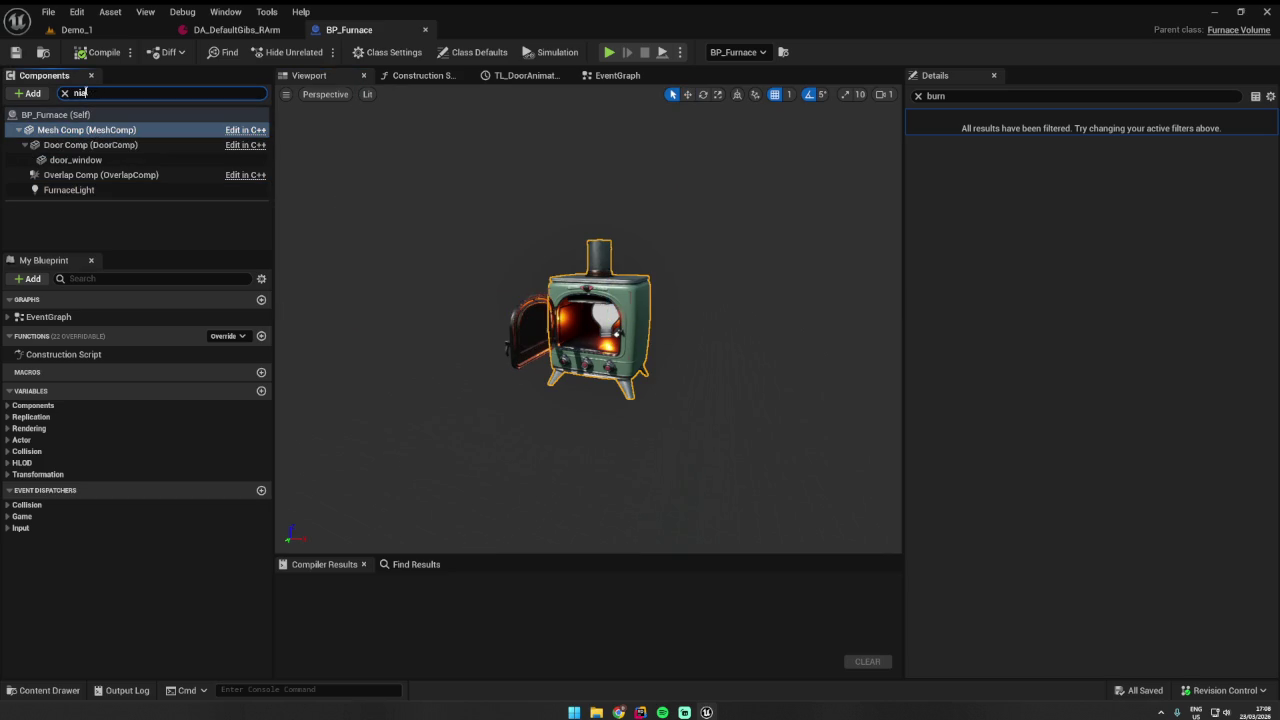
key("BackSpace")
key("BackSpace")
key("BackSpace")
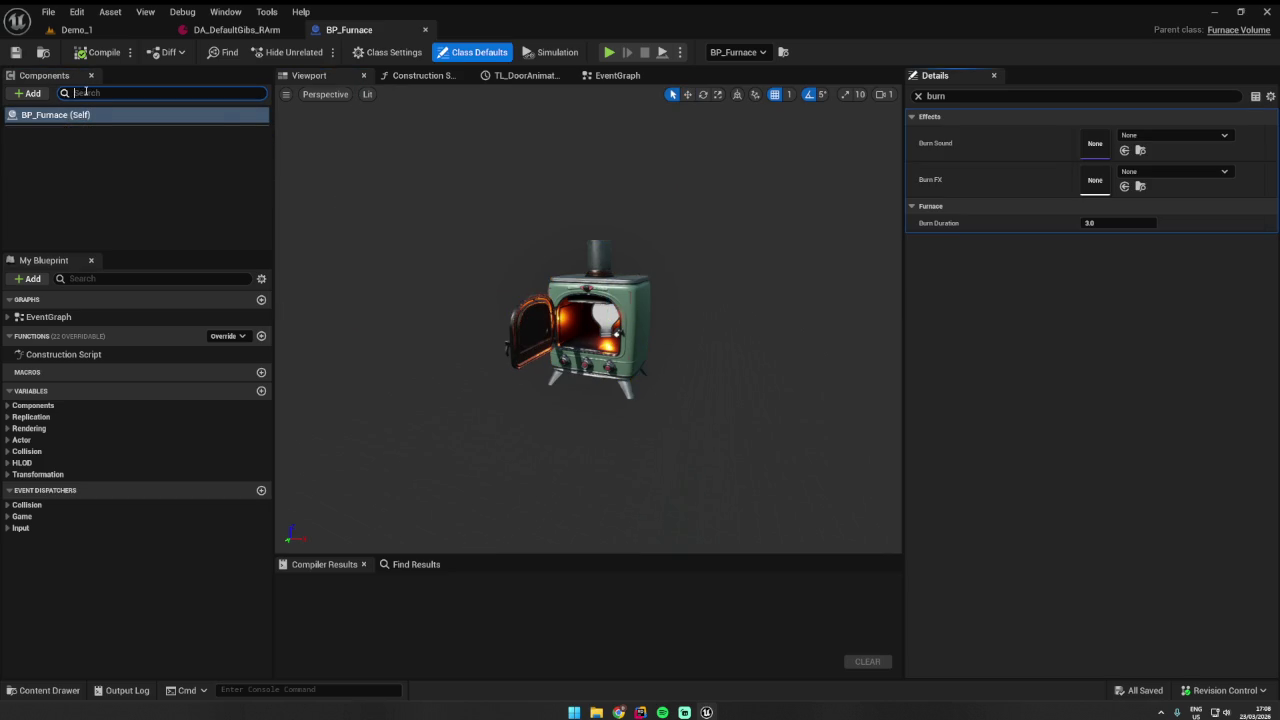
- Search the +Add component list for 'nia' and close it without adding anything
left_click(28, 93)
type("nia")
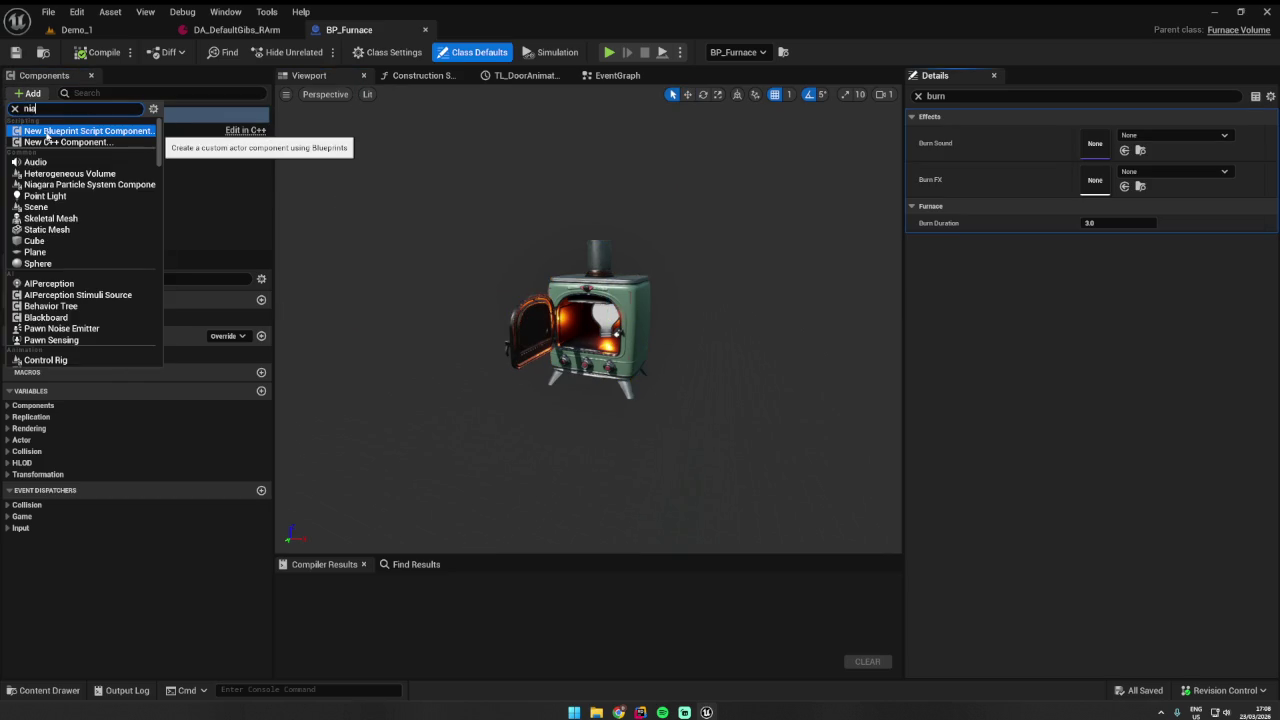
left_click(414, 211)
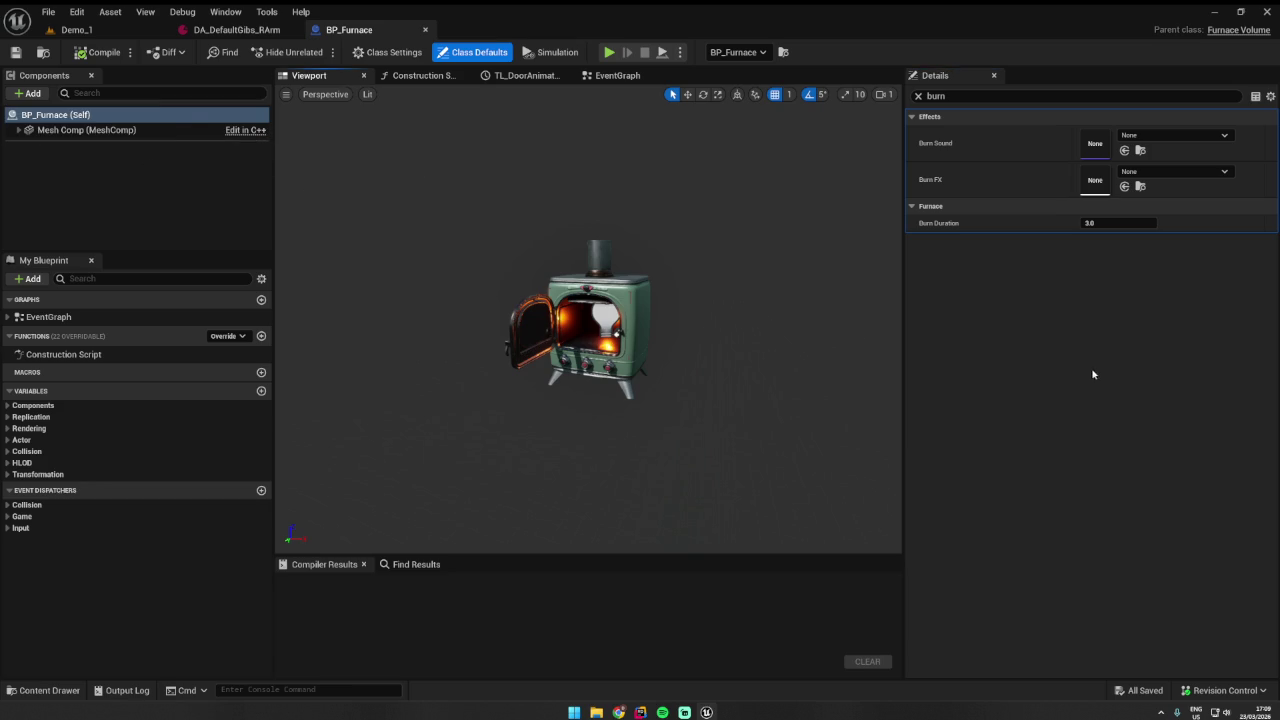
key("alt+Tab")
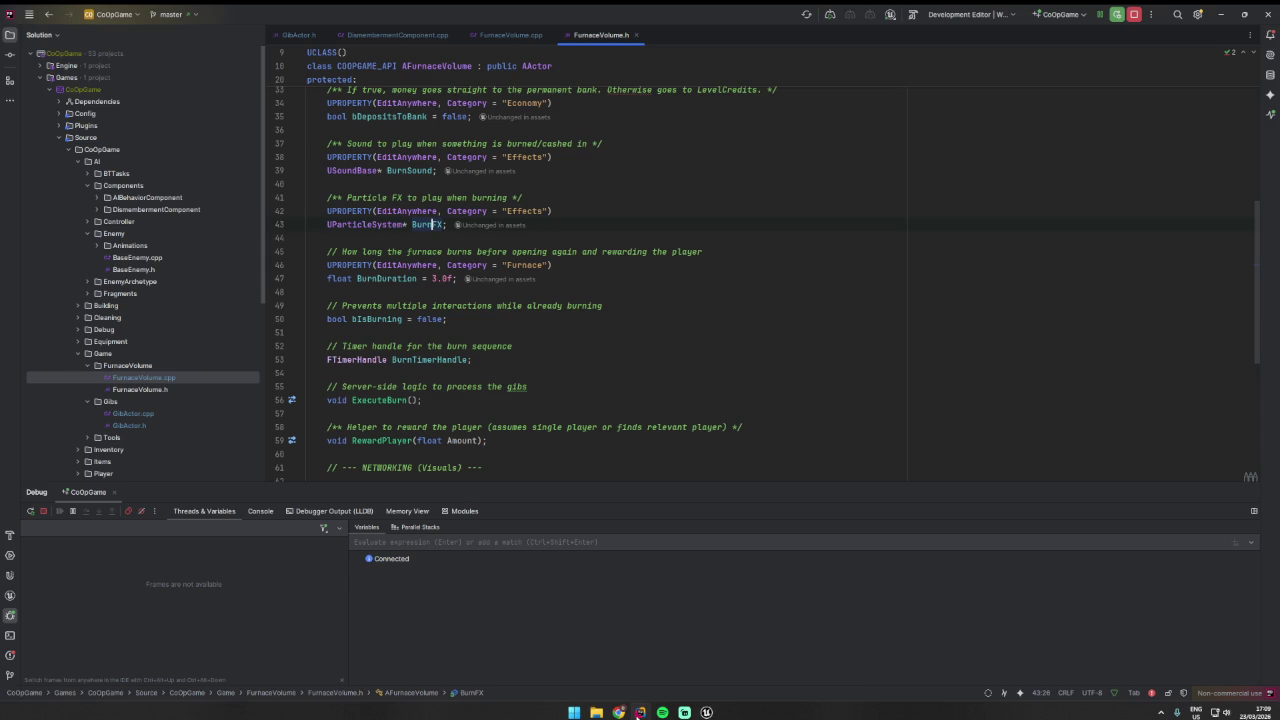
left_click(130, 390)
left_click(155, 380, "shift")
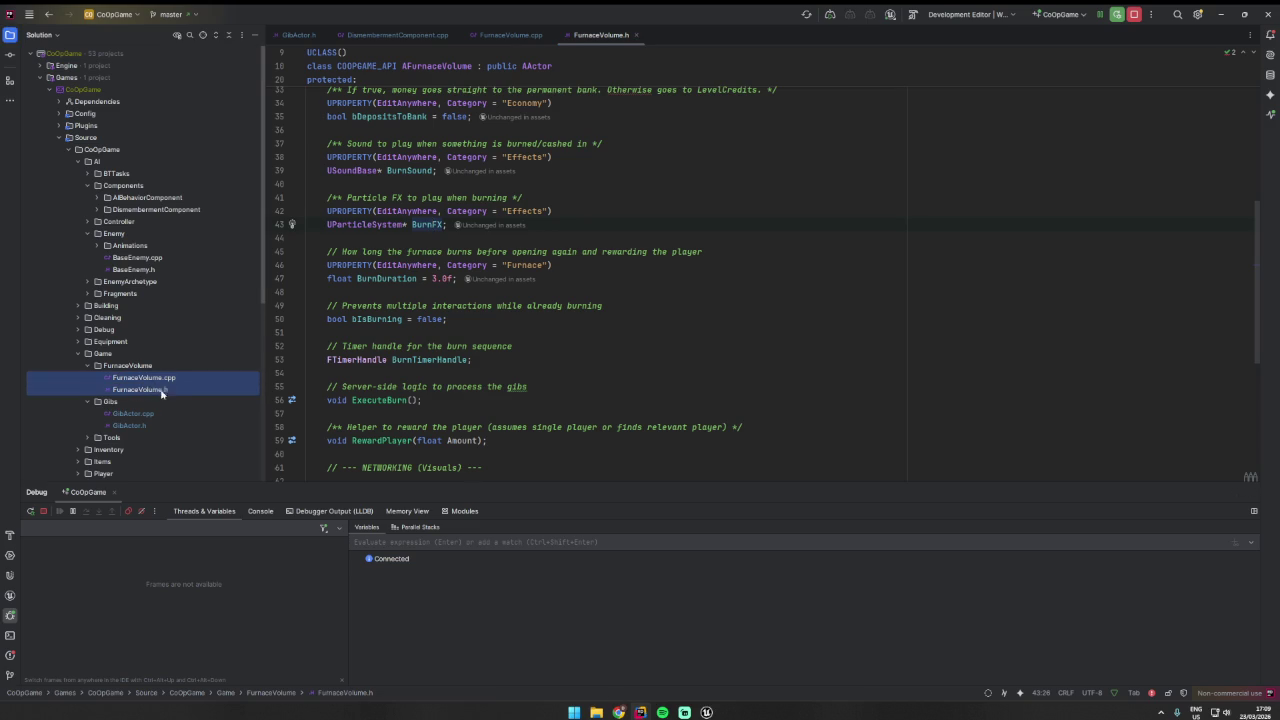
left_click(155, 380)
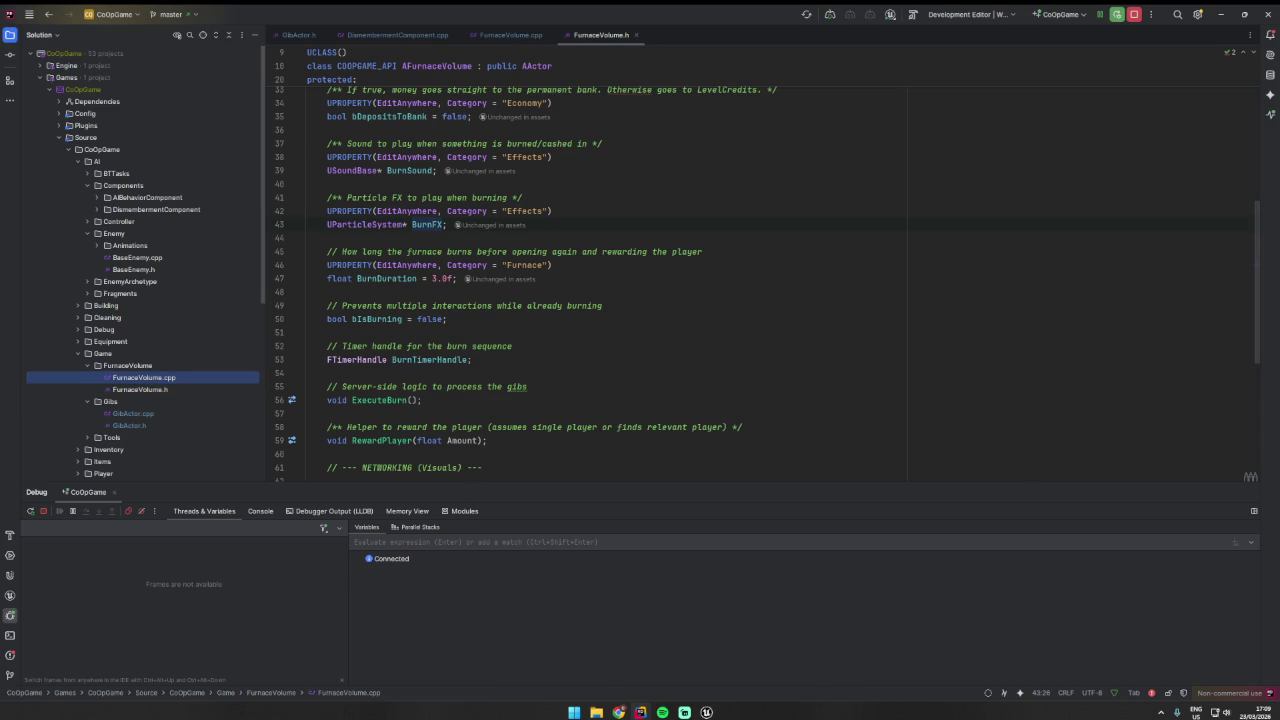
left_click(132, 390)
left_click(138, 381, "shift")
left_click(425, 224)
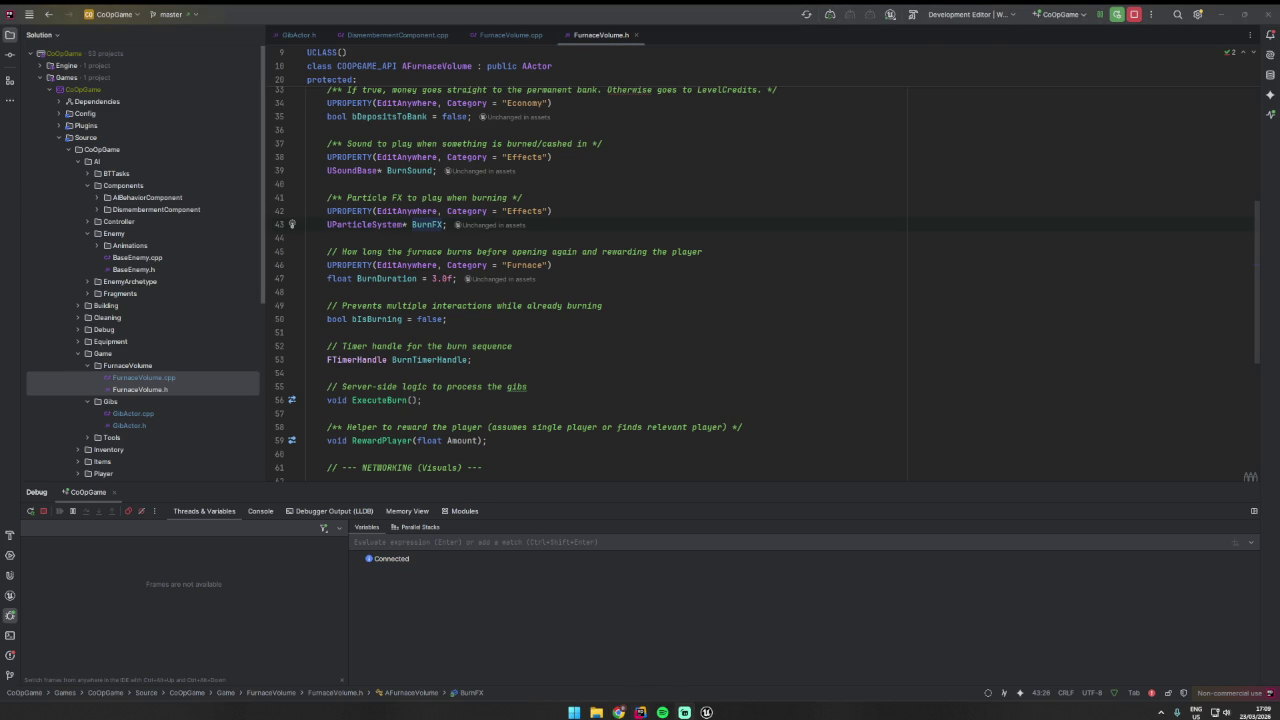
left_click(437, 359)
key("alt+Tab")
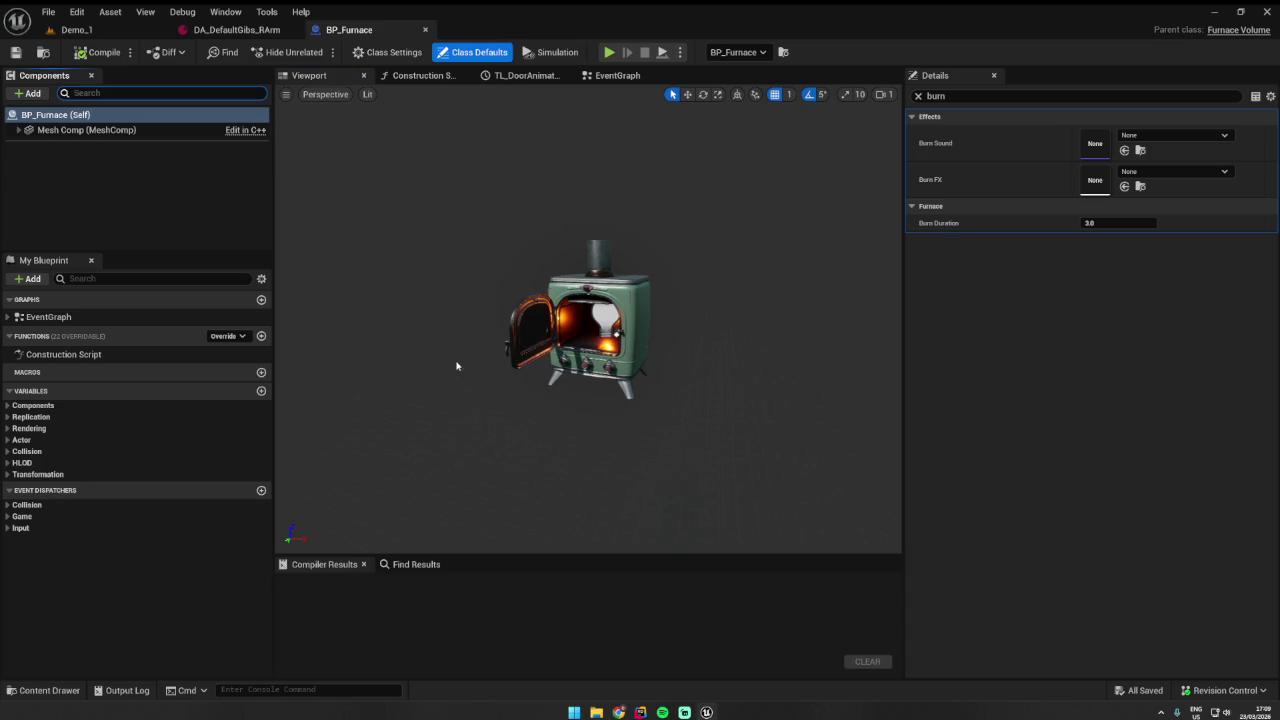
- Expand Mesh Comp, select FurnaceLight and Door Comp, then return to the Demo_1 level
left_click(18, 130)
left_click(100, 160)
left_click(69, 175)
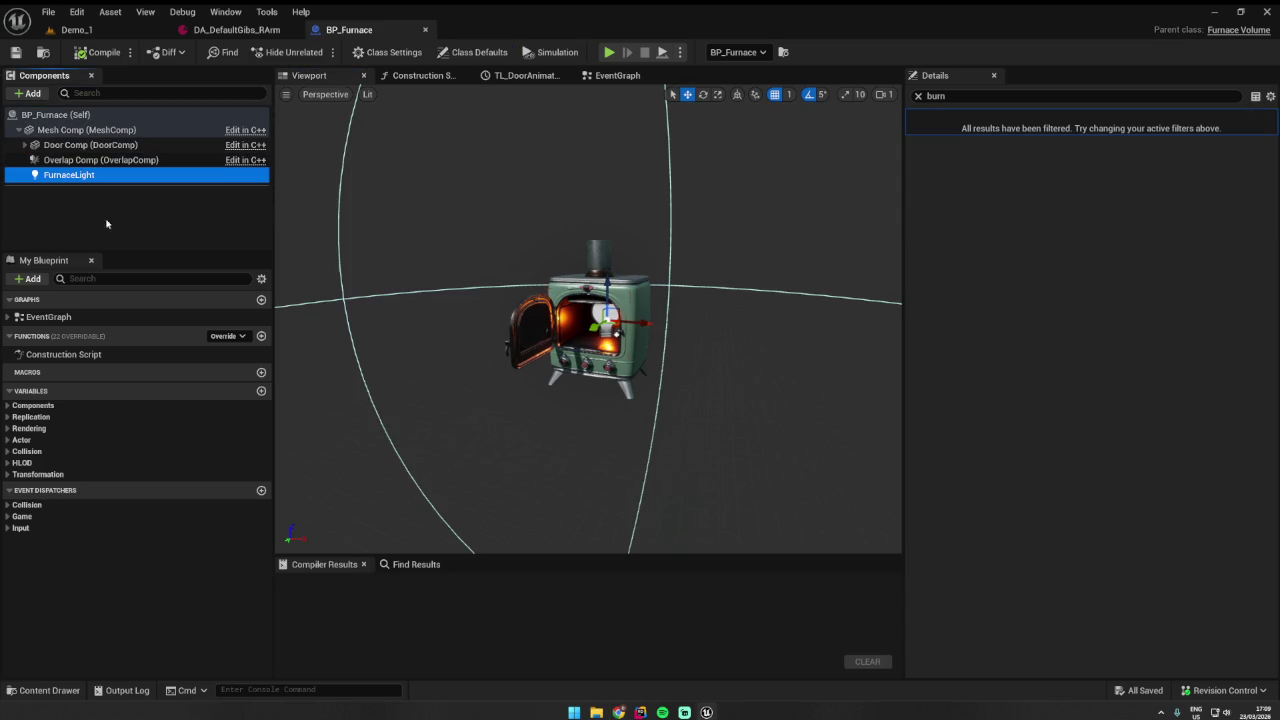
left_click(110, 145)
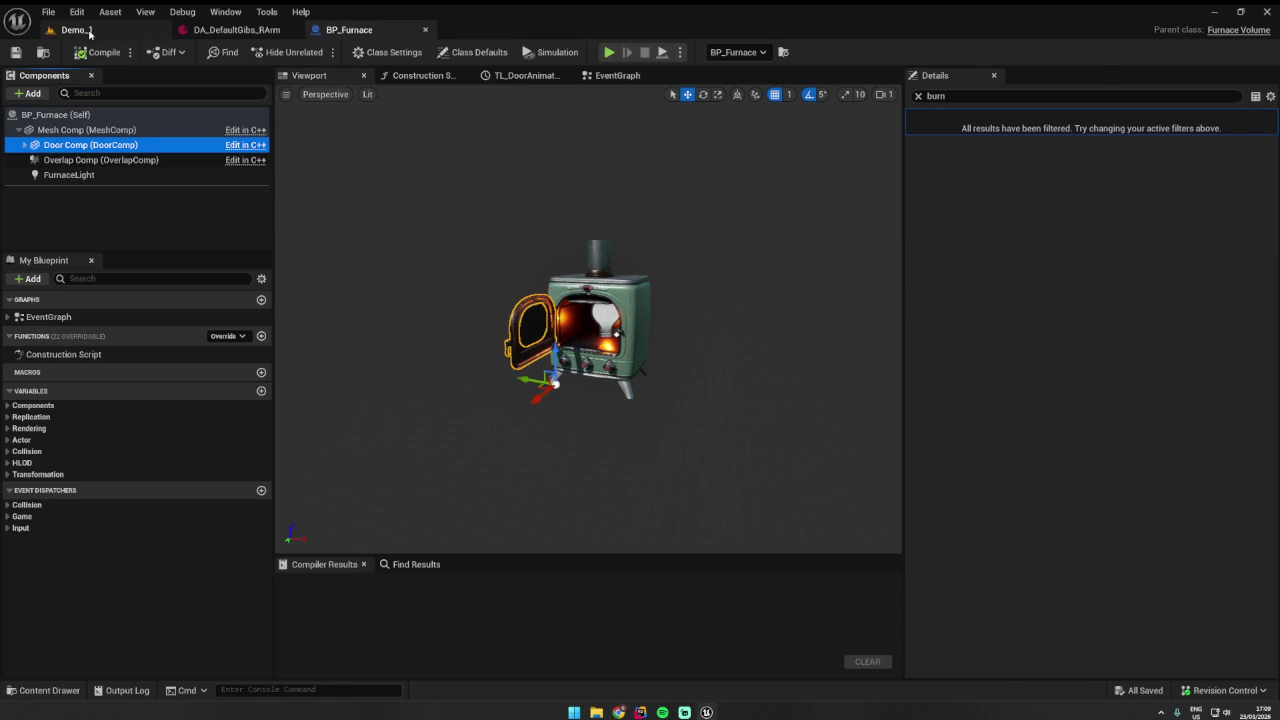
left_click(90, 30)
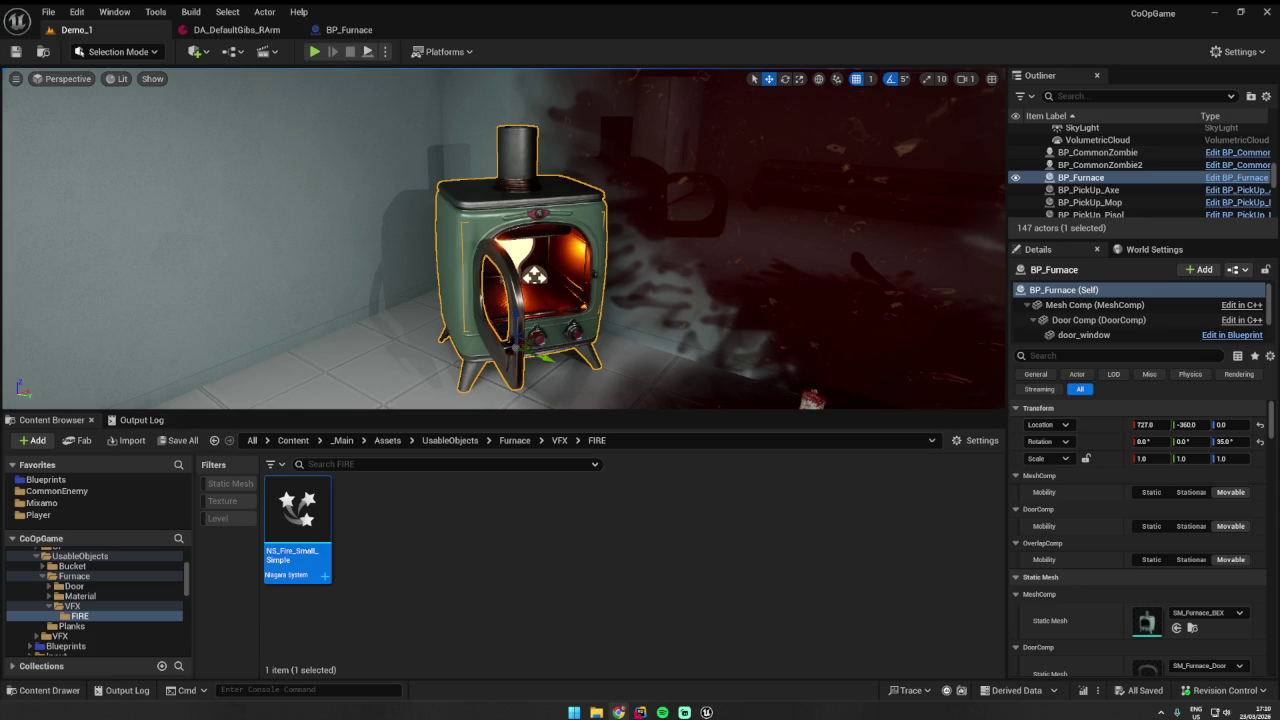
- Playtest Demo_1: walk up to the furnace, trigger burning with E, then stop the session
right_click(436, 245)
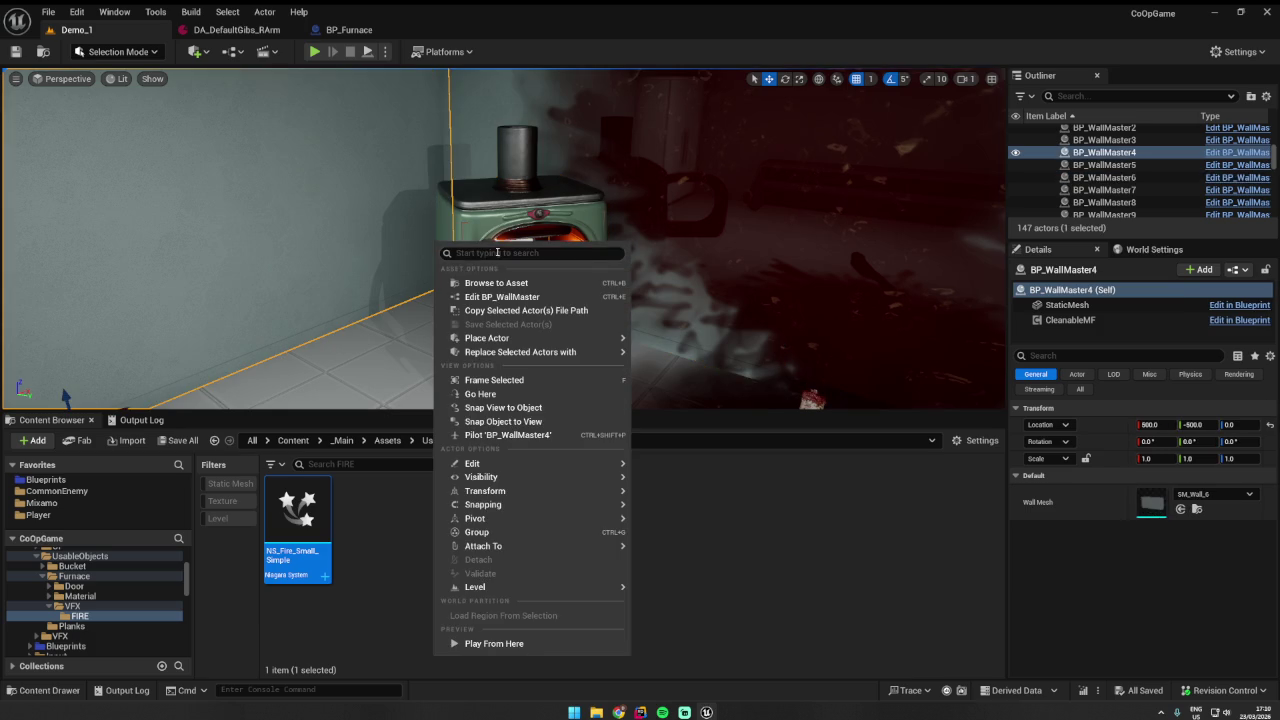
key("Escape")
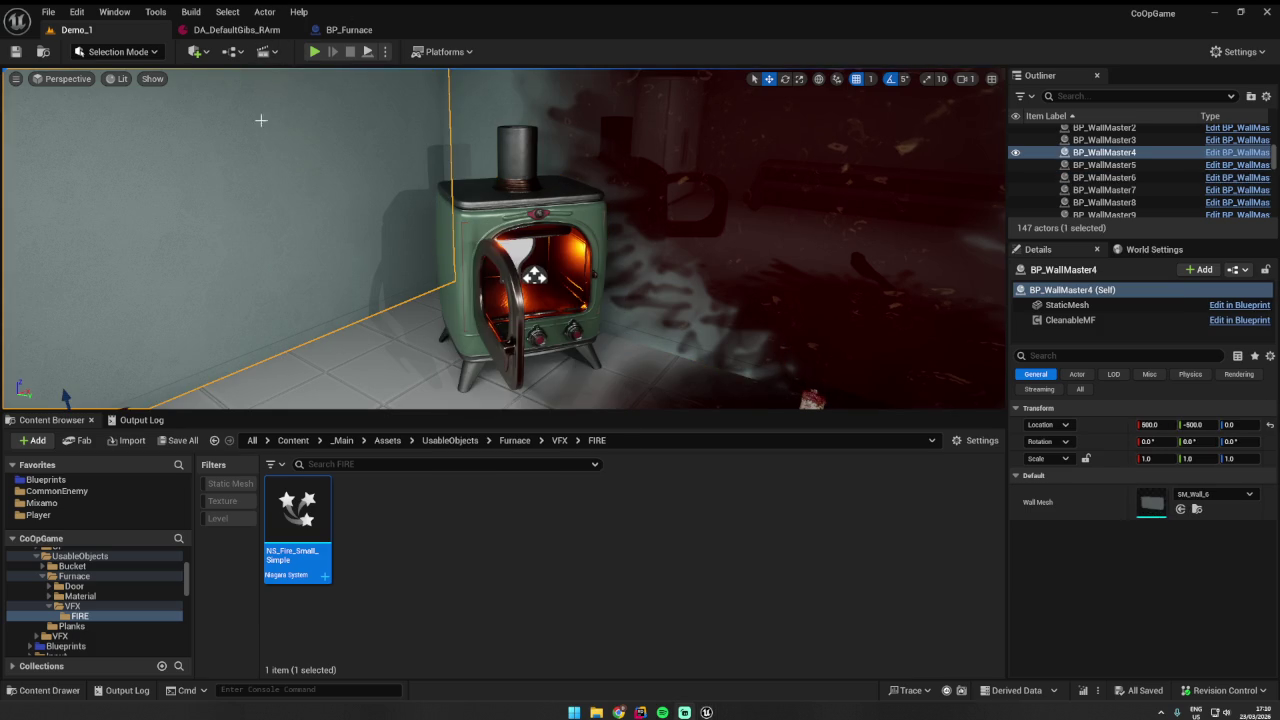
left_click(314, 52)
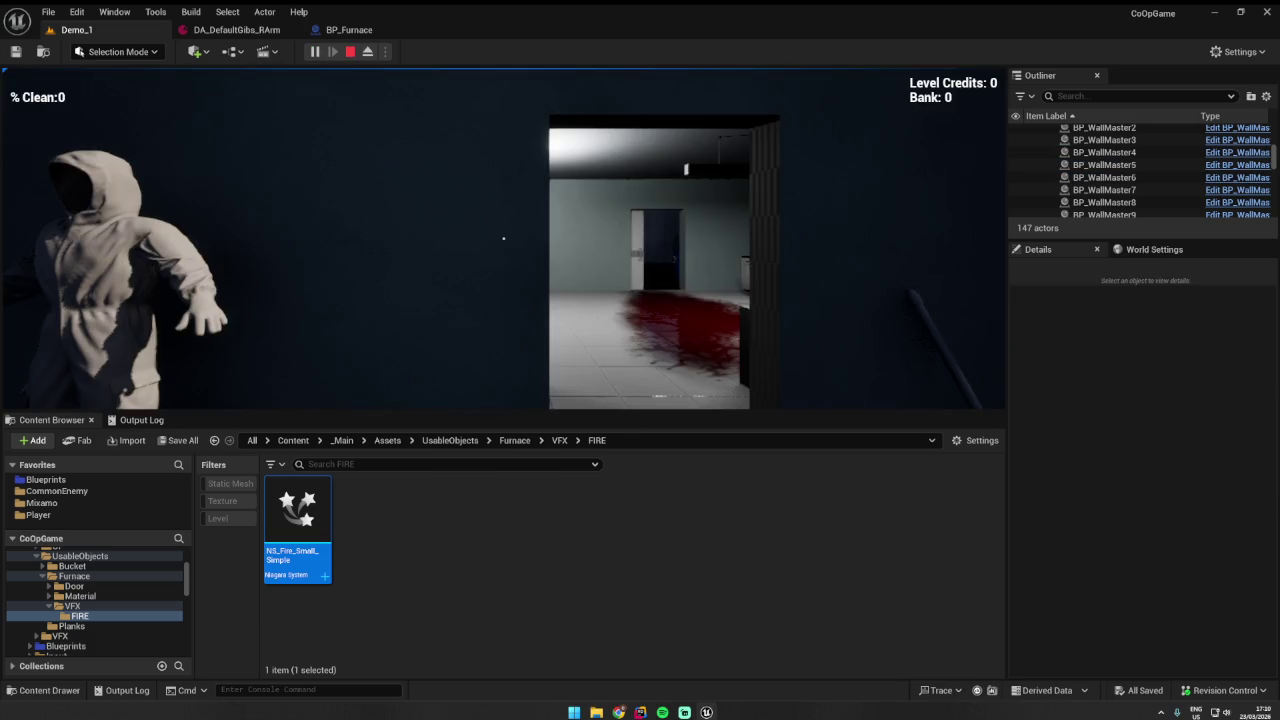
key("w")
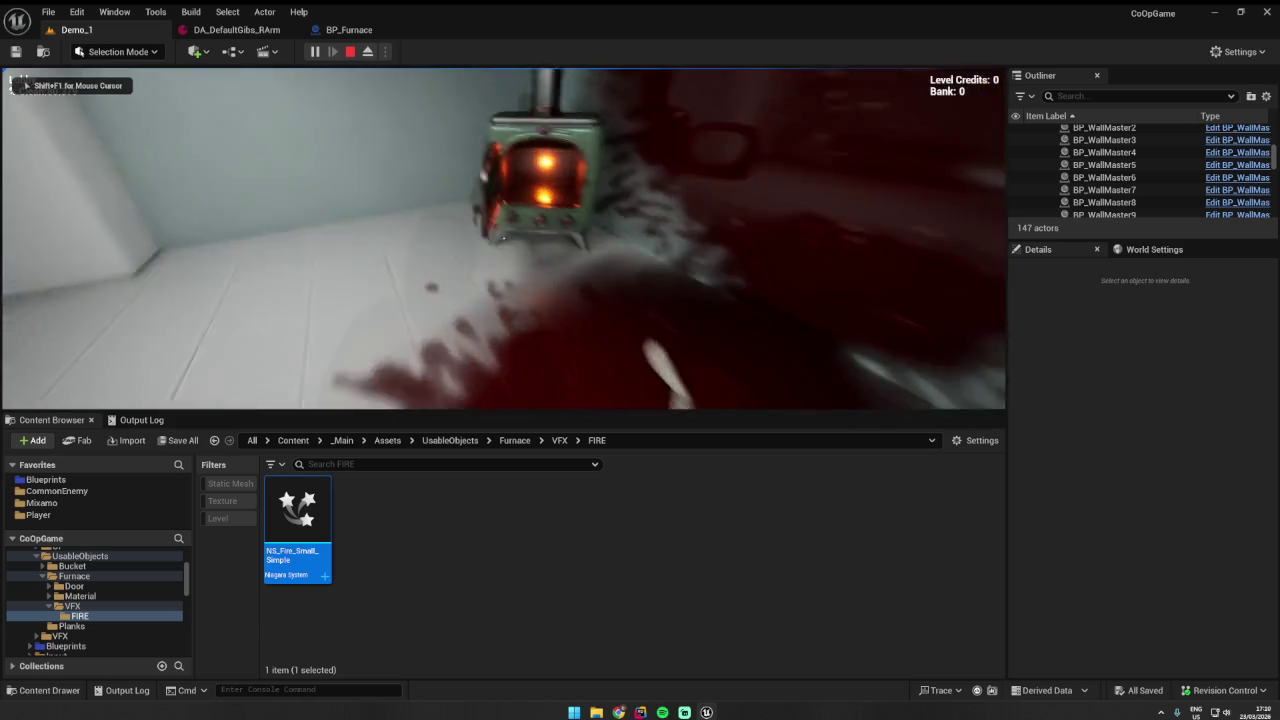
key("s")
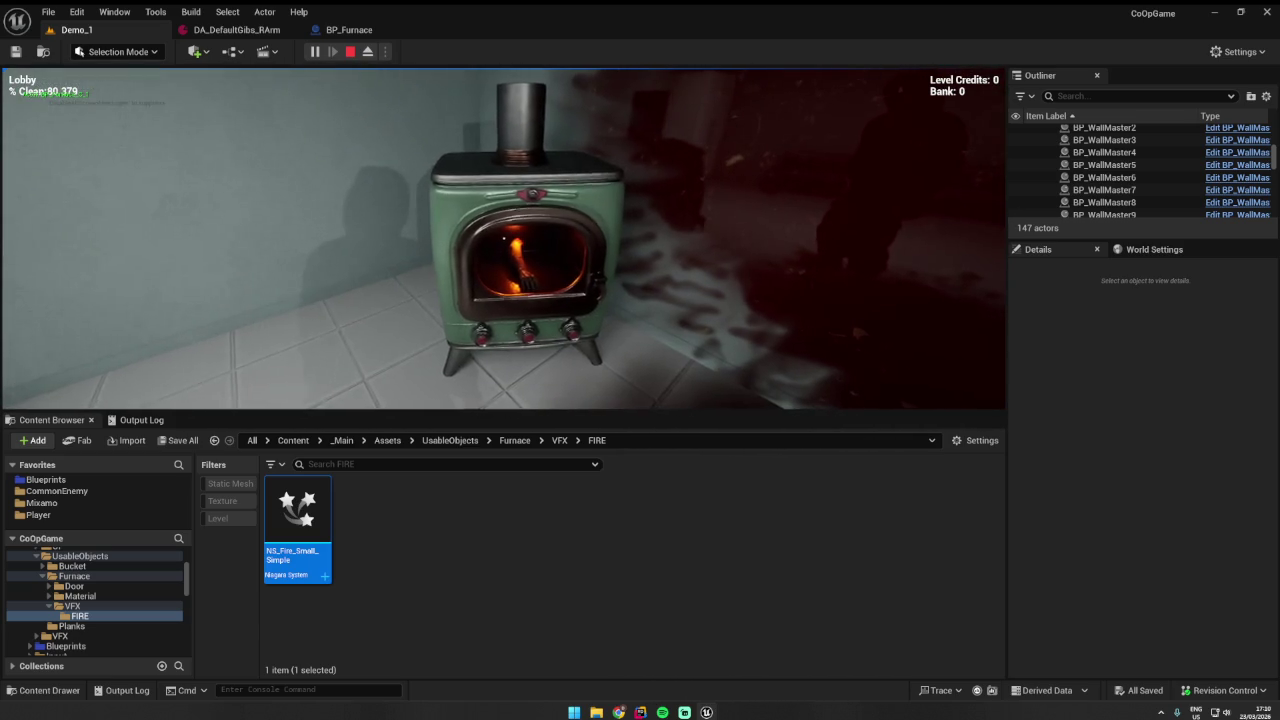
key("e")
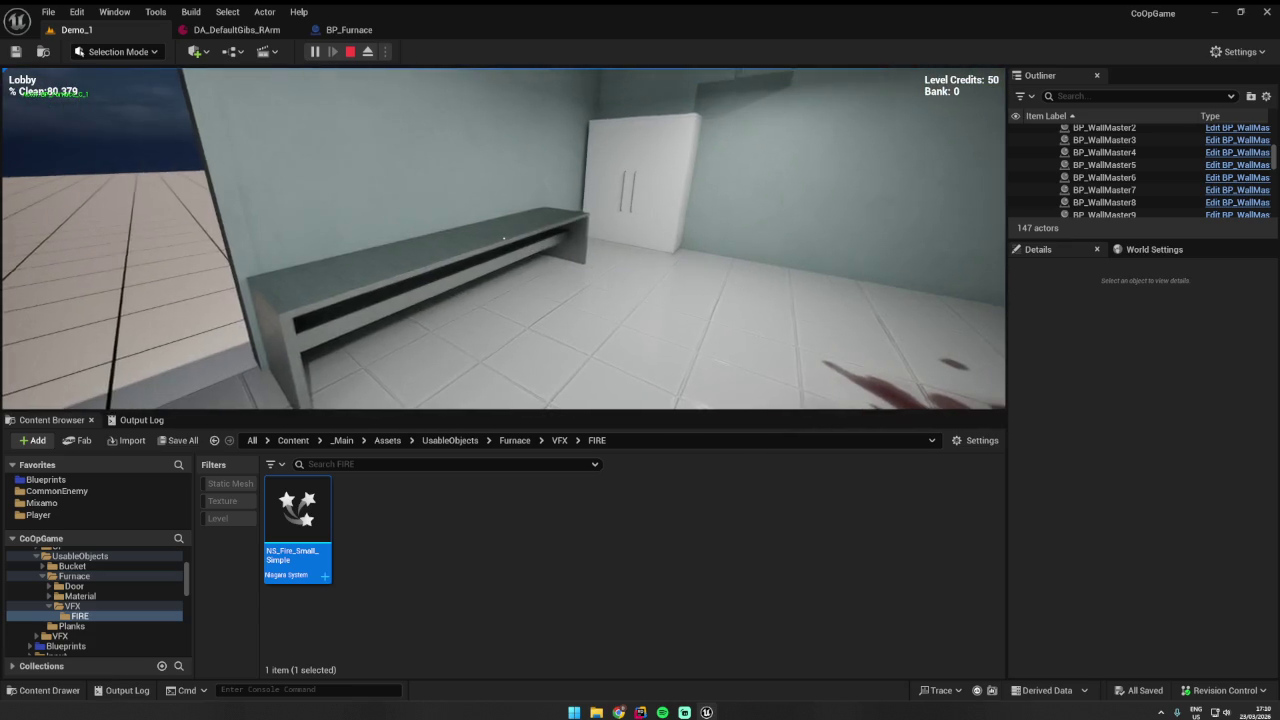
key("Escape")
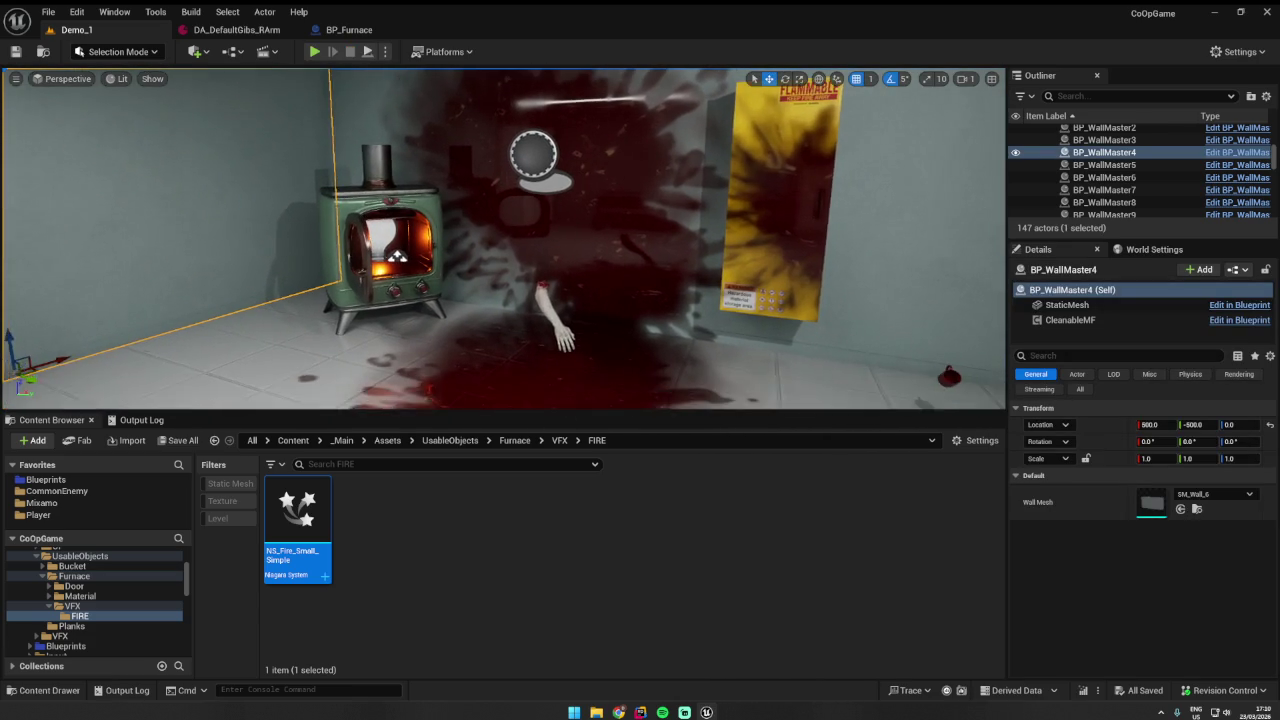
- Start a new playtest, shoot the white figure into gibs and walk back to face the furnace
mouse_move(243, 114)
left_mouse_down()
mouse_move(400, 114)
mouse_move(250, 114)
left_mouse_up()
left_click(314, 51)
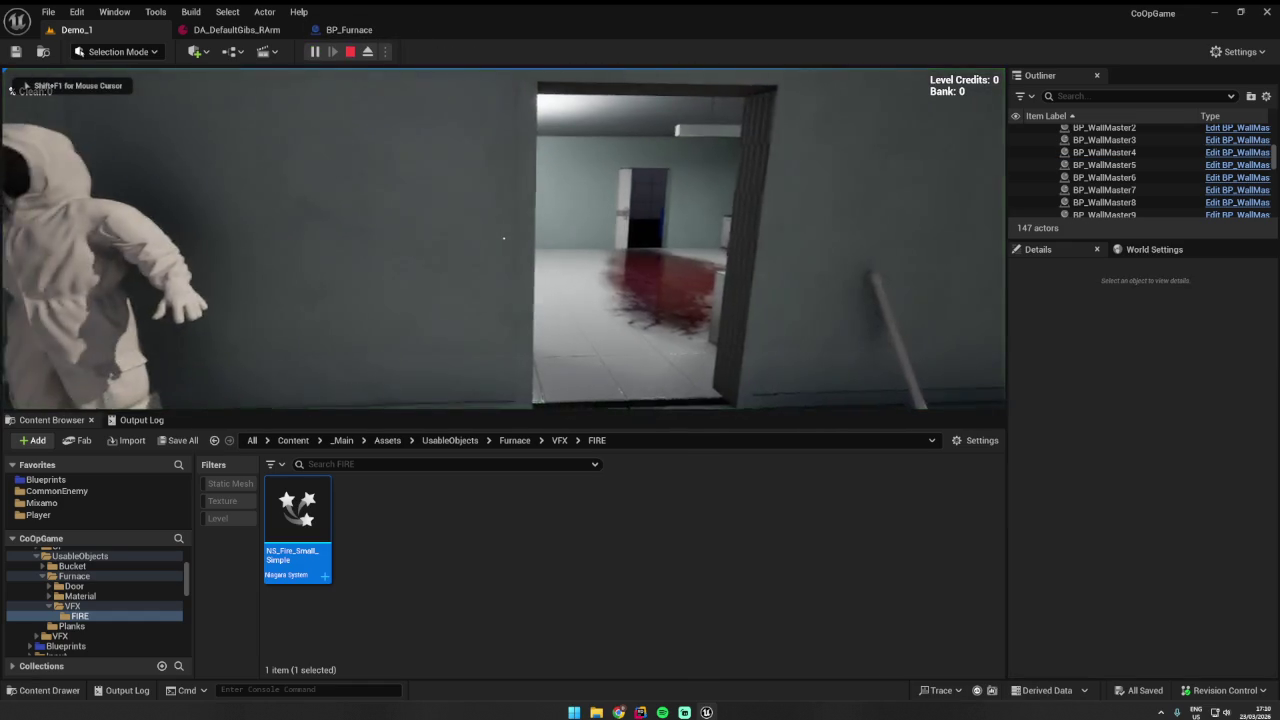
left_click(504, 238)
key("w")
key("a")
key("super")
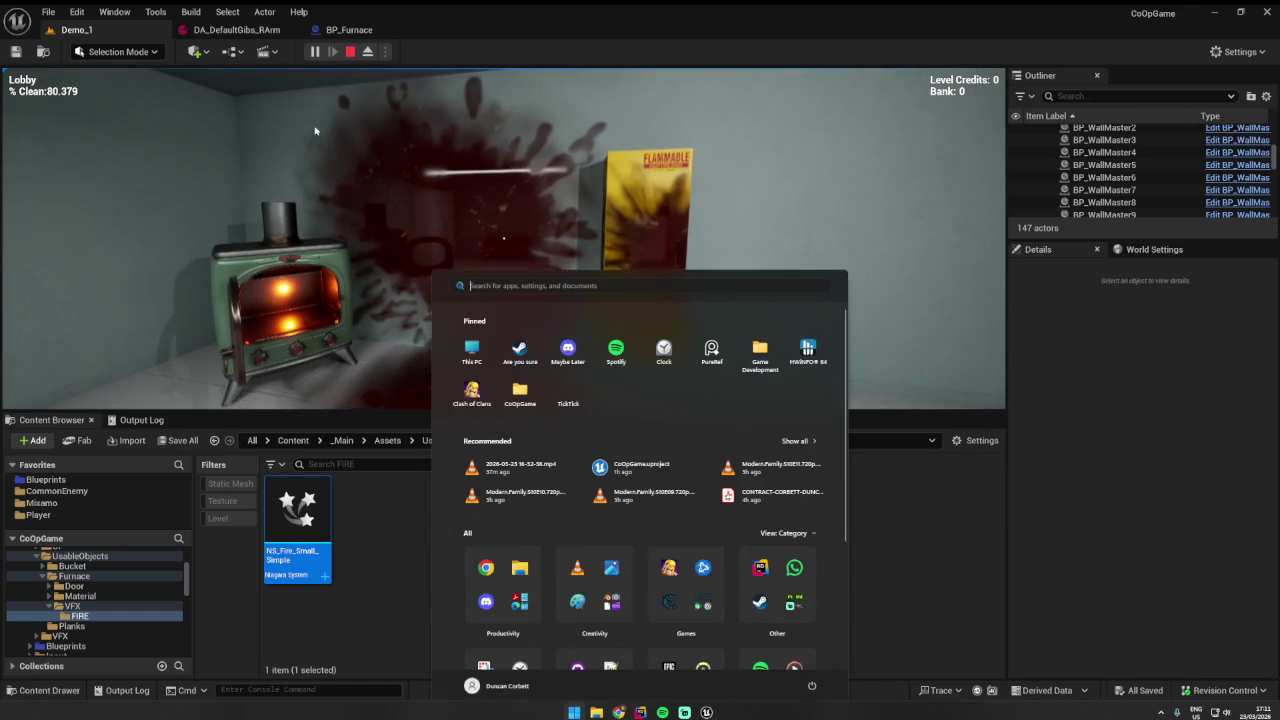
left_click(25, 85)
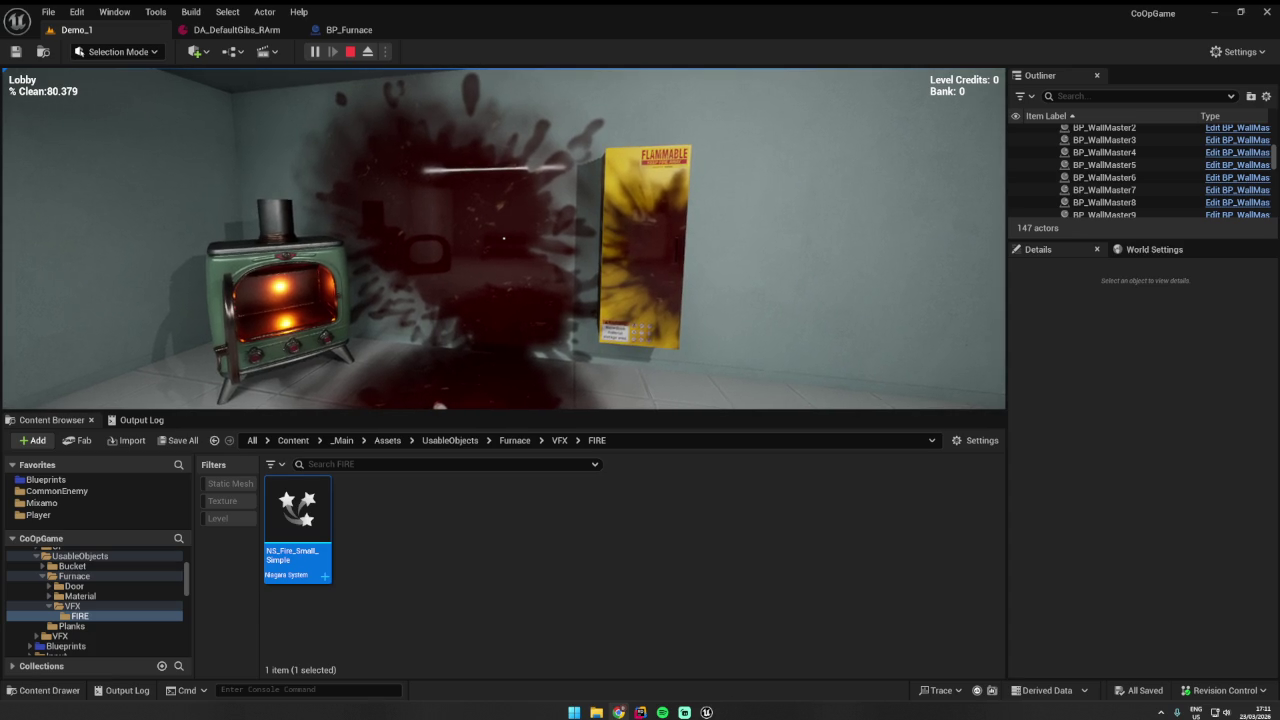
- In Rider, confirm CoOpGame.Build.cs includes the Niagara module dependency
key("shift+F1")
left_click(640, 712)
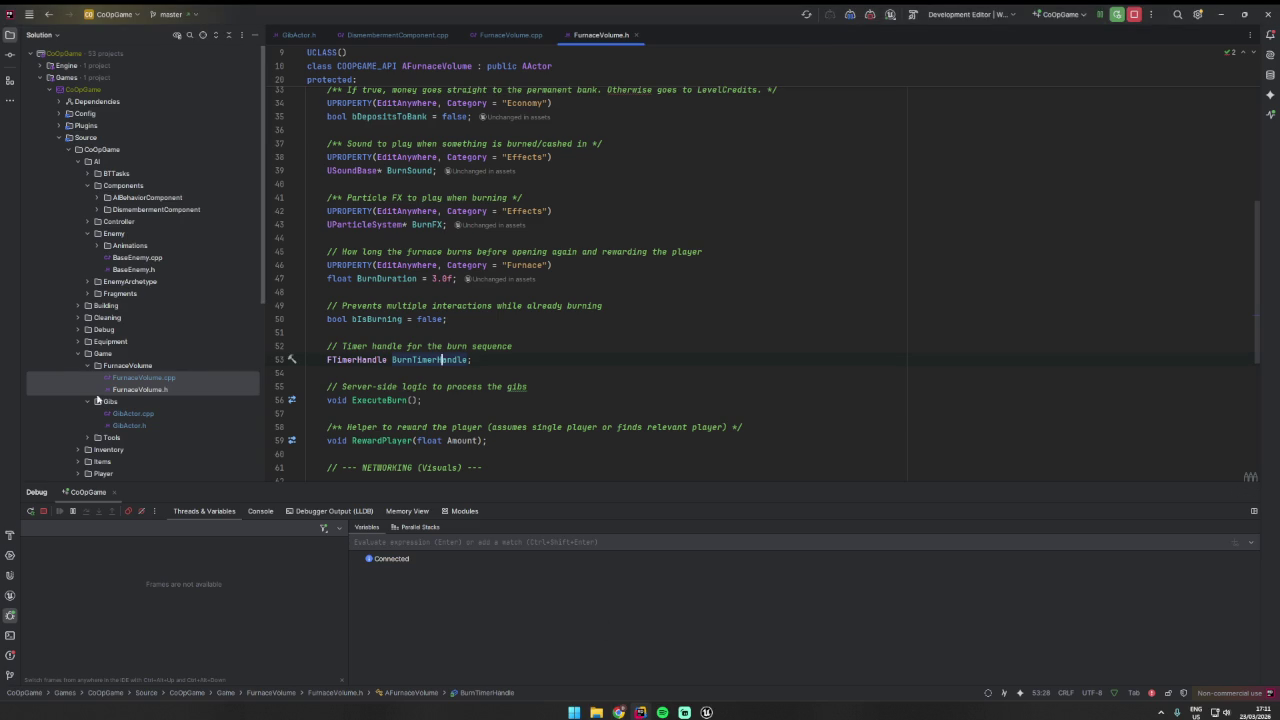
scroll(154, 425, "down", 5)
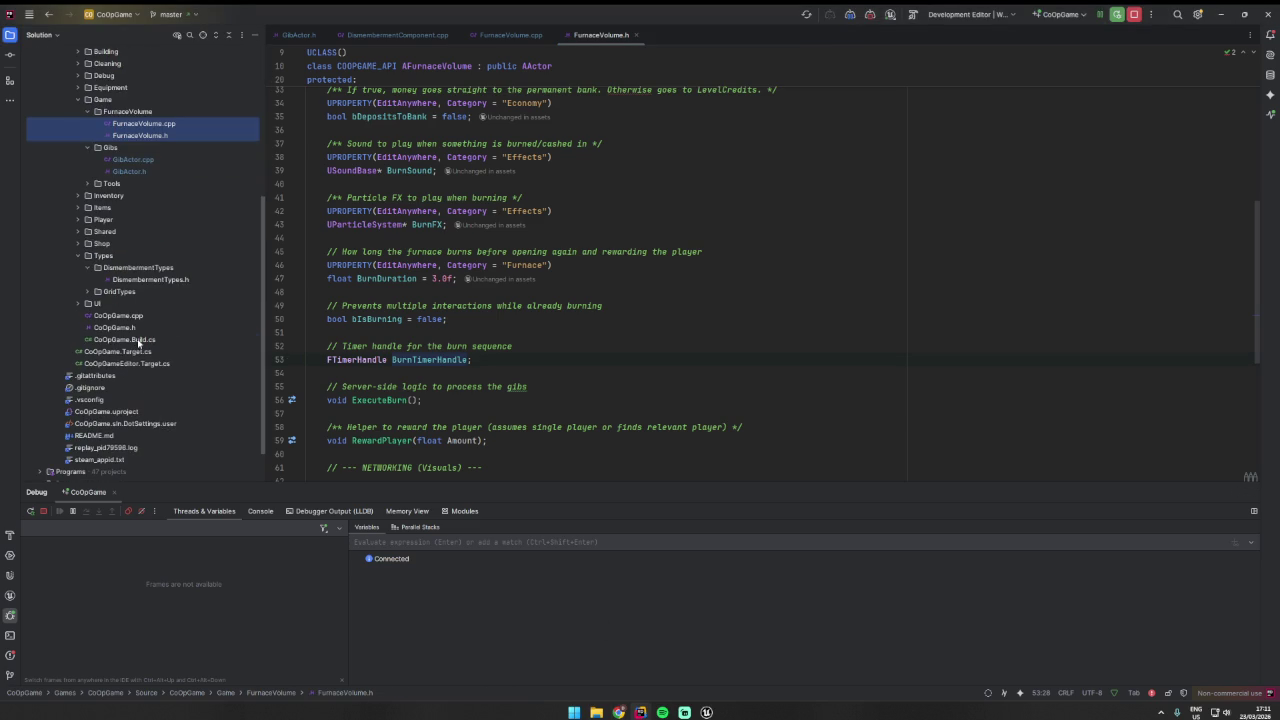
double_click(124, 339)
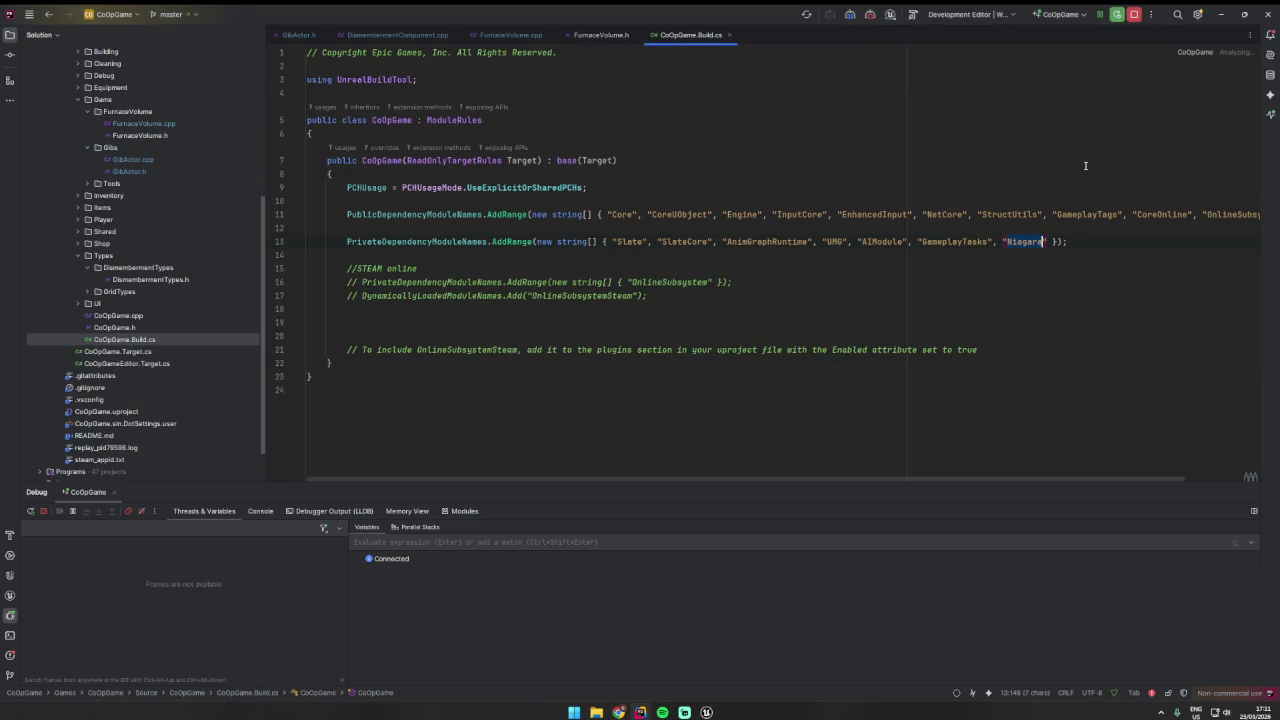
middle_click(692, 37)
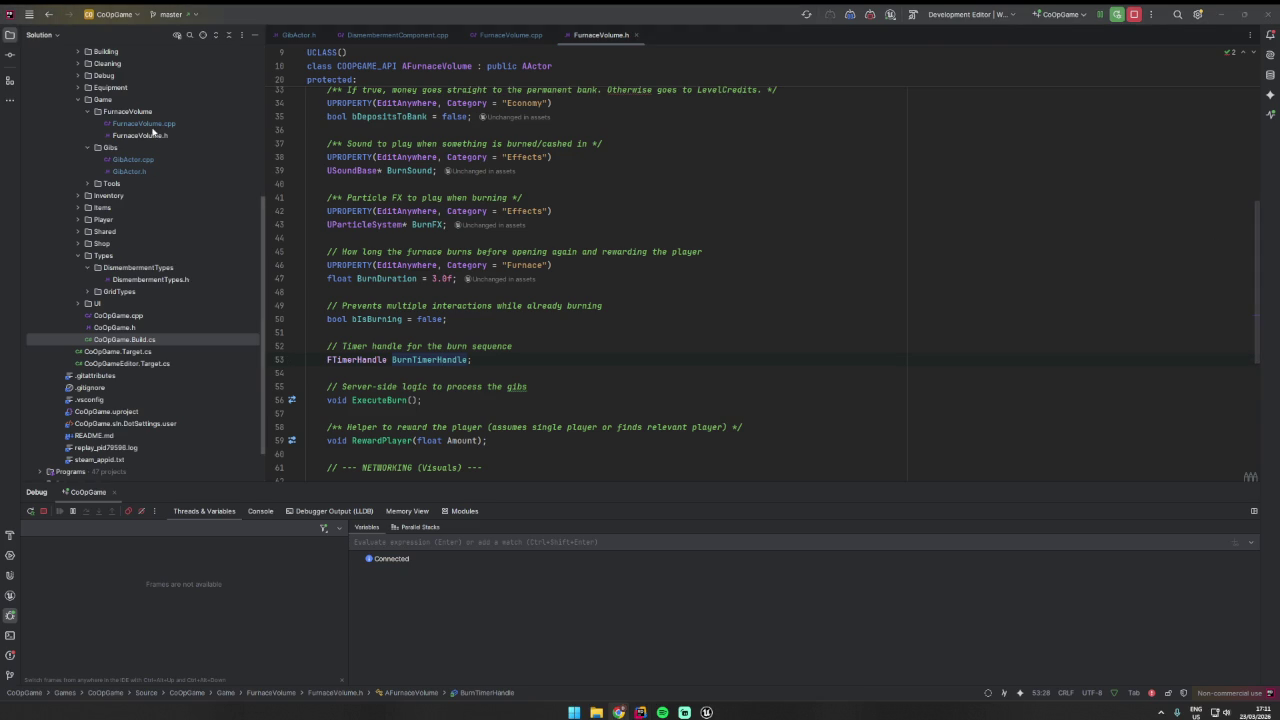
- Add 'class UNiagaraComponent;' as a forward declaration in FurnaceVolume.h
scroll(460, 317, "up", 10)
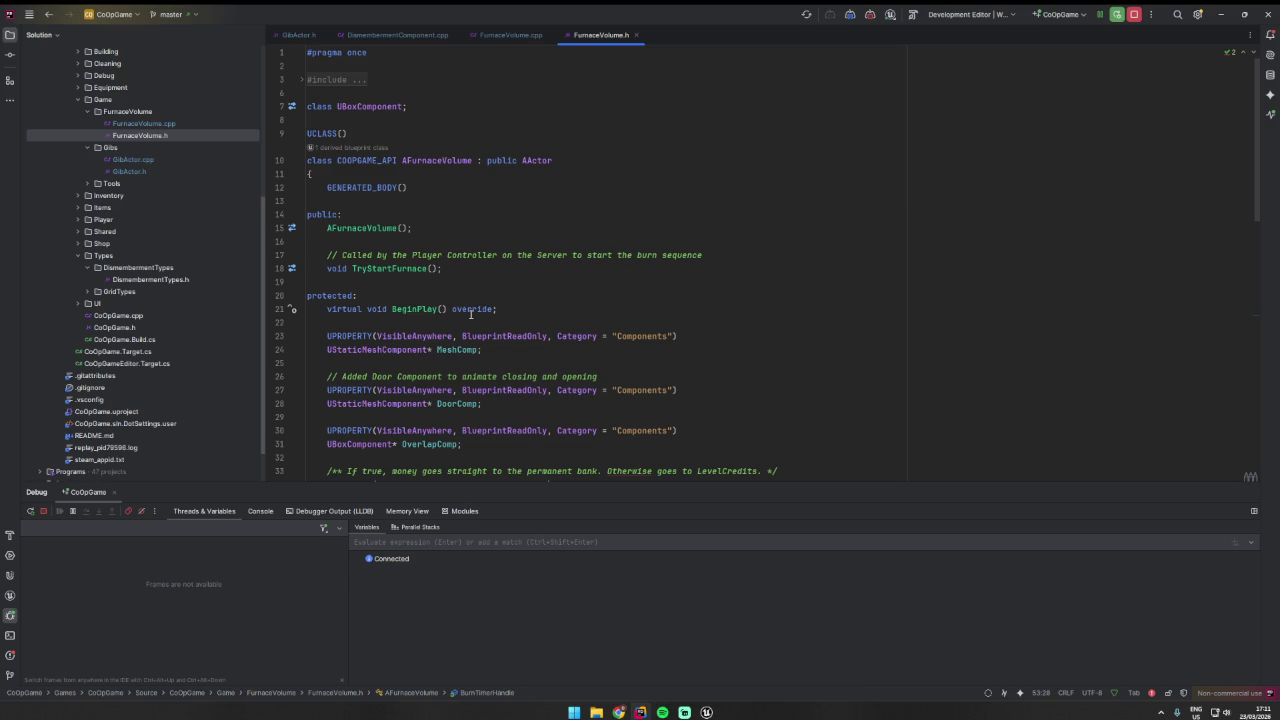
left_click(418, 106)
key("Return")
type("class UNiagaraComponent;")
- Replace the old BurnFX particle property with a VisibleAnywhere UNiagaraComponent* BurnFXComp
scroll(420, 242, "down", 3)
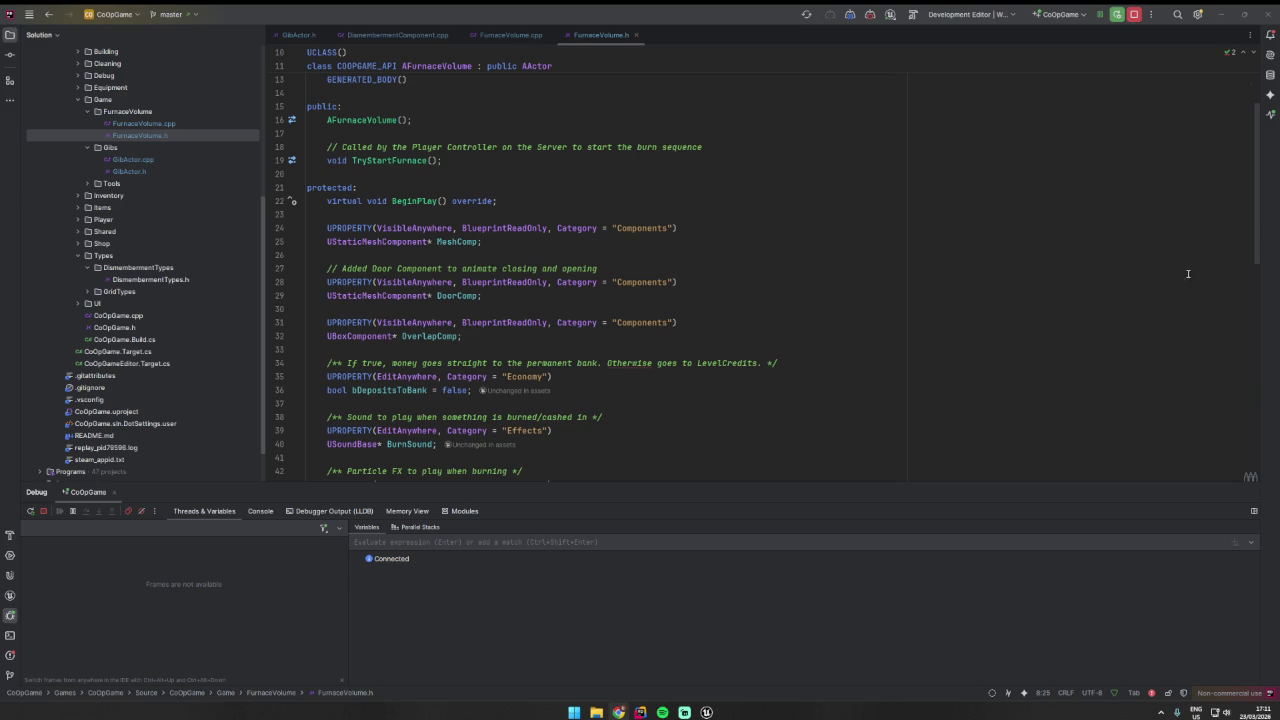
left_click(663, 266)
left_click(372, 336)
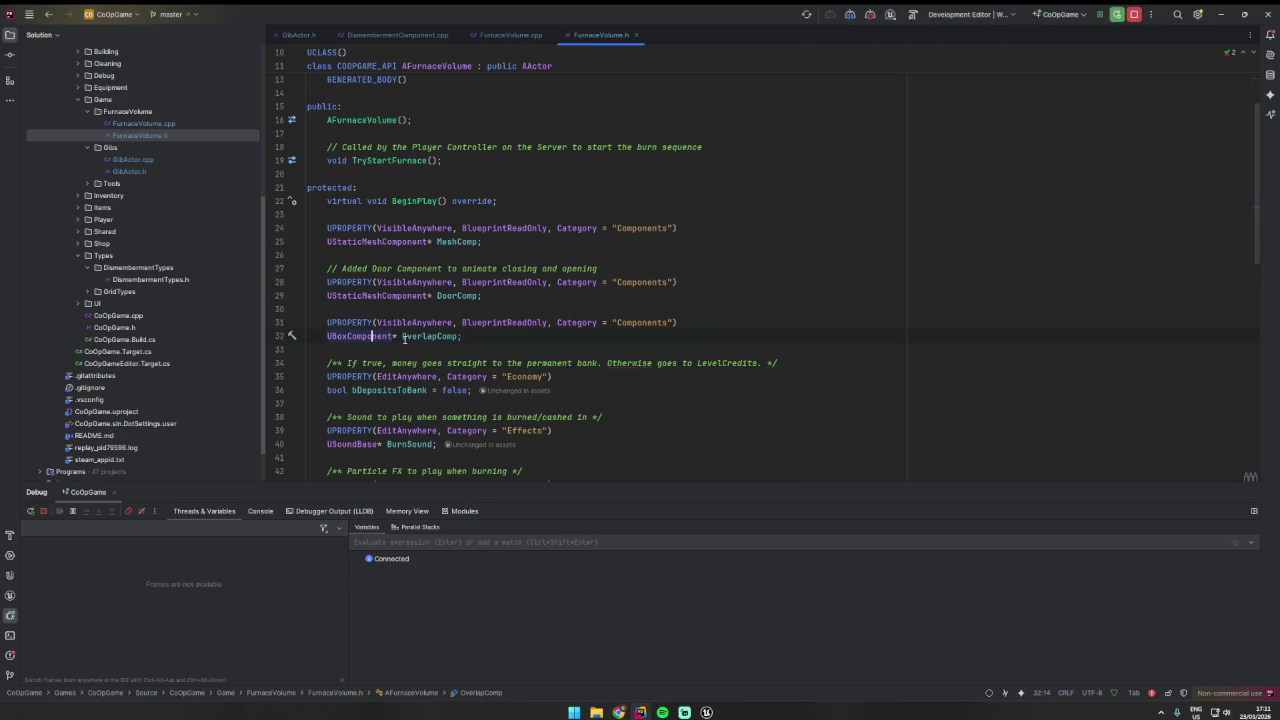
left_click(466, 337)
scroll(617, 381, "down", 3)
left_click_drag(617, 381, 309, 360)
type("UPROPERTY(VisibleAnywhere, BlueprintReadOnly, Category = \"Effects\") \tUNiagaraComponent* BurnFXComp;")
left_click(761, 309)
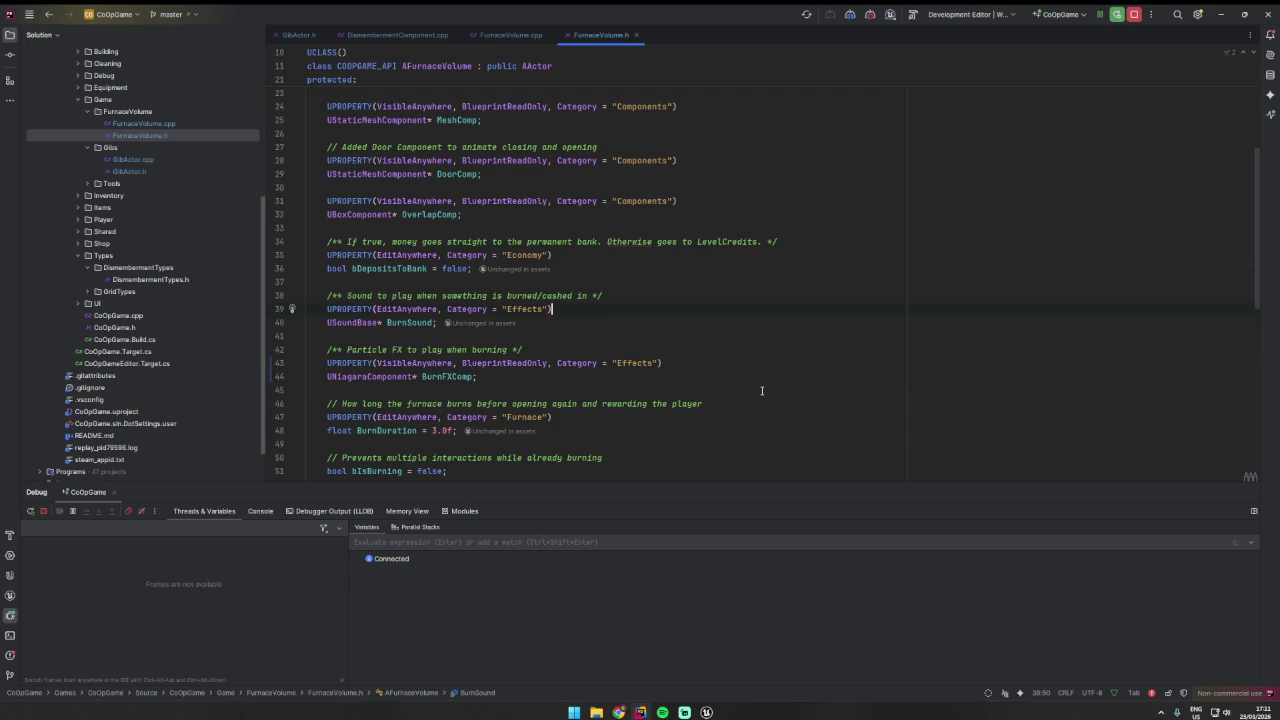
left_click_drag(309, 398, 710, 432)
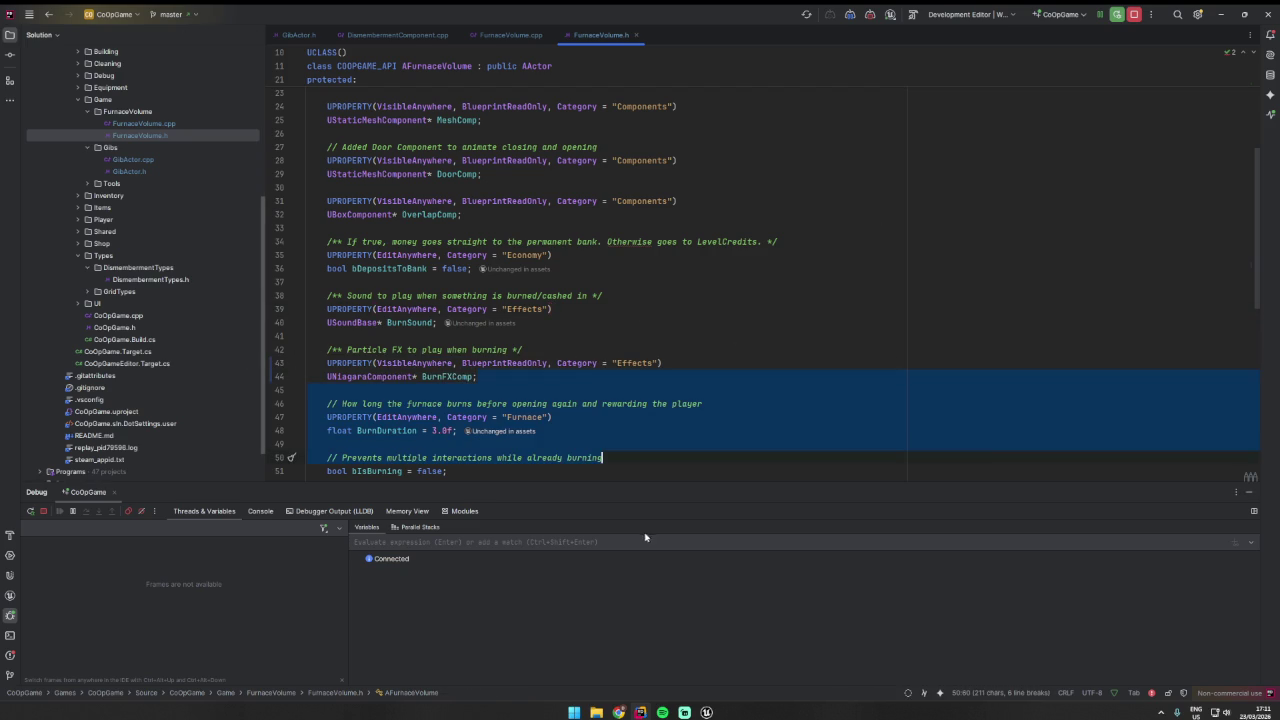
- Stop the running playtest and close the Unreal editor before recompiling
key("alt+Tab")
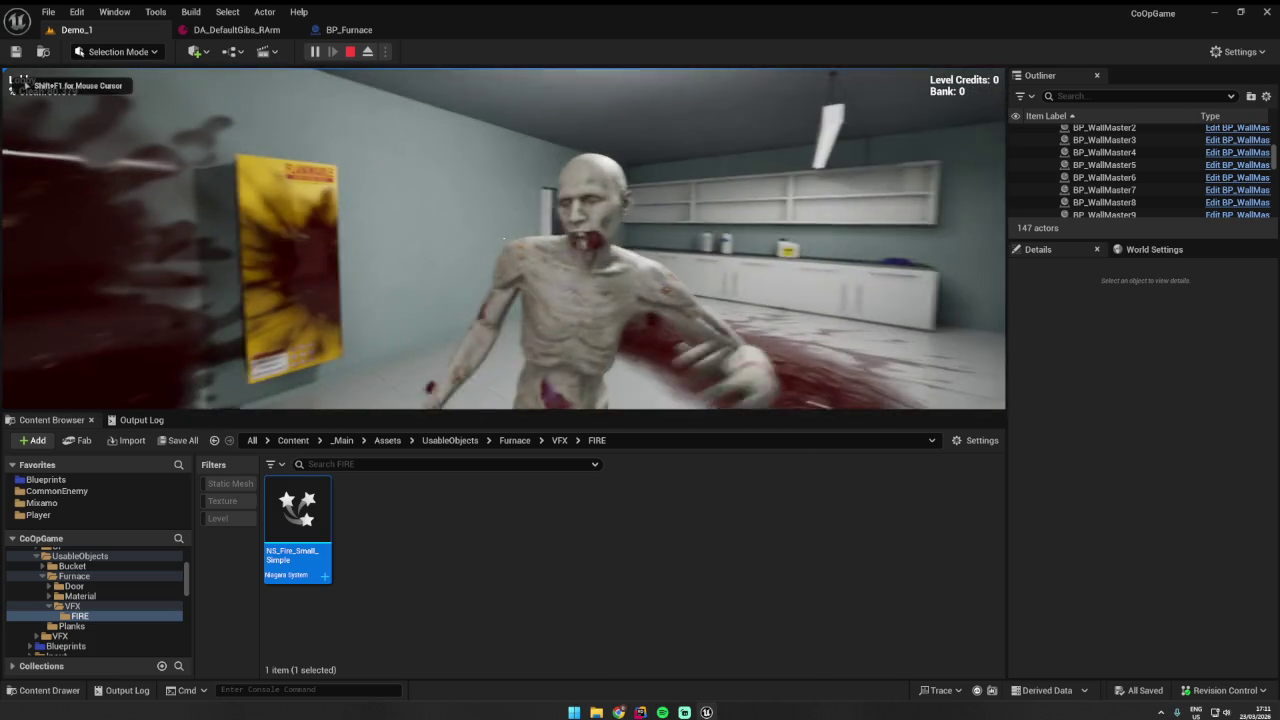
key("Escape")
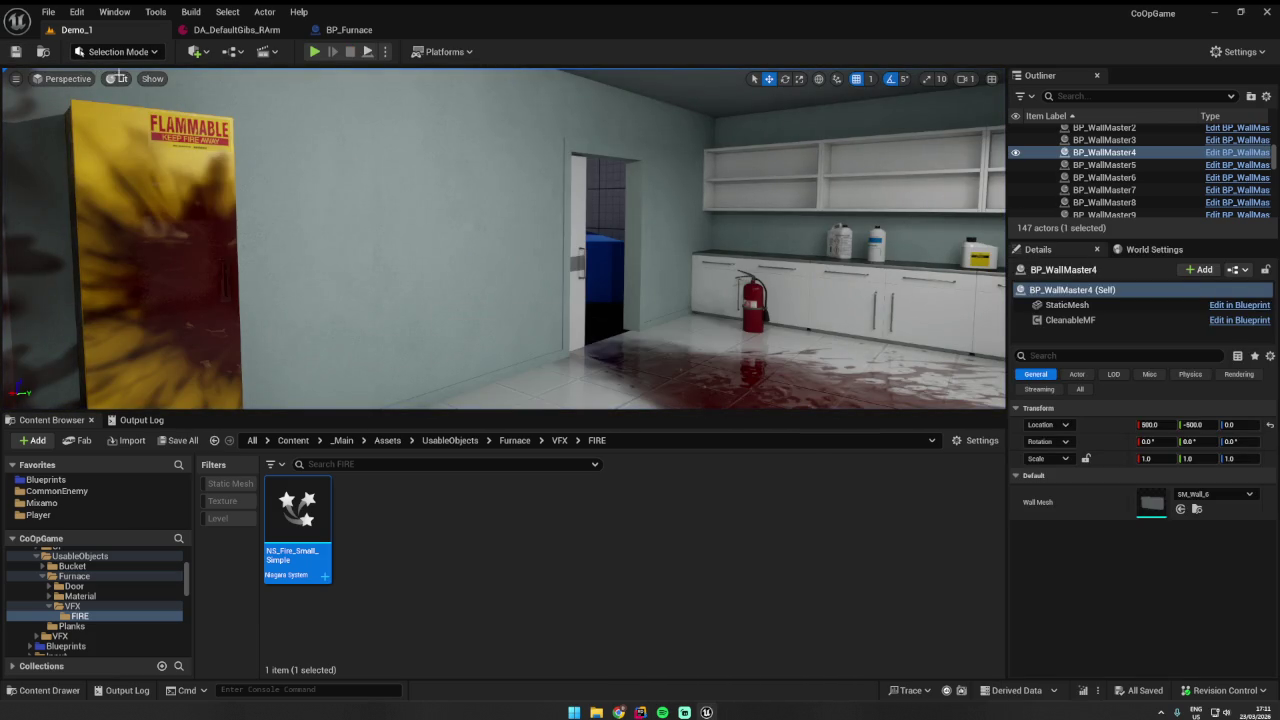
left_click(1267, 12)
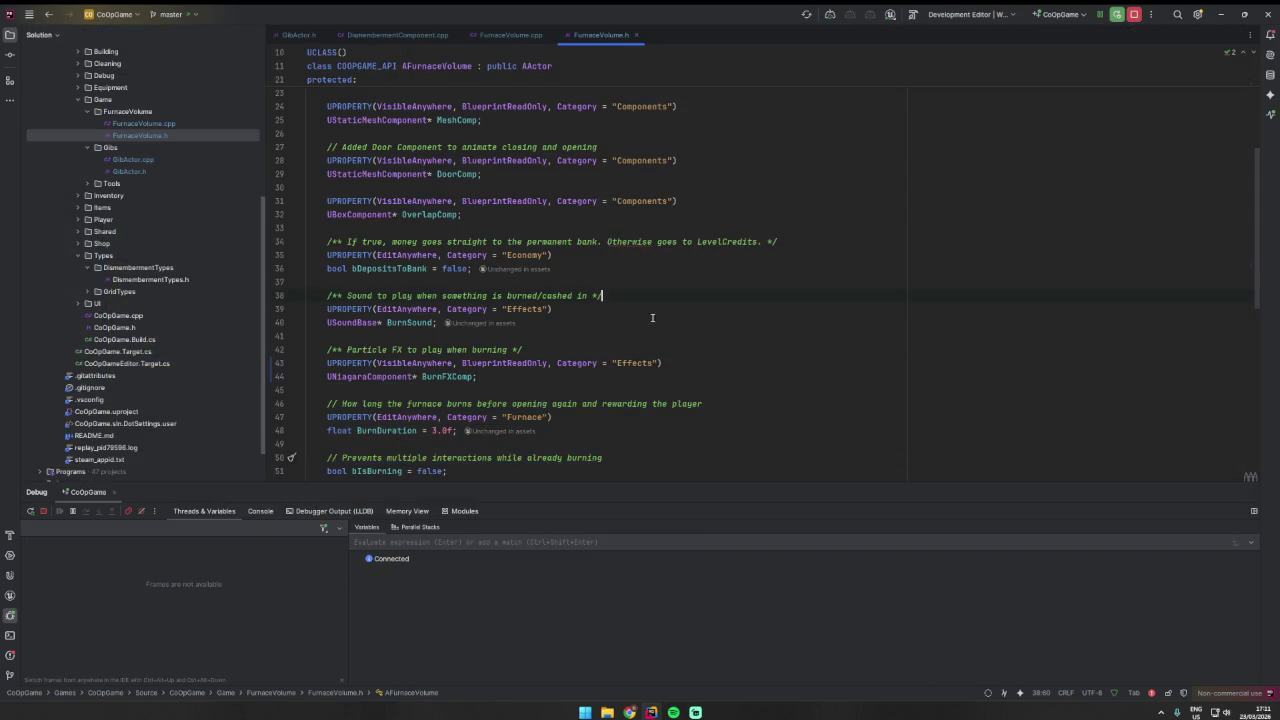
- Close GibActor.h, DismembermentComponent.cpp and FurnaceVolume.cpp, then reopen FurnaceVolume.cpp at its BurnFX usage
left_click(549, 35)
left_click(410, 35)
left_click(317, 35)
double_click(143, 123)
key("ctrl+w")
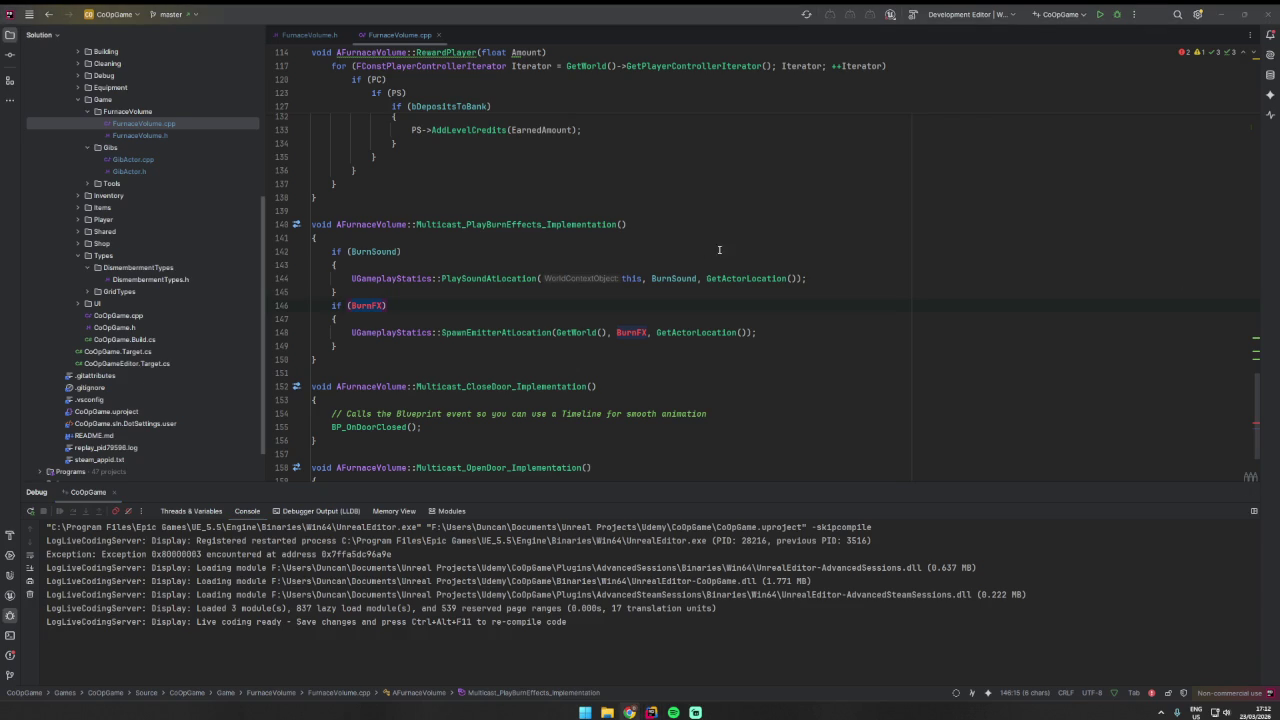
- Create BurnFXComp in the constructor with SetAutoActivate(false) and add the NiagaraComponent include
scroll(567, 328, "up", 10)
scroll(567, 328, "up", 12)
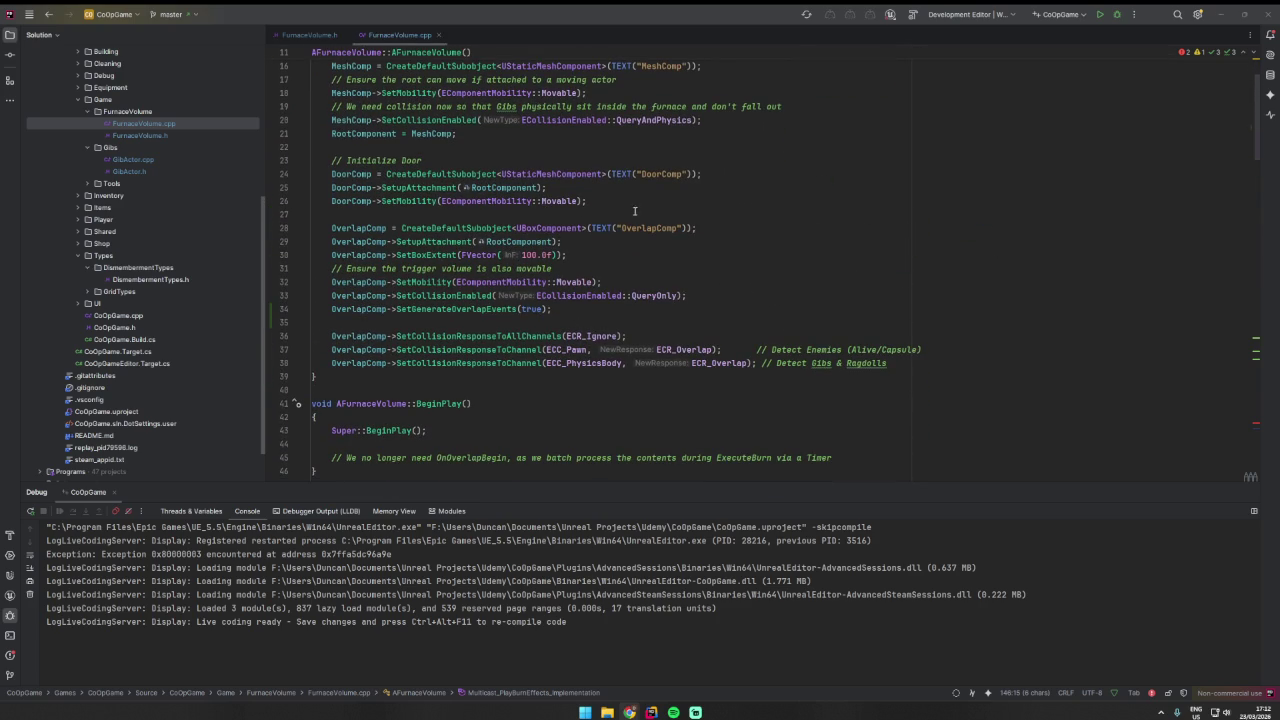
left_click(683, 200)
key("Return")
type("BurnFXComp = CreateDefaultSubobject<UNiagaraComponent>(TEXT(\"BurnFXComp\")); BurnFXComp->SetupAttachment(RootComponent); BurnFXComp->SetAutoActivate(false);")
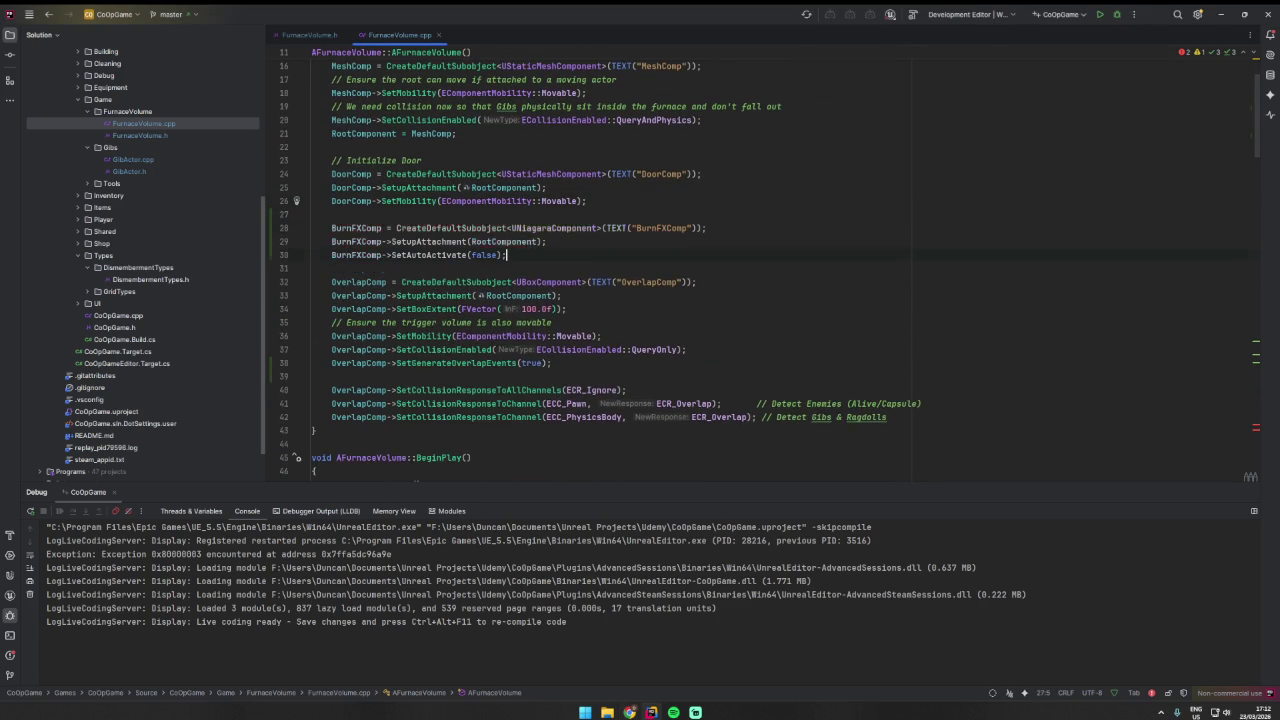
left_click(516, 241)
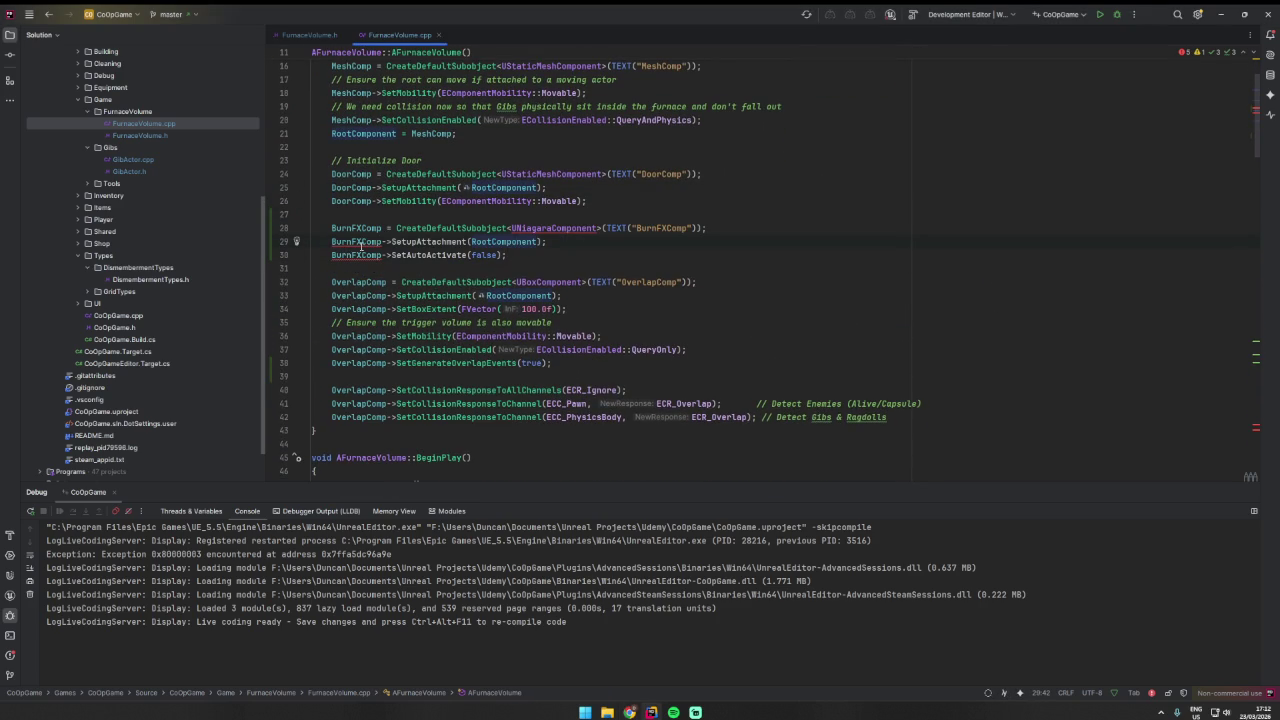
left_click(572, 228)
key("alt+Return")
key("Return")
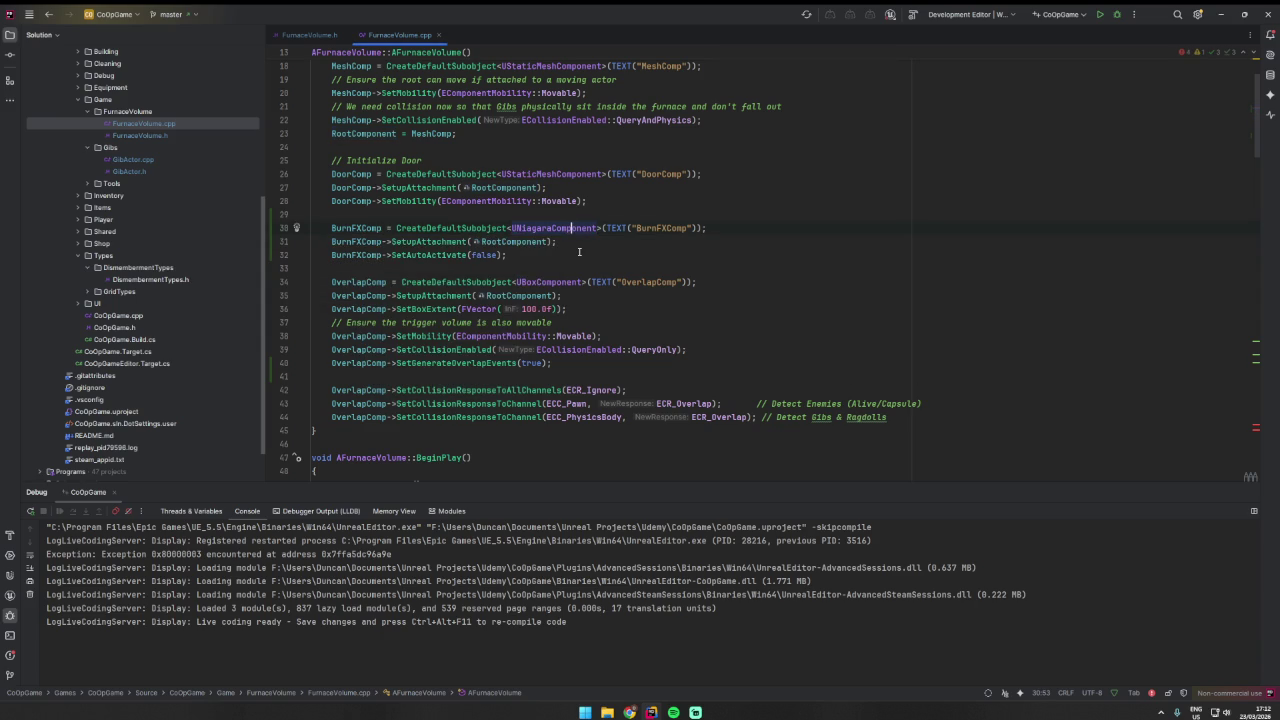
key("Down")
key("Down")
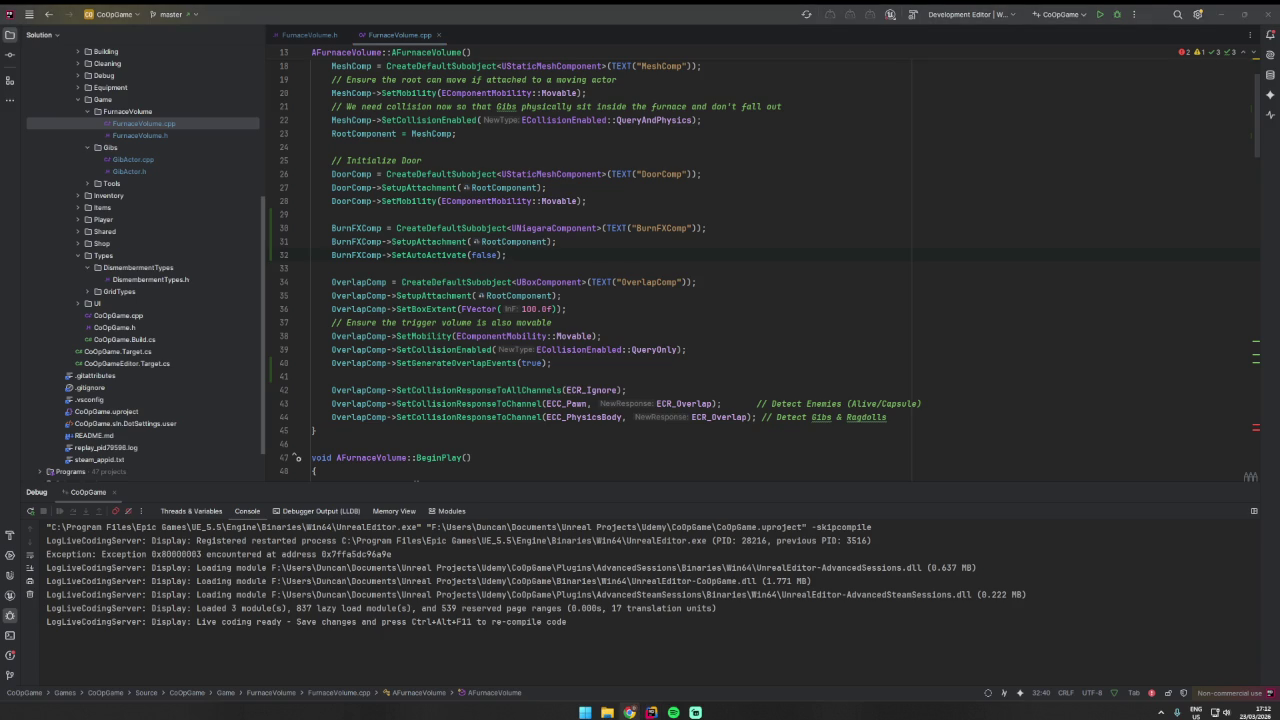
- Replace the PlayBurnEffects body with BurnFXComp->Activate(true) and start a build
key("ctrl+f")
type("Multicast_PlayBurnEffects_Implementation")
left_click(1151, 336)
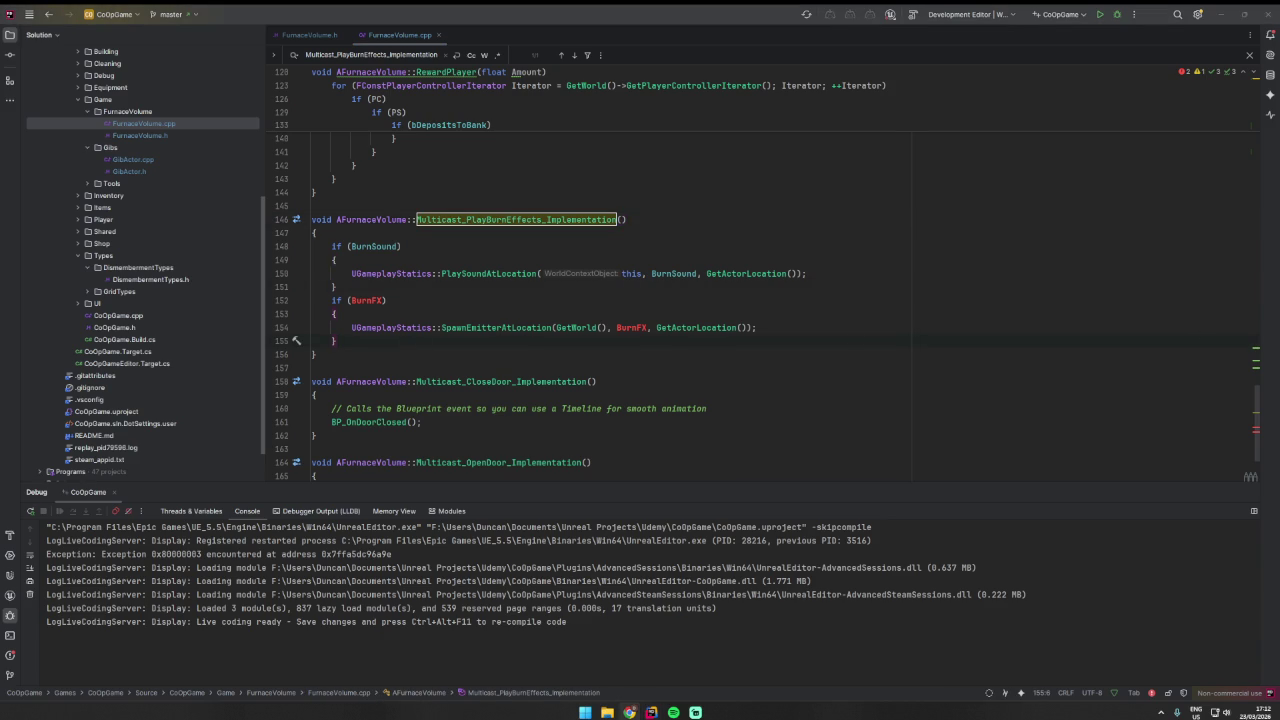
left_click_drag(340, 359, 311, 232)
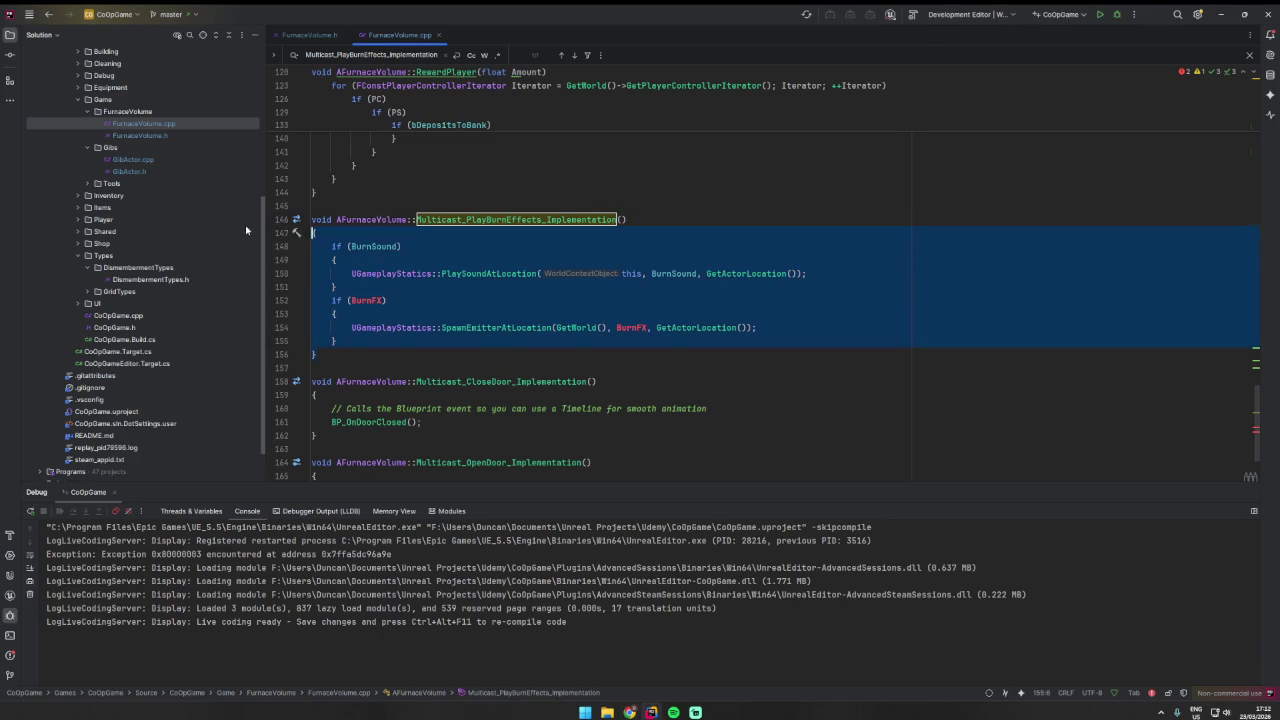
type("{     if (BurnSound)     {         UGameplayStatics::PlaySoundAtLocation(this, BurnSound, GetActorLocation());     }      if (BurnFXComp)     {         // Passing true forces the system to reset and play from the beginning         BurnFXComp->Activate(true);     } }")
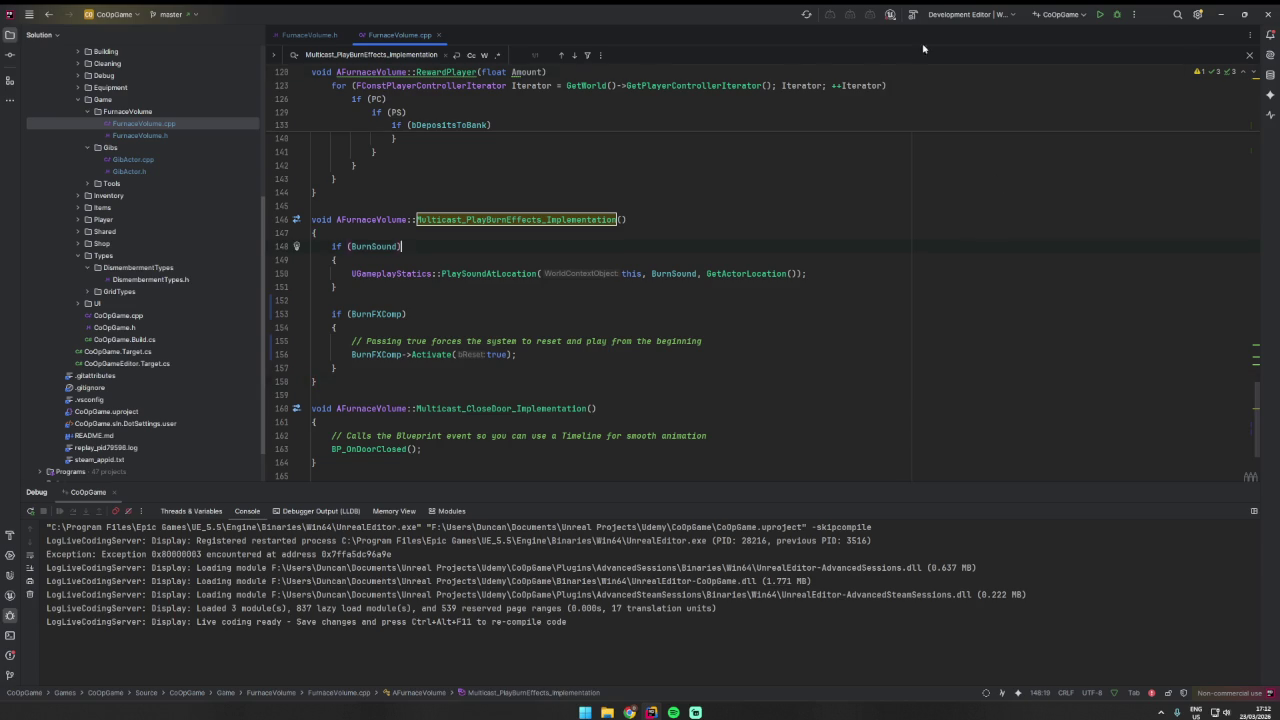
key("ctrl+shift+b")
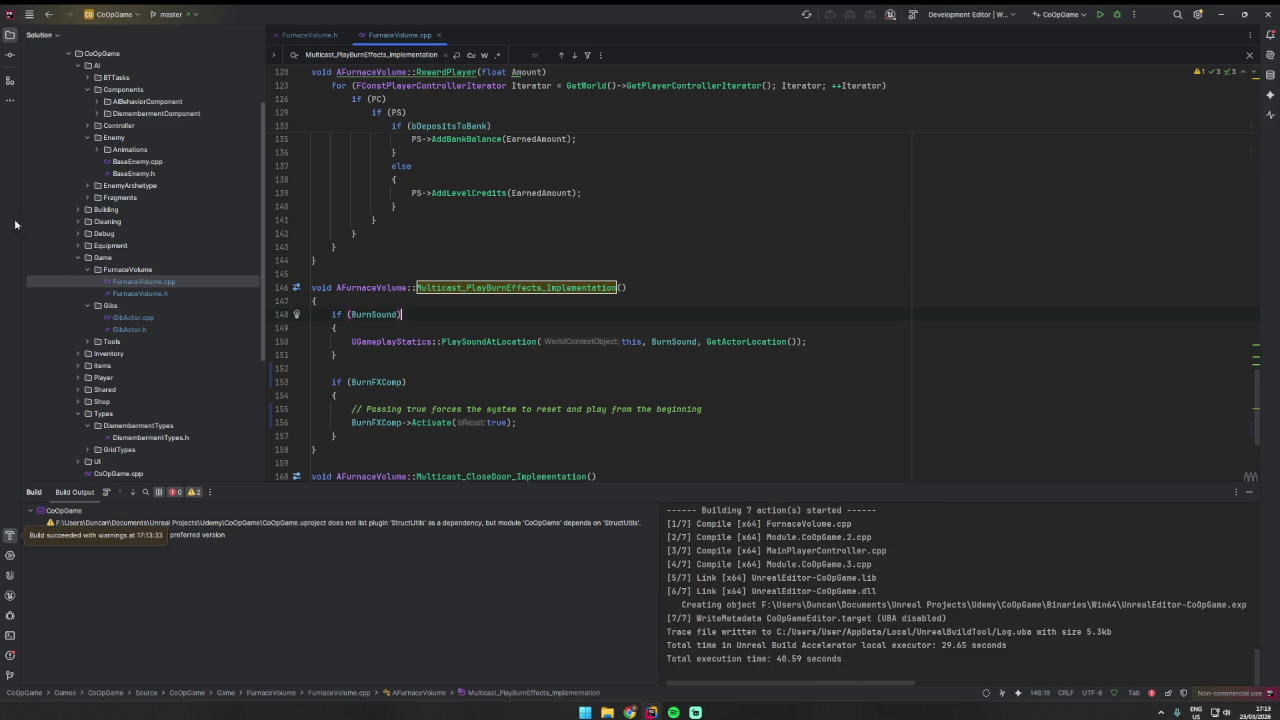
- After the successful build, relaunch the Unreal Editor project so it opens on TestLevel
mouse_move(651, 713)
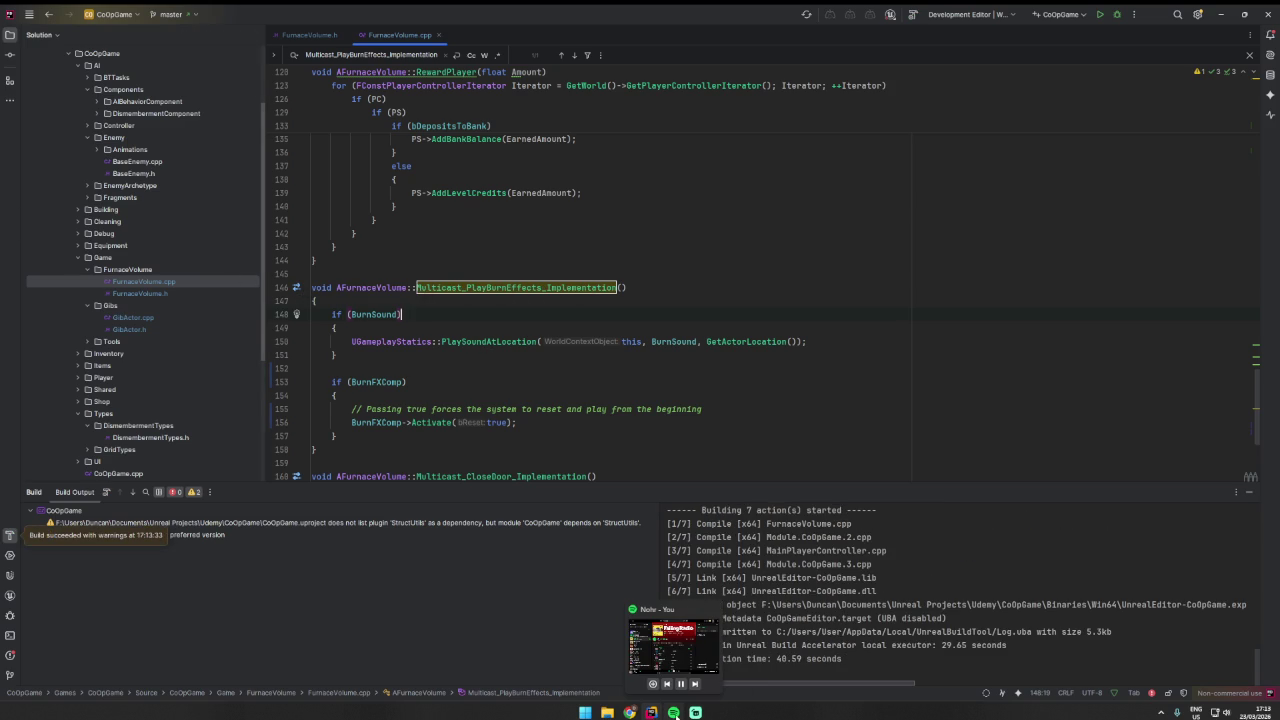
left_click(673, 713)
left_click(651, 713)
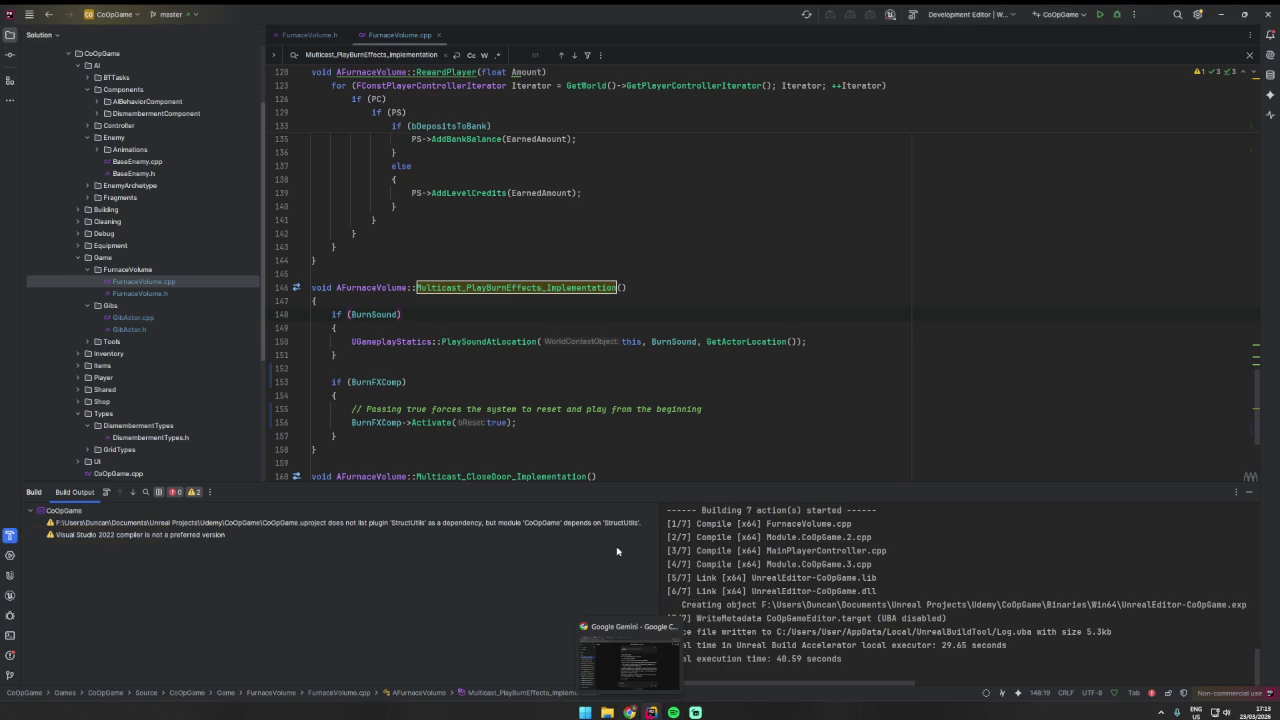
left_click(336, 395)
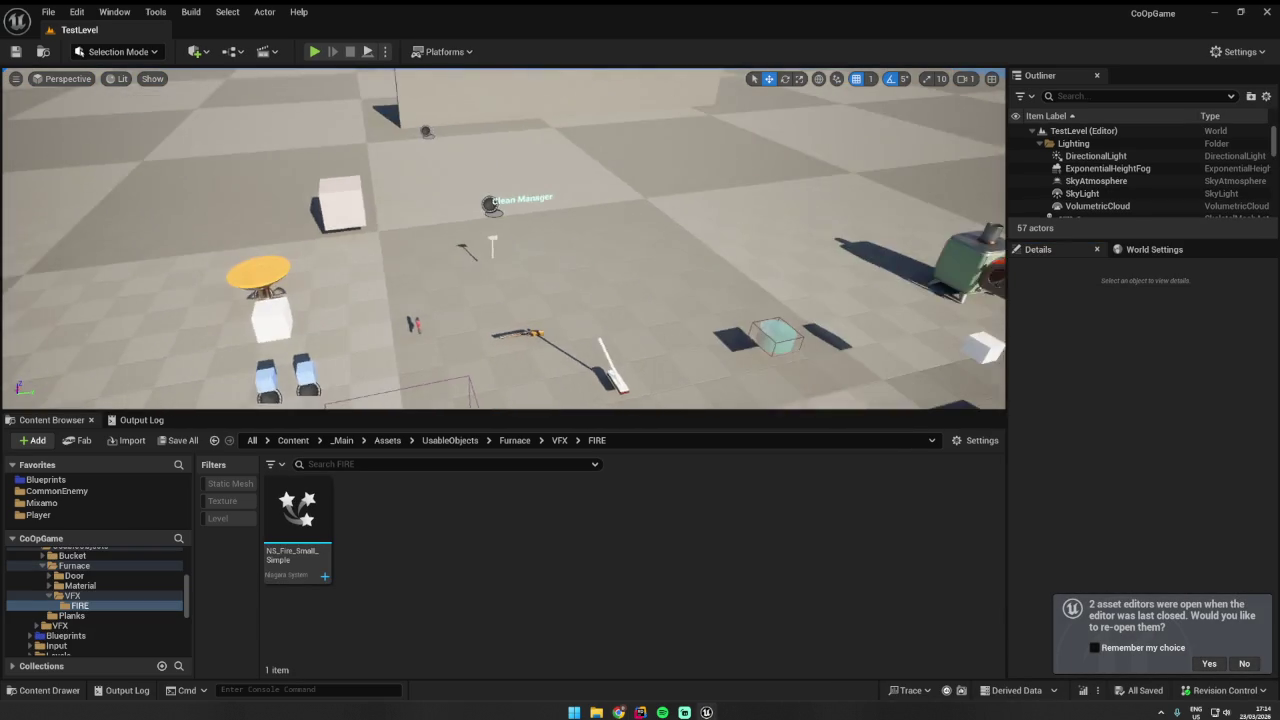
- Select and frame BP_Furnace2 in the level, then open its BP_Furnace Blueprint
left_click(672, 162)
key("f")
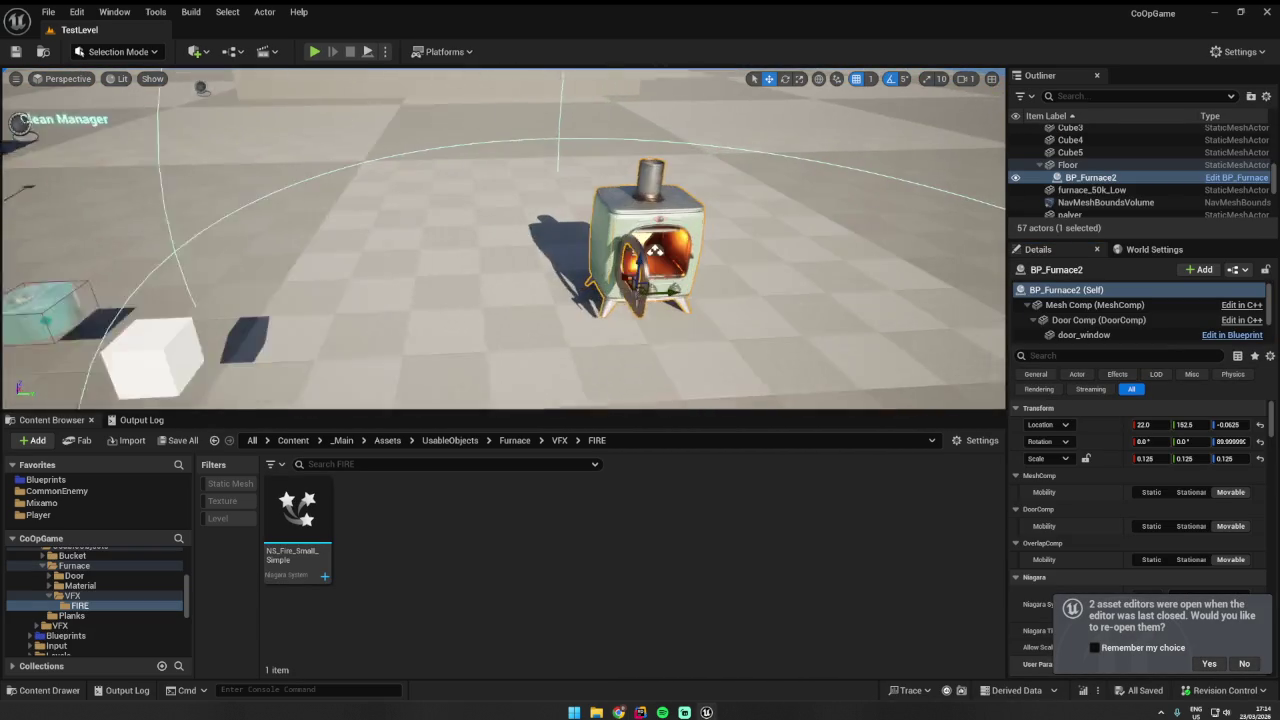
left_click(1235, 178)
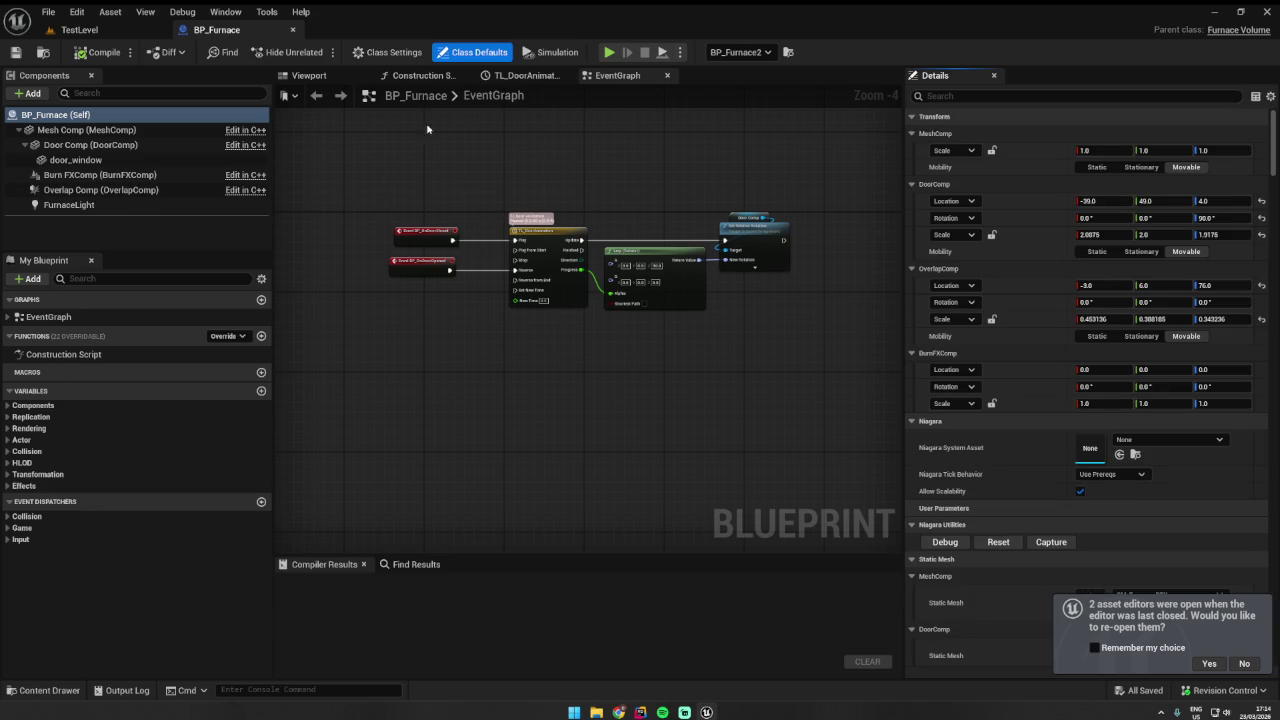
- Orbit the furnace in the Blueprint viewport, stepping through door_window, FurnaceLight and other components
left_click(309, 75)
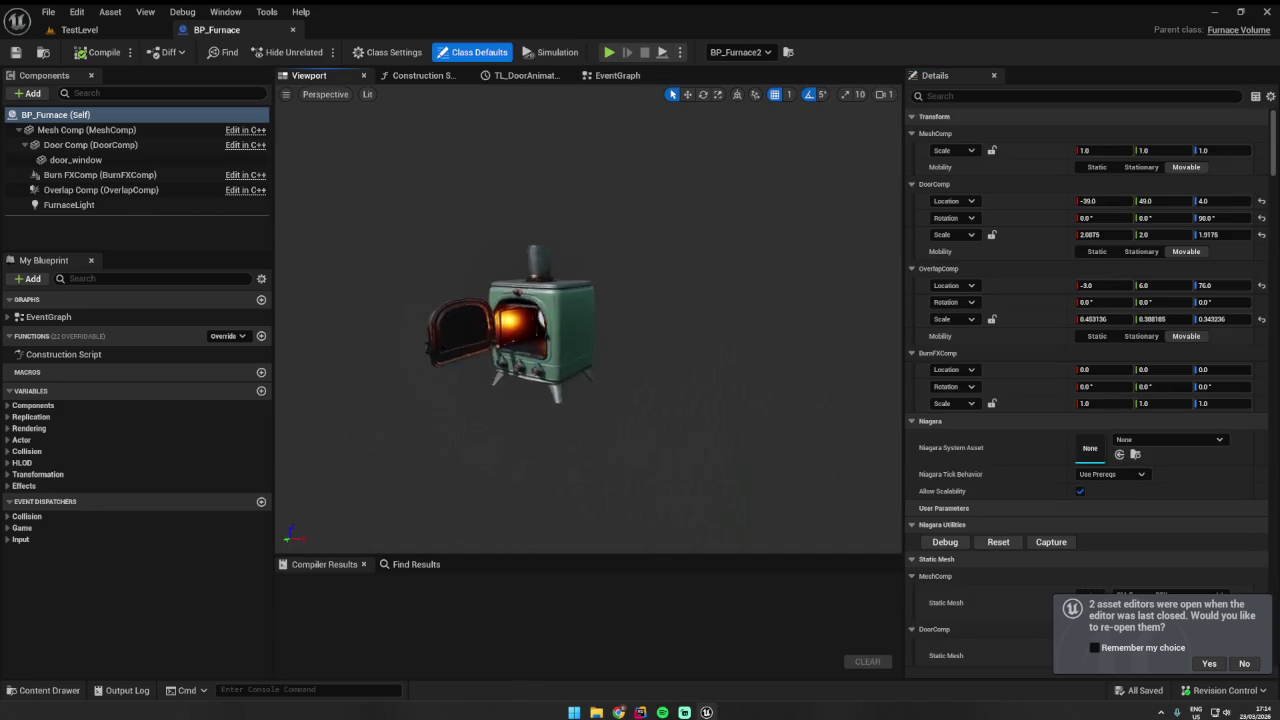
left_click_drag(386, 157, 386, 157)
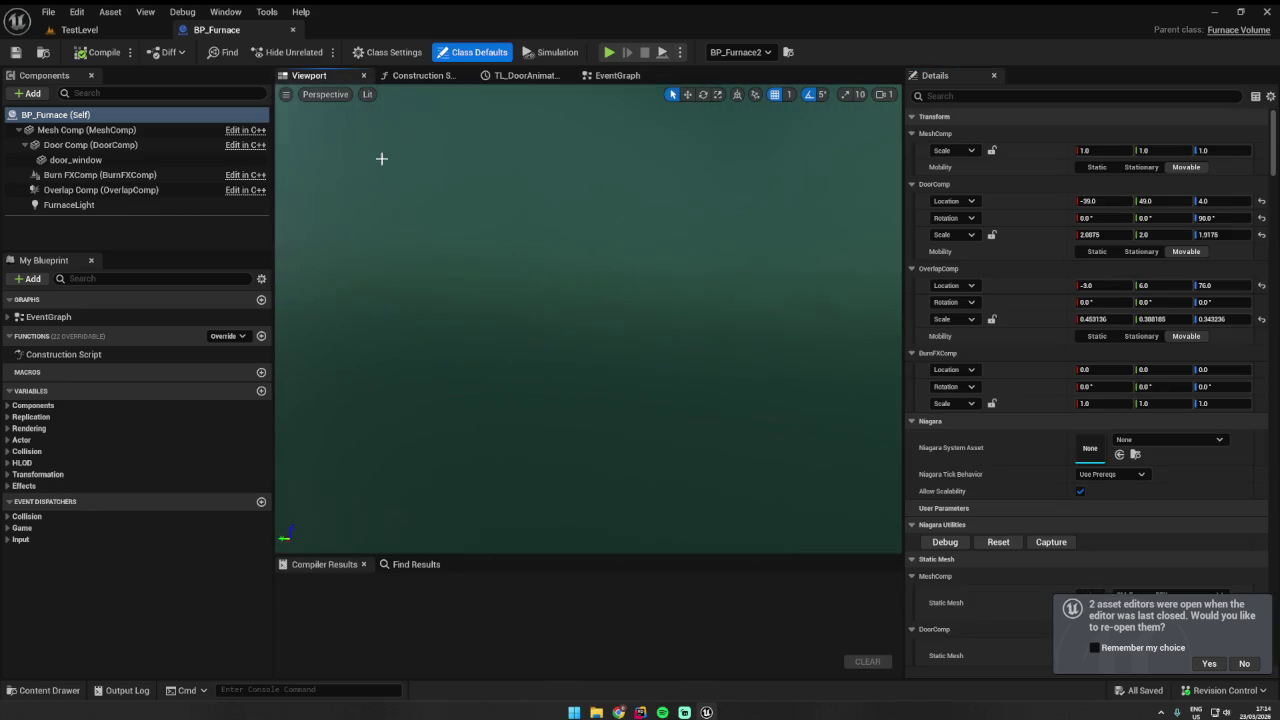
scroll(317, 159, "down", 3)
double_click(142, 160)
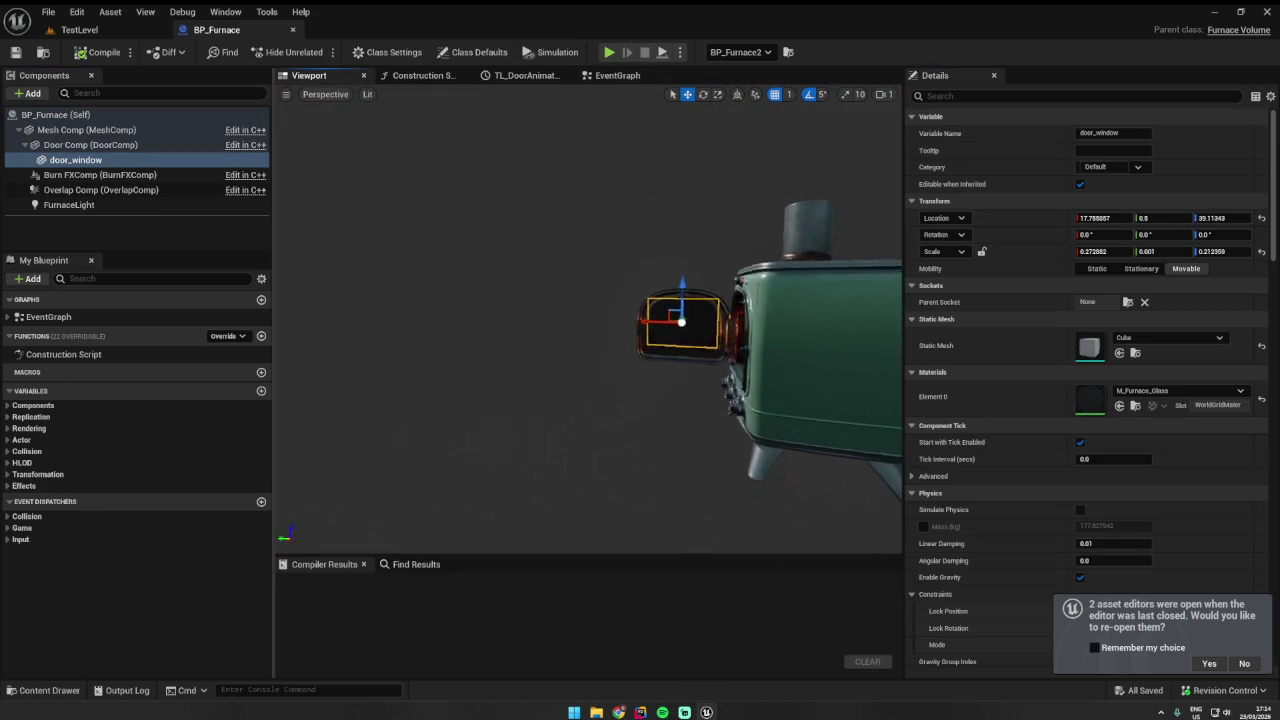
left_click(171, 205)
scroll(343, 197, "down", 3)
key("Up")
key("Up")
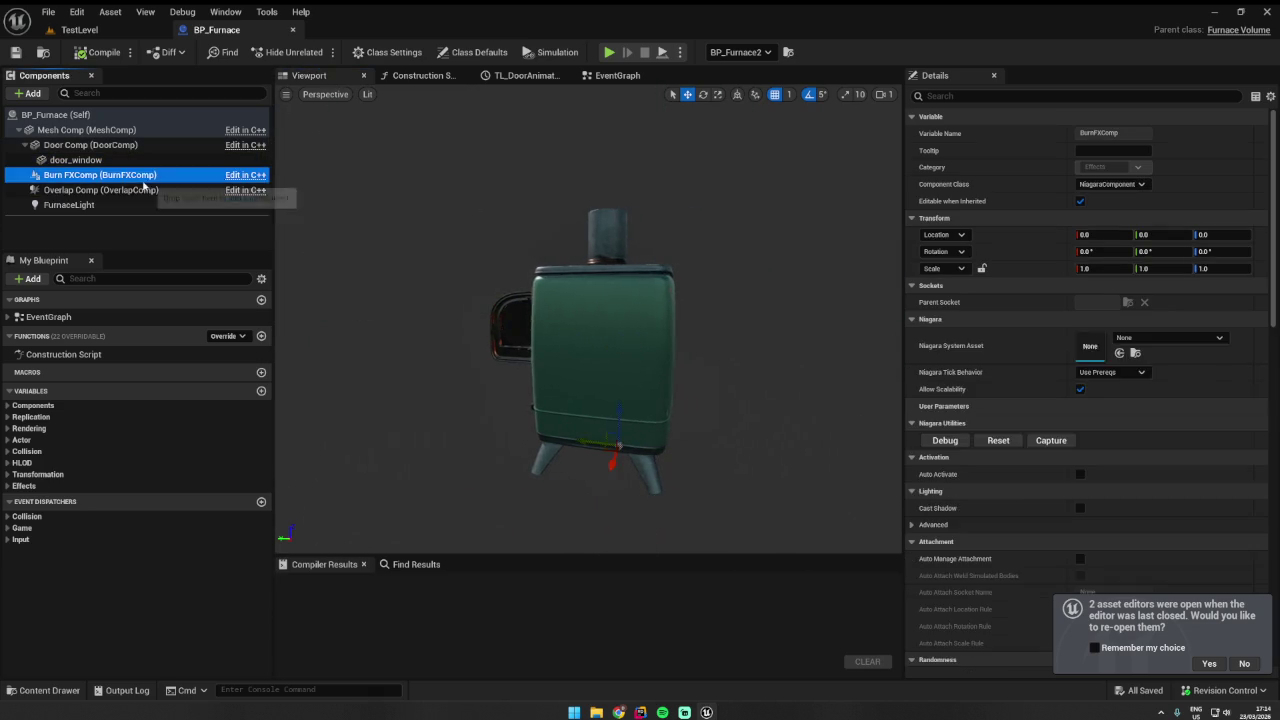
- Move BurnFXComp into the firebox at location (-8, 4, 95) and save BP_Furnace
key("Down")
left_click_drag(448, 208, 448, 208)
left_click_drag(450, 320, 500, 320)
scroll(500, 320, "down", 3)
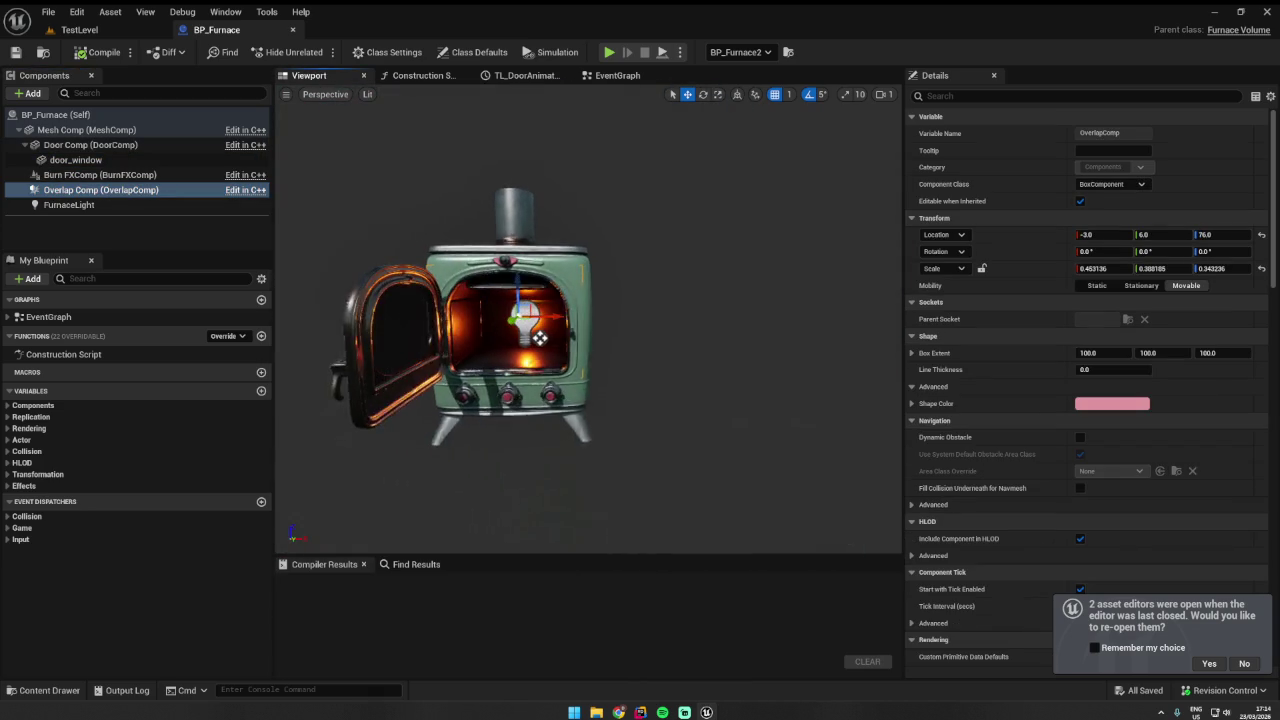
left_click(102, 176)
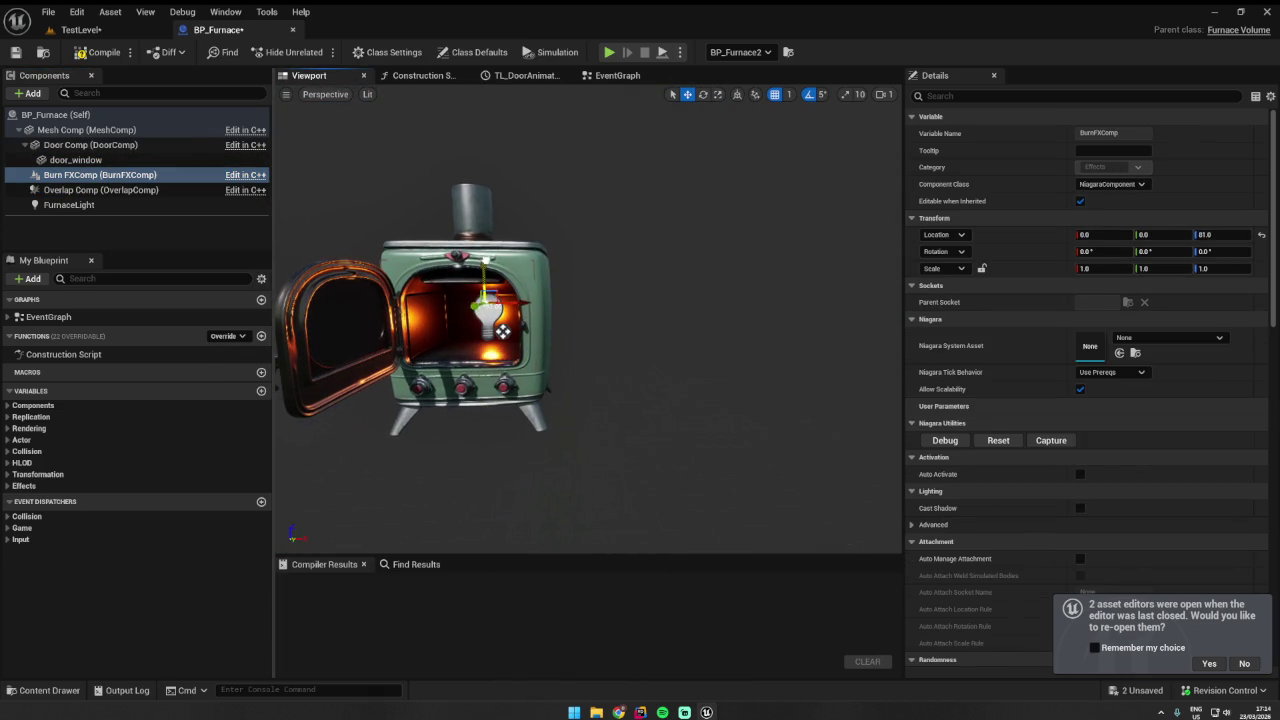
left_click_drag(526, 288, 519, 287)
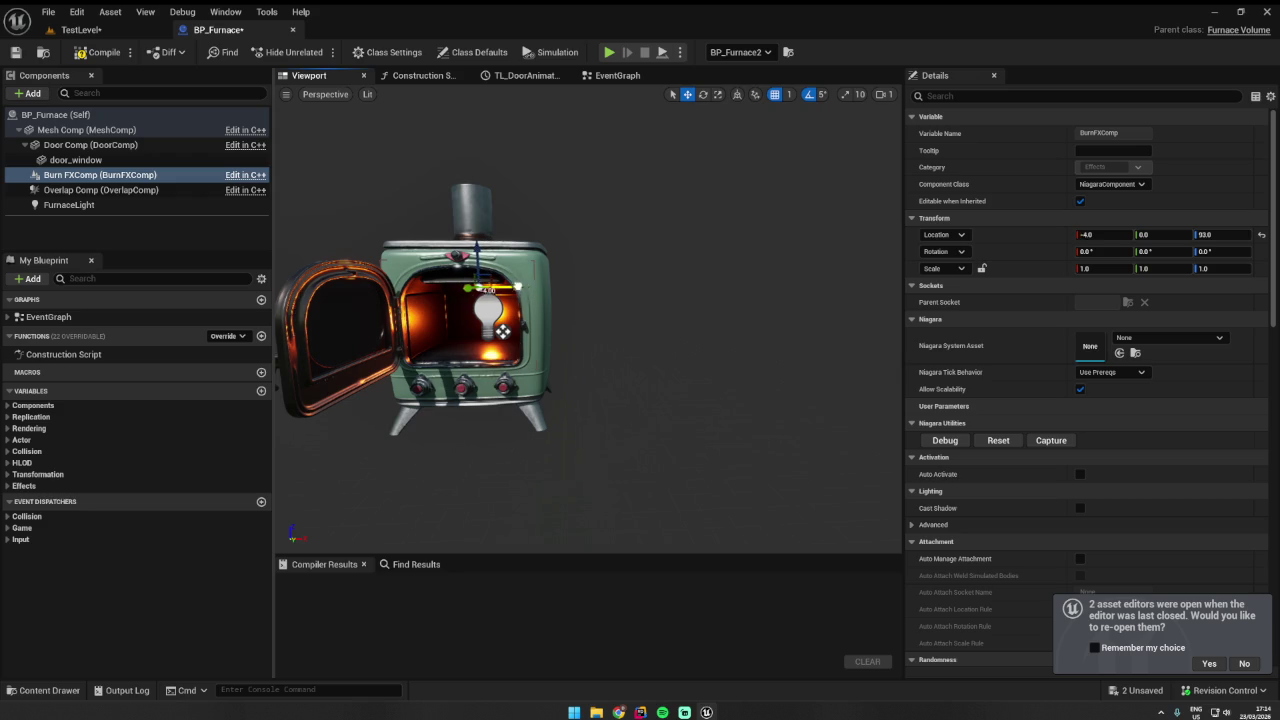
scroll(512, 284, "down", 10)
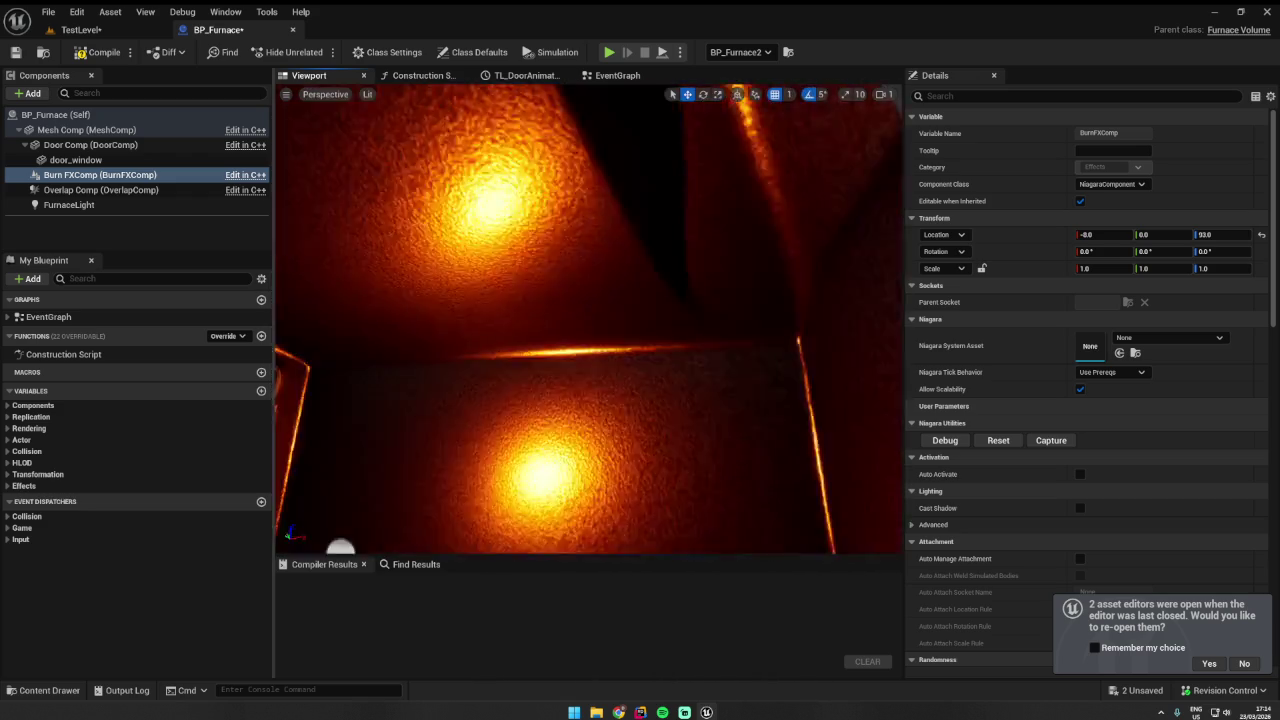
mouse_move(737, 540)
left_mouse_down()
mouse_move(700, 510)
mouse_move(731, 514)
mouse_move(600, 486)
mouse_move(491, 523)
mouse_move(426, 520)
mouse_move(474, 532)
mouse_move(575, 311)
left_mouse_up()
left_click_drag(578, 268, 575, 217)
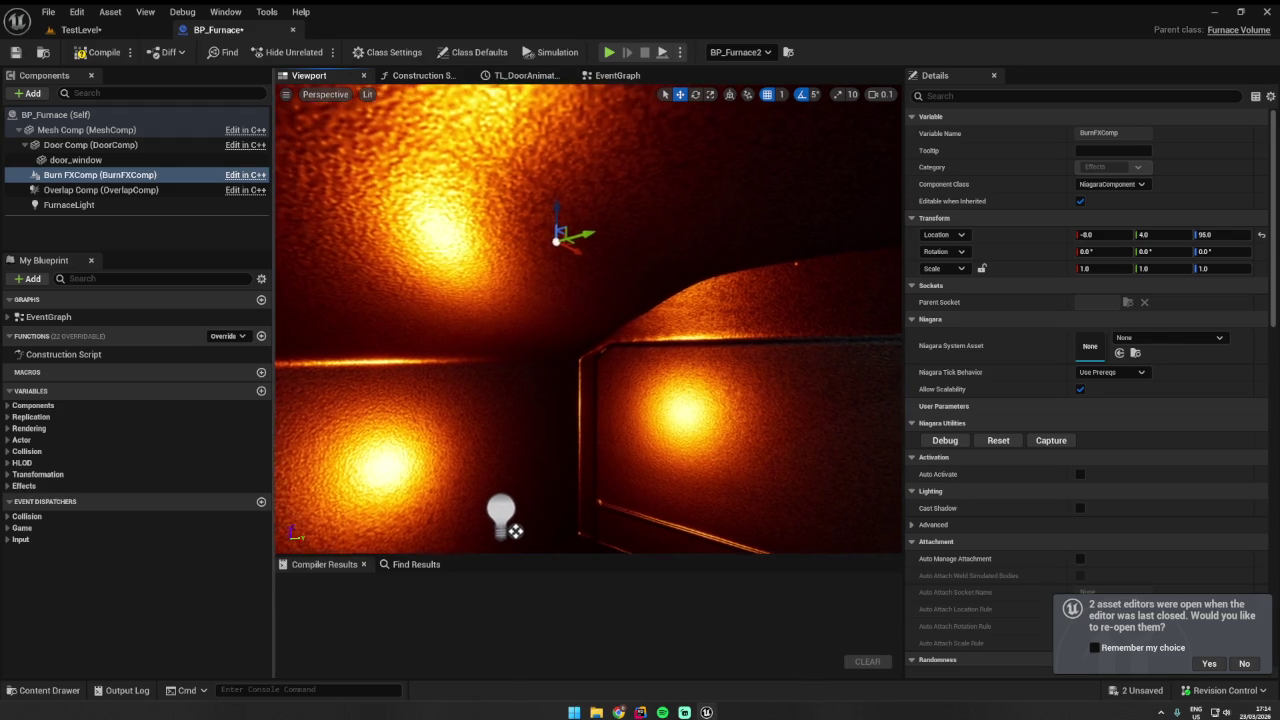
key("ctrl+s")
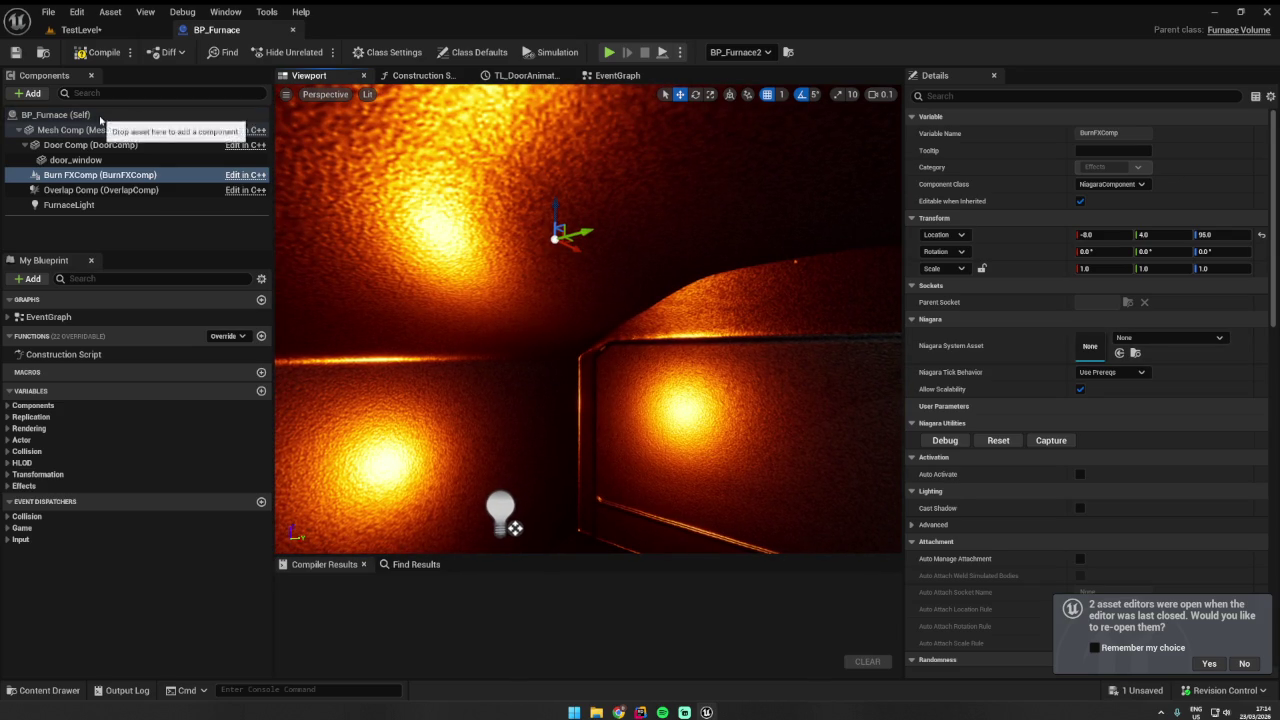
- Select BP_Furnace's class defaults, then check the BurnFXComp declaration in FurnaceVolume.h in Rider
left_click(60, 114)
left_click(995, 95)
type("burn")
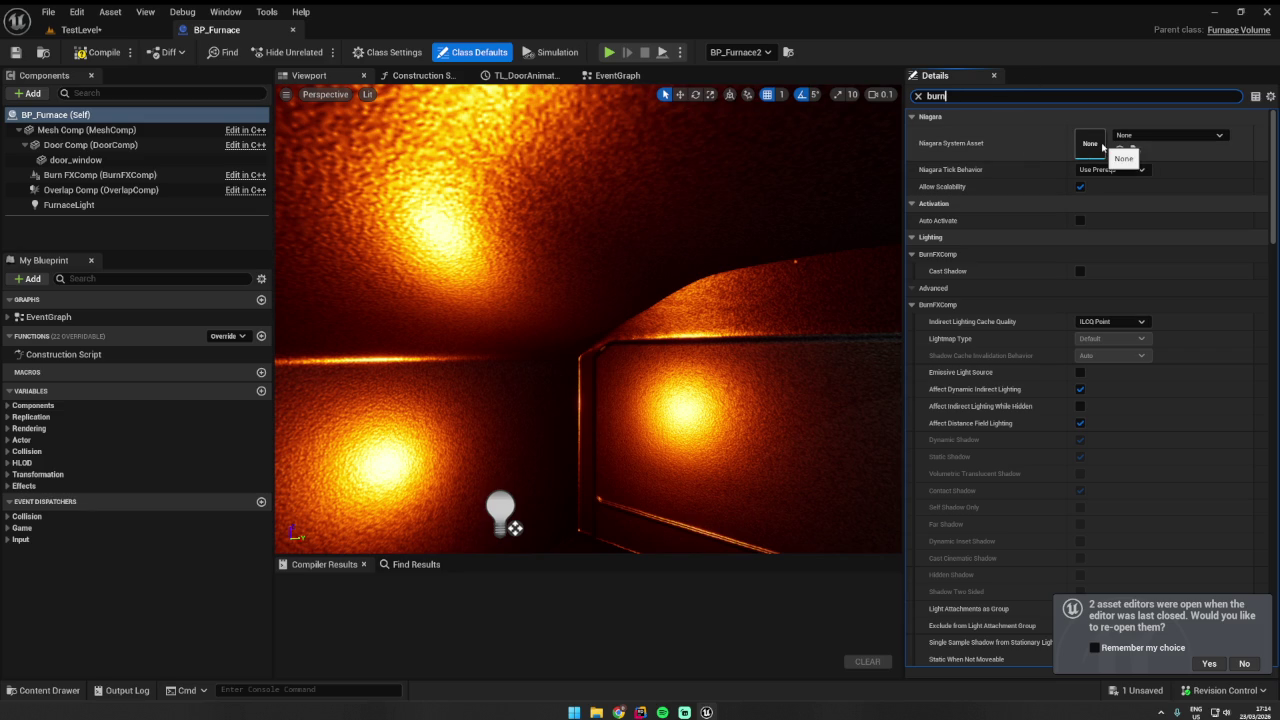
left_click(99, 115)
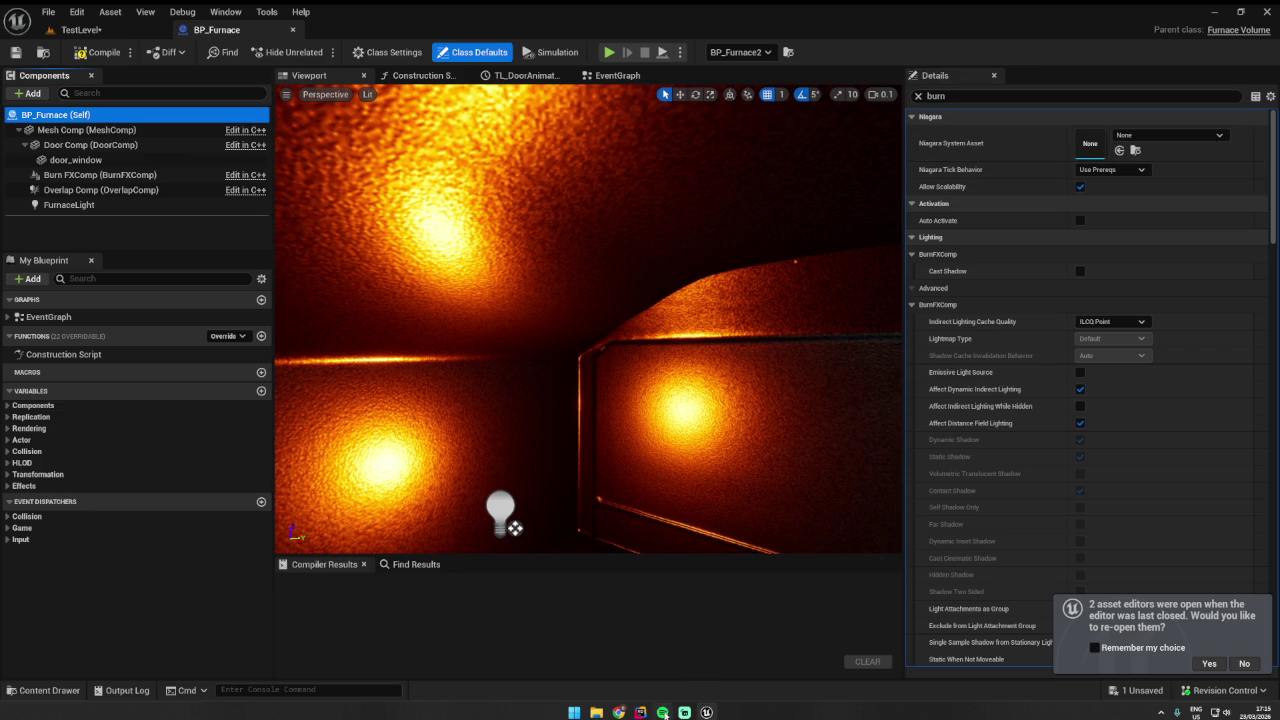
left_click(640, 713)
left_click(312, 36)
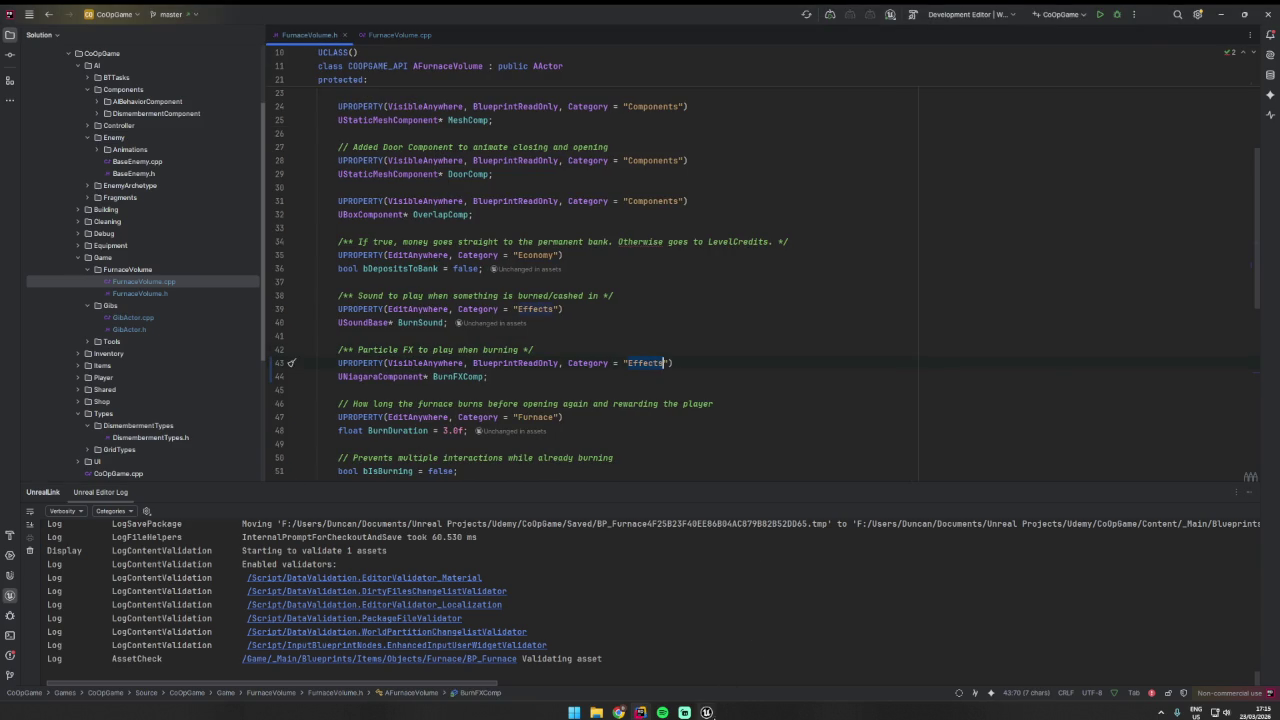
left_click(706, 713)
left_click(1000, 96)
type("Effects")
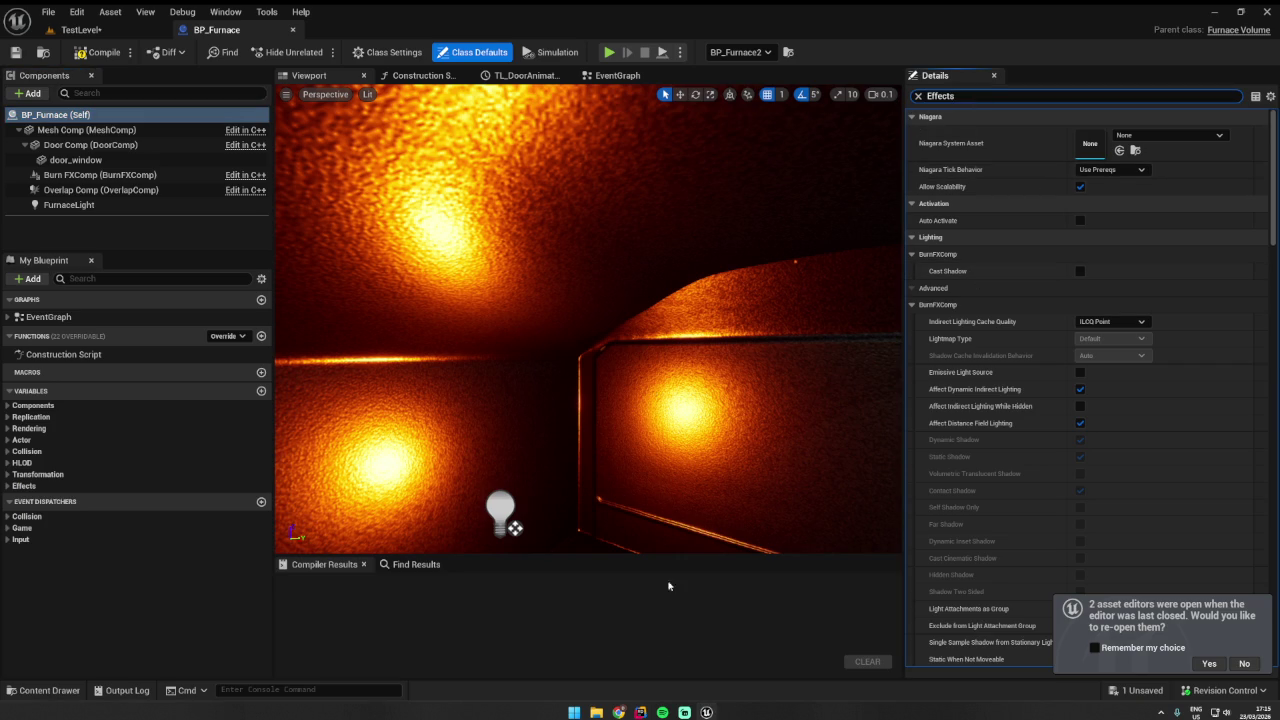
left_click(640, 713)
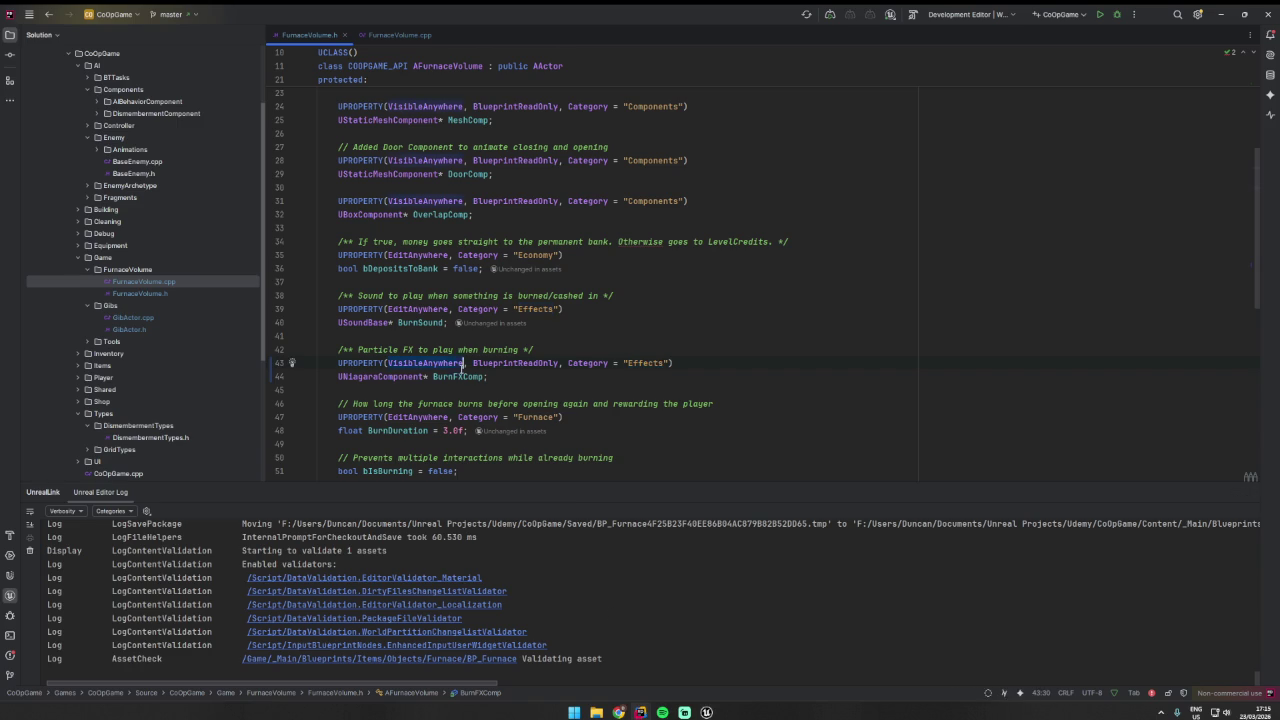
left_click(706, 713)
- Filter BP_Furnace's class defaults by BurnFXComp, toggling Cast Shadow on and back off
key("ctrl+a")
type("BurnFXComp")
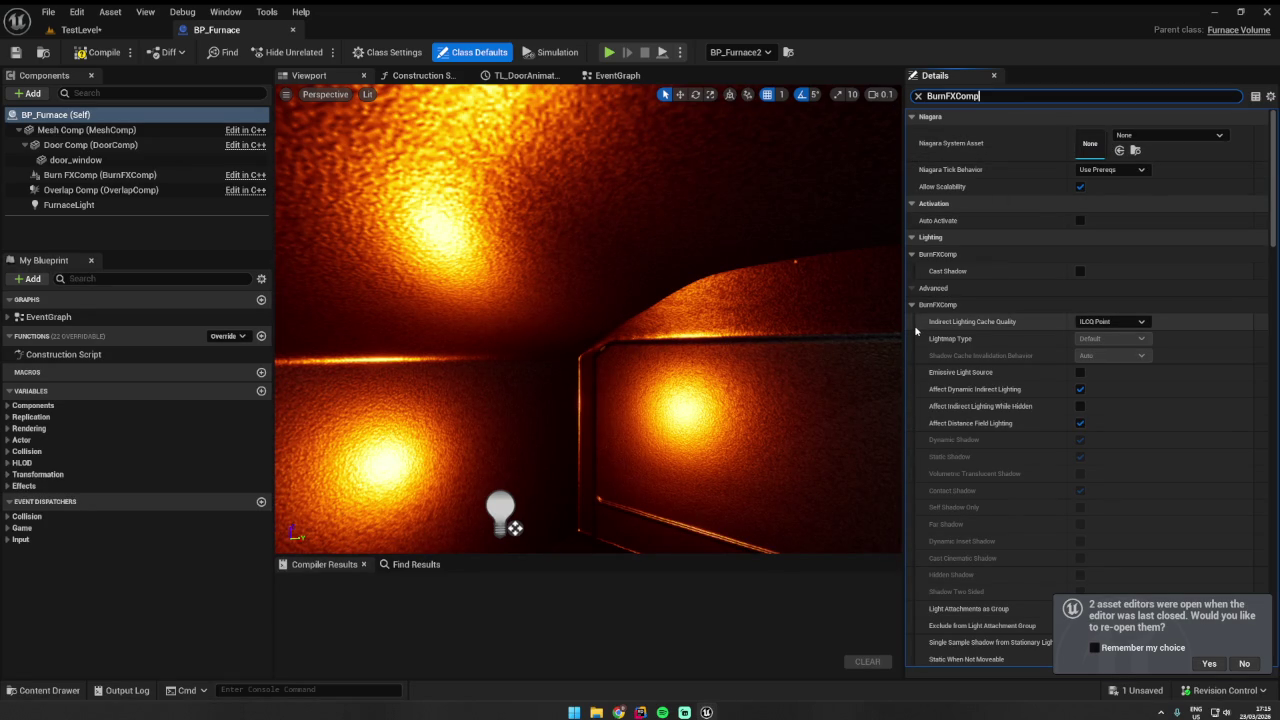
scroll(980, 310, "down", 2)
left_click(98, 115)
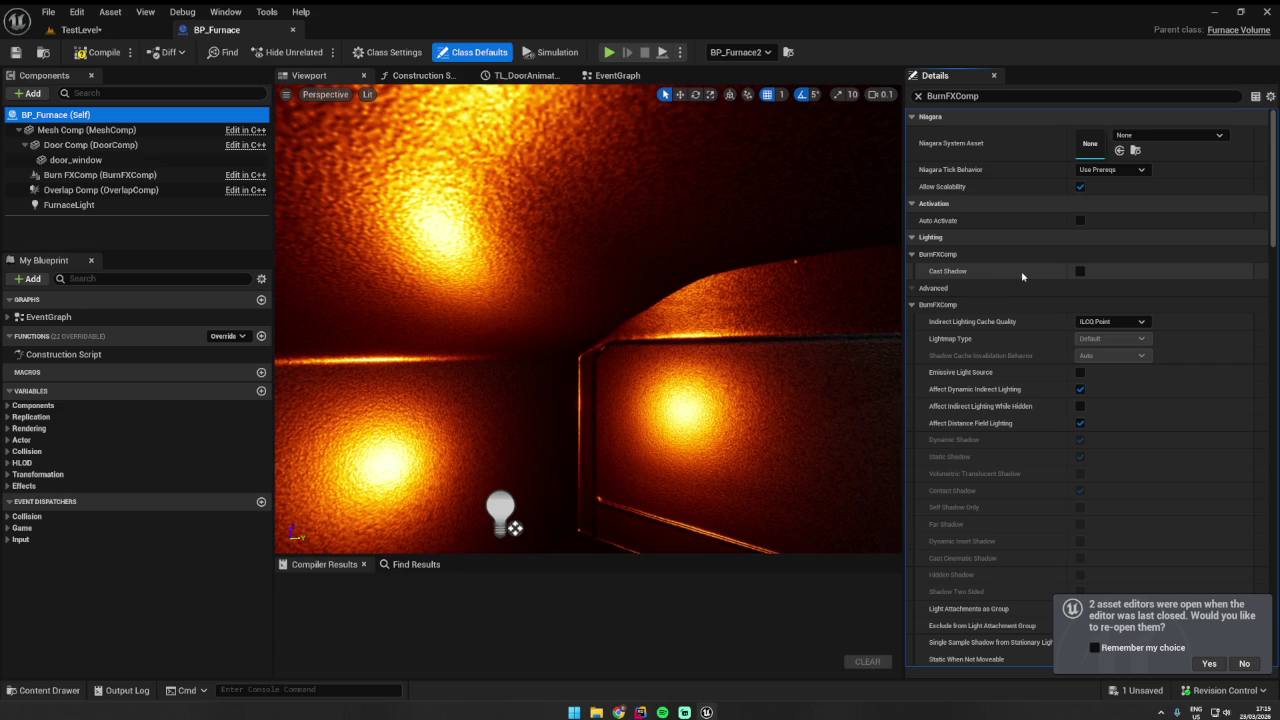
left_click(954, 257)
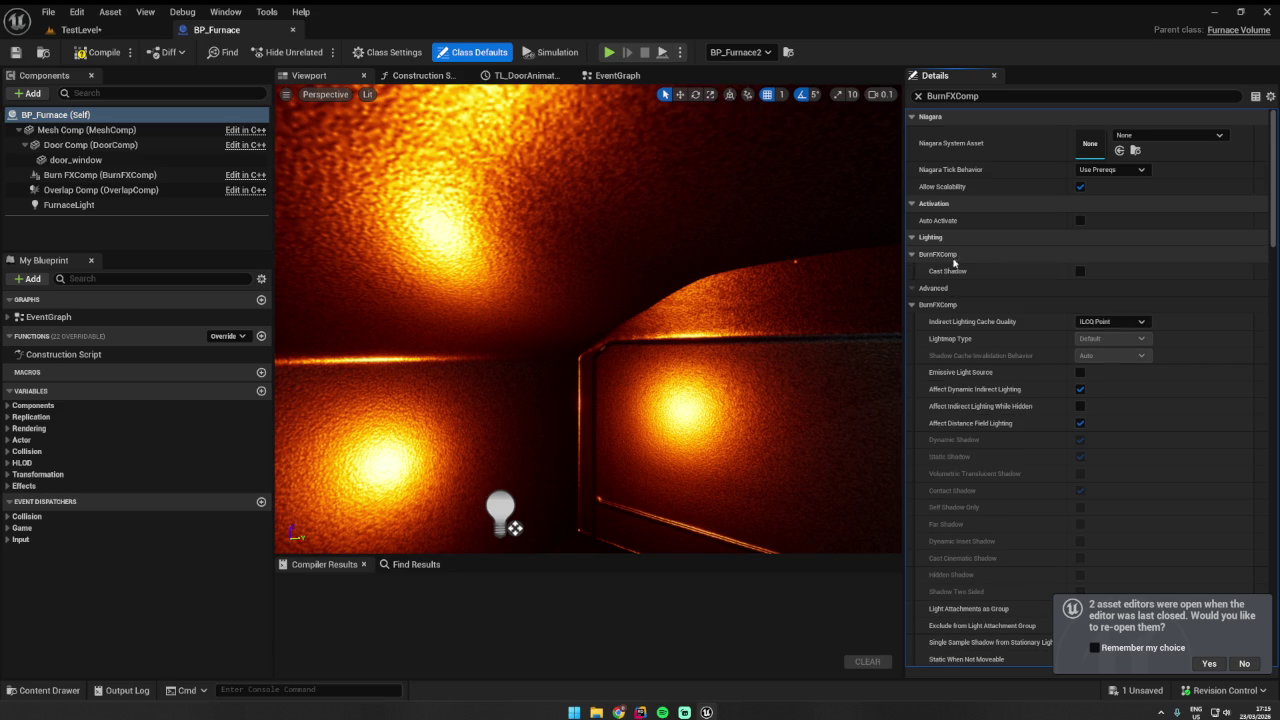
left_click(1081, 272)
left_click(1081, 272)
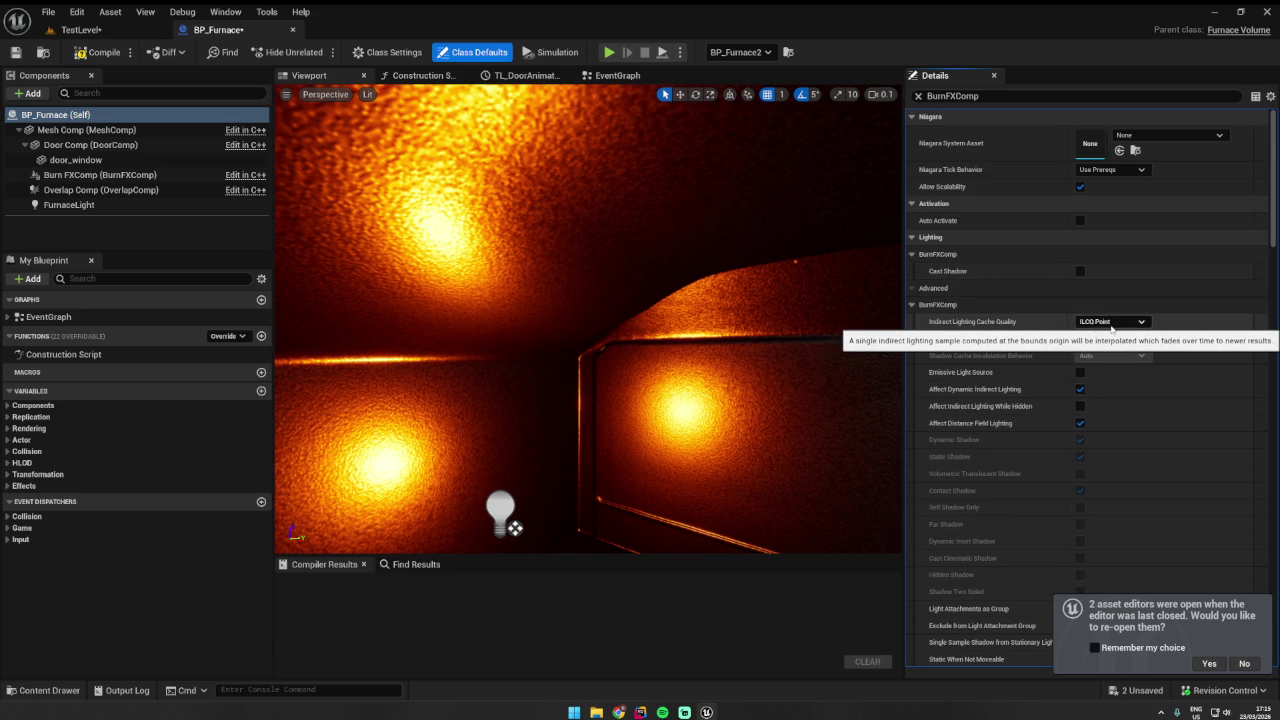
- Inspect BurnFXComp's Niagara System Asset dropdown, which is still empty
scroll(1035, 448, "down", 1)
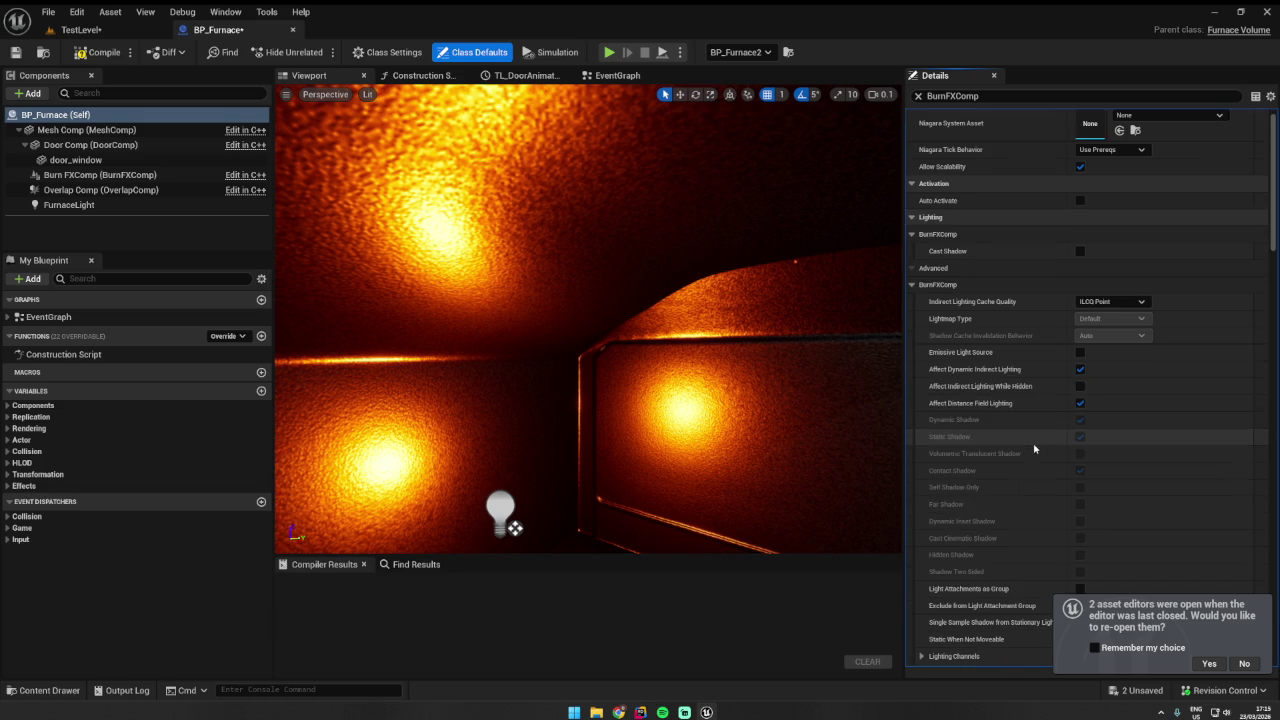
scroll(1035, 448, "down", 5)
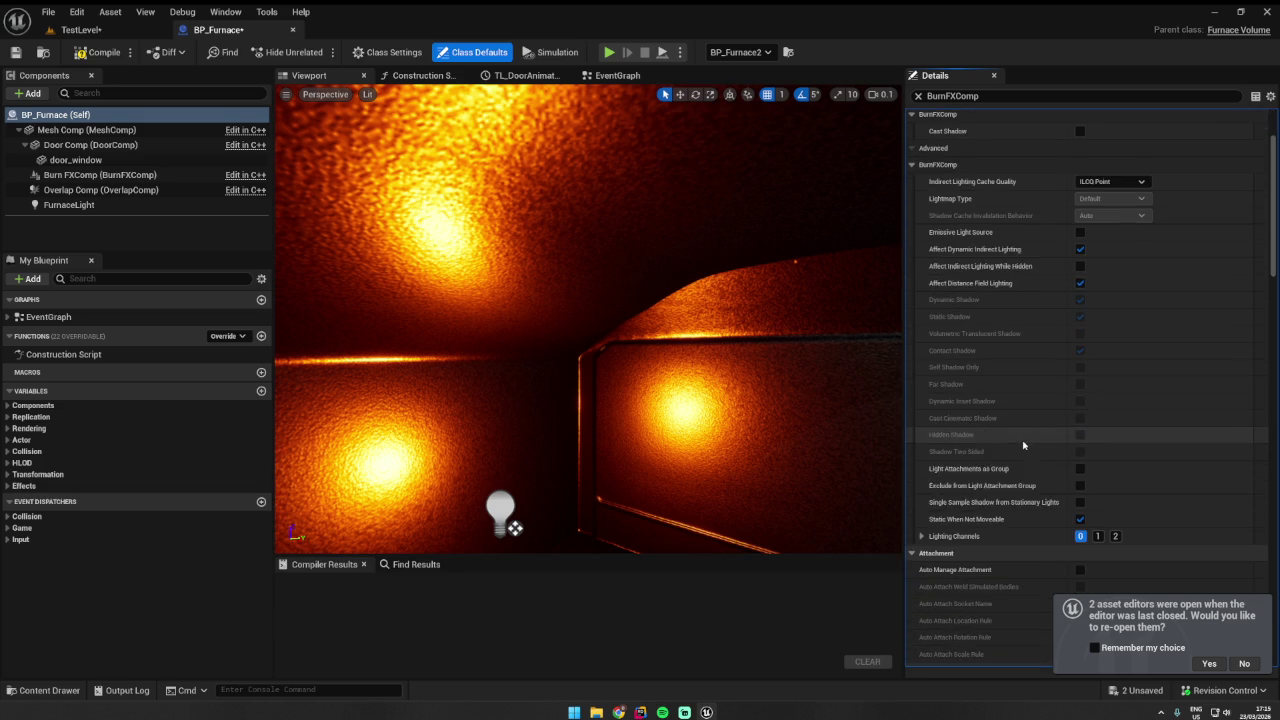
scroll(1023, 445, "up", 5)
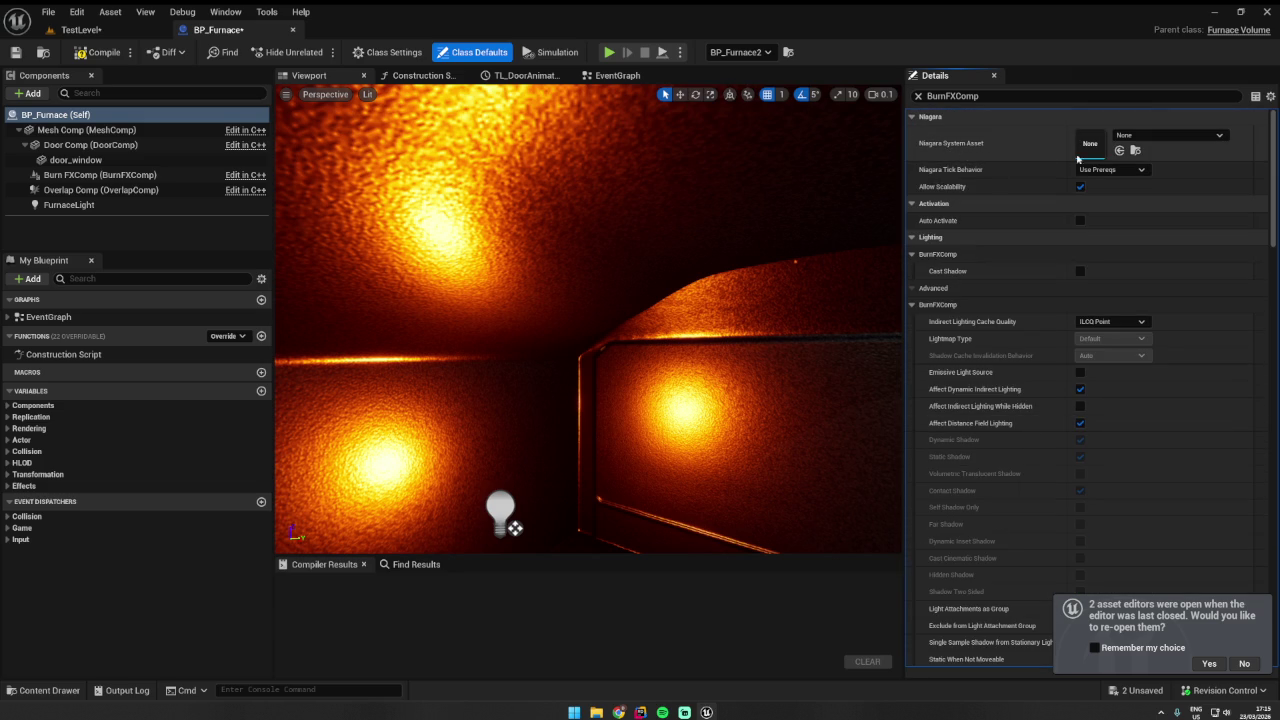
left_click(1120, 136)
left_click(1120, 137)
- Assign NS_Fire_Small_Simple from the Content Browser as BurnFXComp's Niagara System Asset, then compile
left_click(82, 29)
left_click(298, 510)
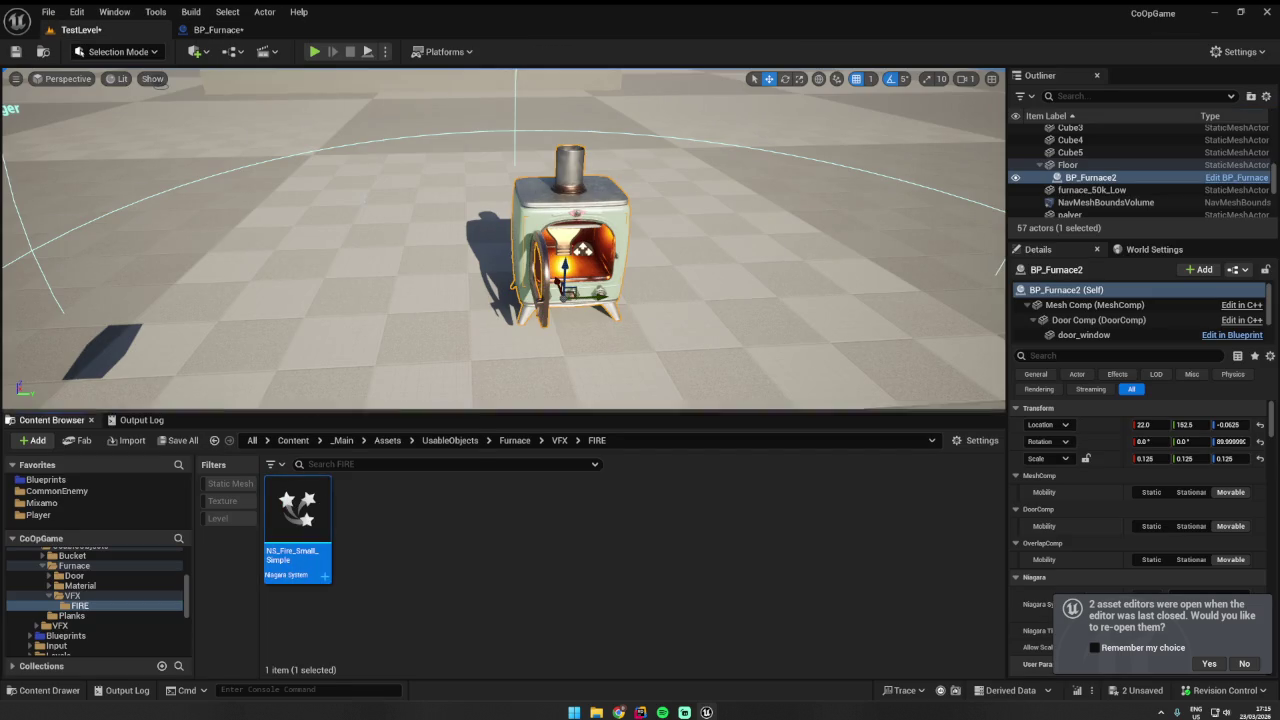
left_click(227, 12)
left_click(190, 29)
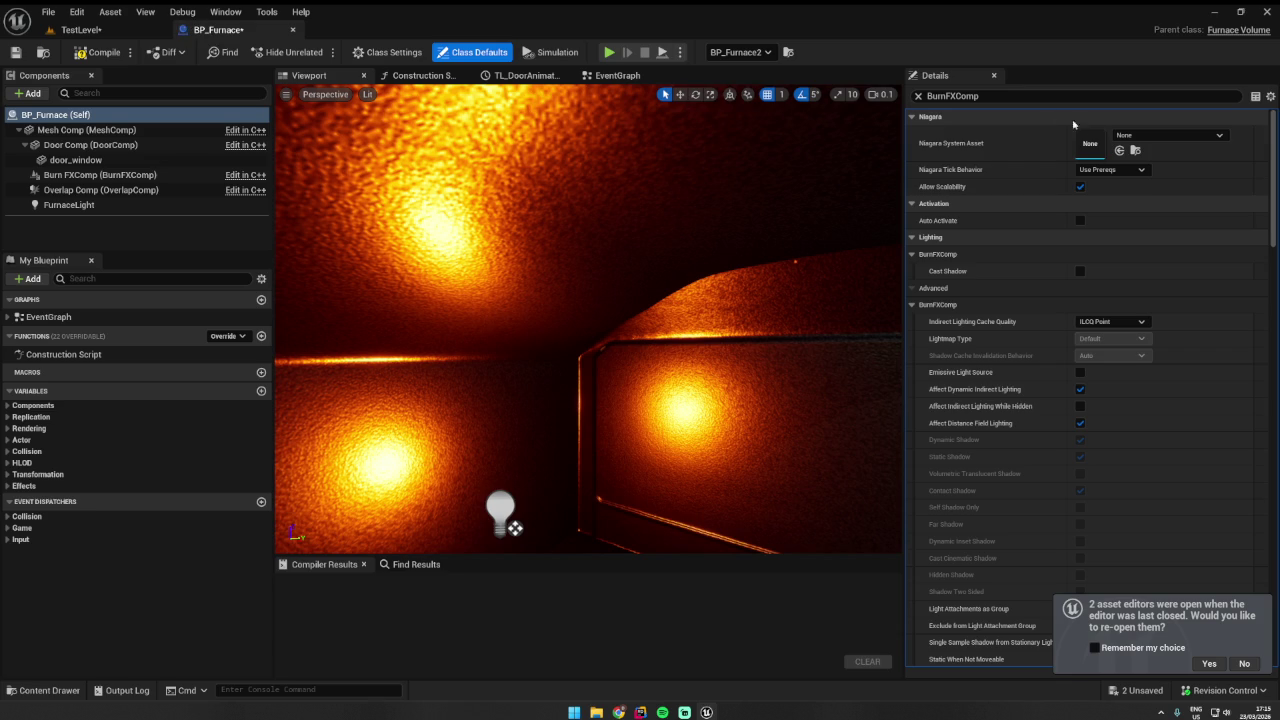
left_click(1120, 150)
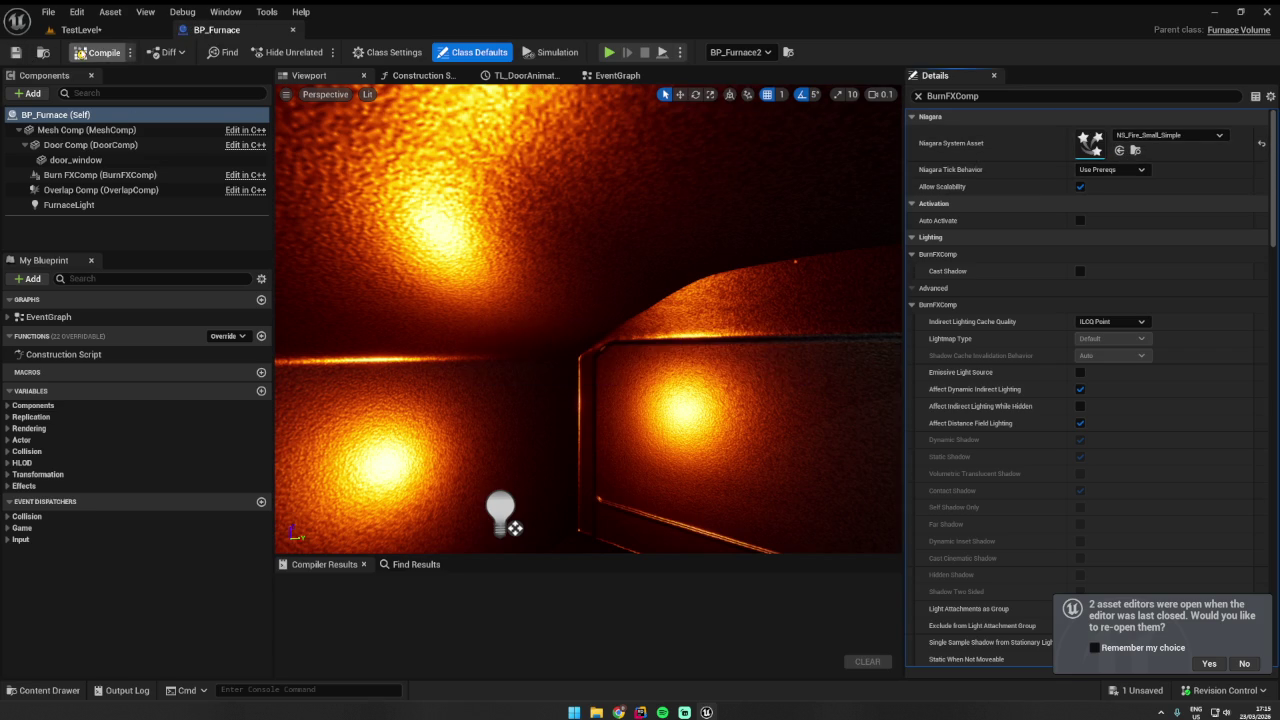
left_click(80, 55)
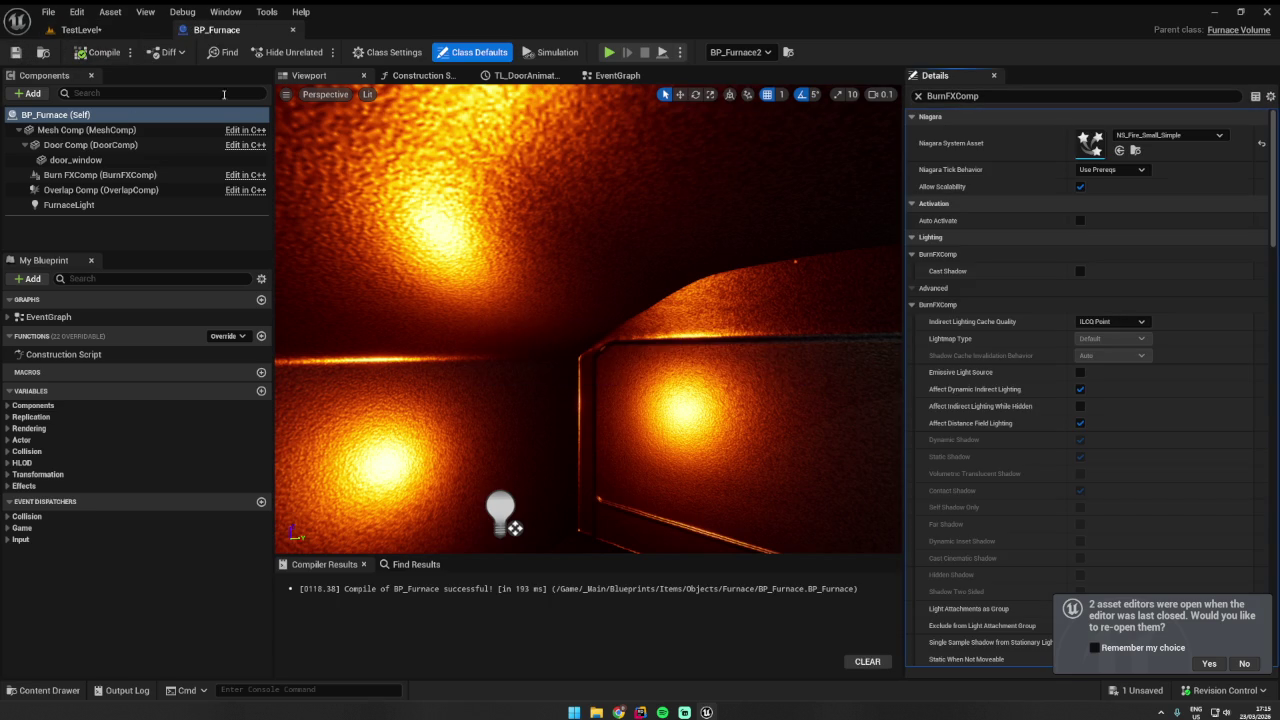
- Look over BP_Furnace's components, clear the details filter, and select Burn FXComp
scroll(527, 232, "down", 2)
left_click_drag(488, 300, 488, 369)
left_click(487, 370)
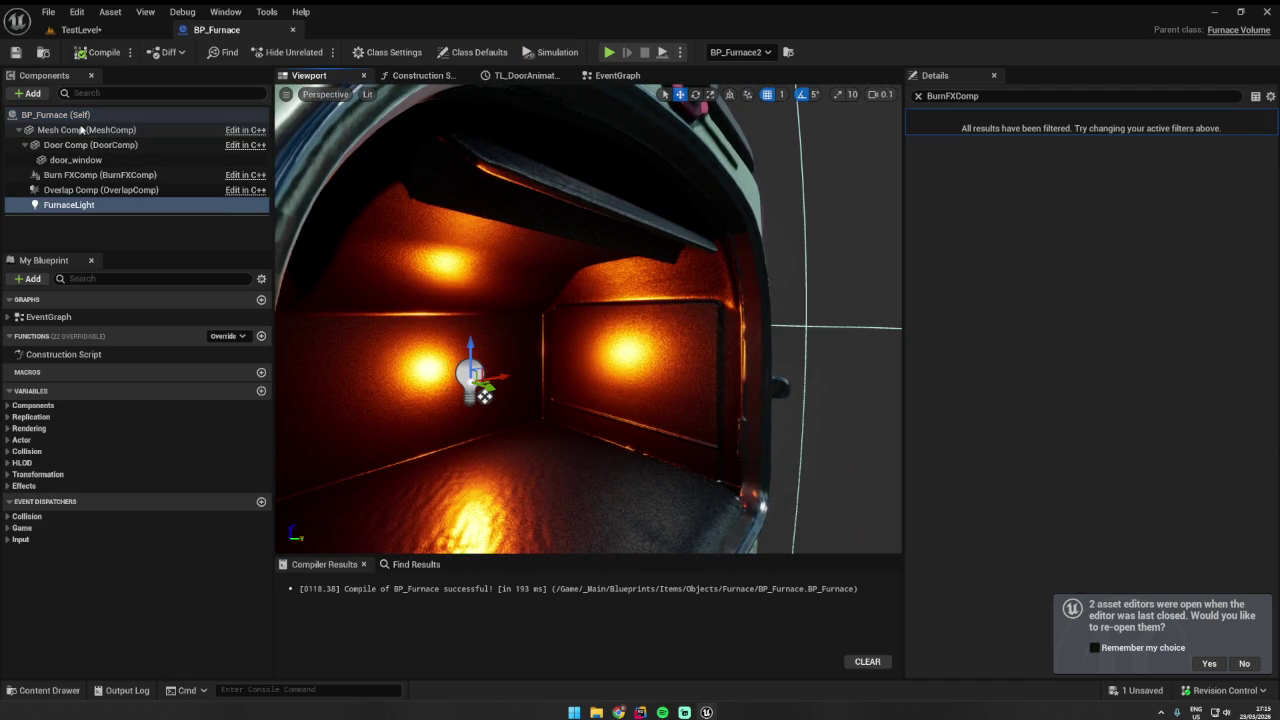
left_click(90, 131)
left_click(97, 176)
left_click(97, 190)
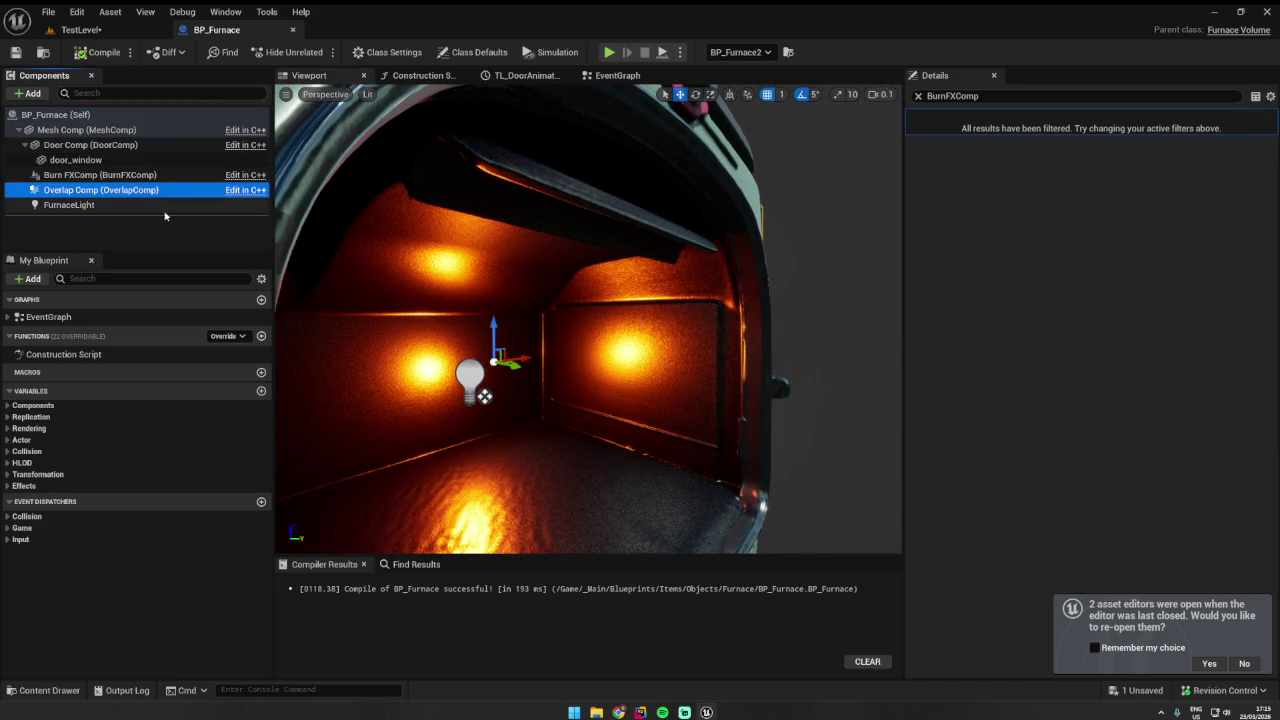
left_click(80, 160)
left_click(918, 96)
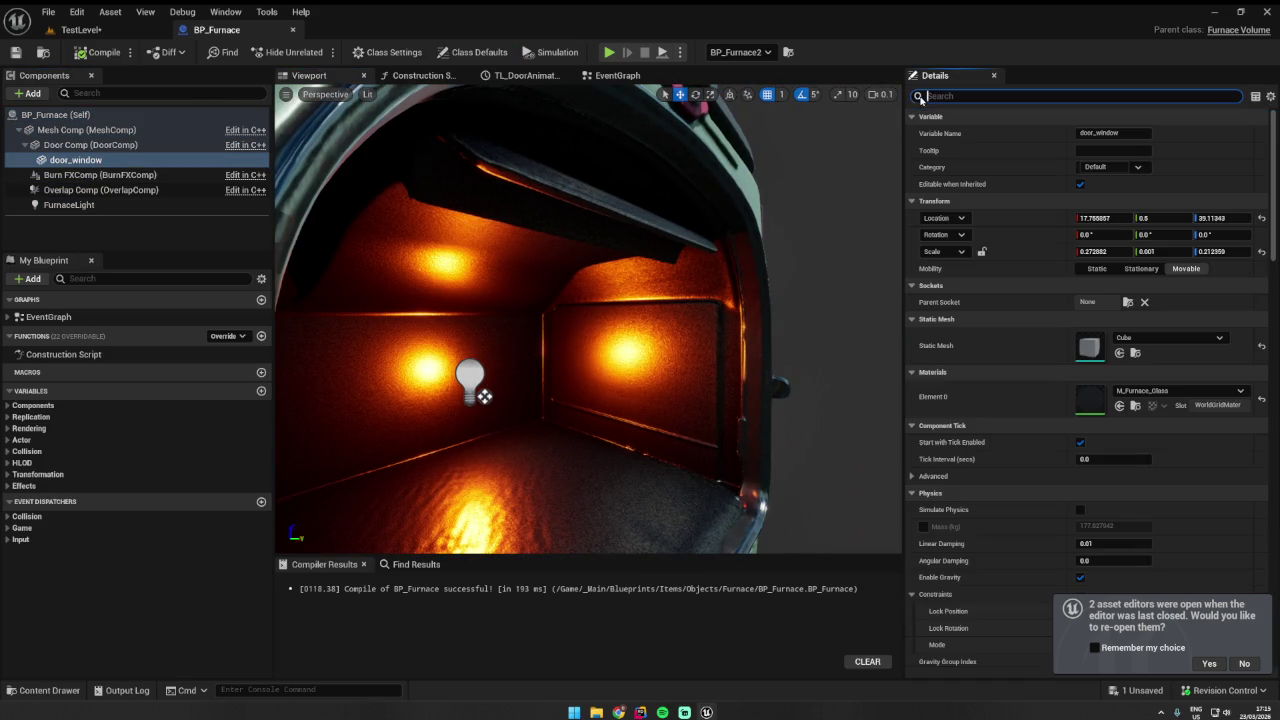
left_click(99, 176)
- Shift the Burn FXComp fire effect along X, then reset its location to zero
mouse_move(509, 265)
left_mouse_down()
mouse_move(414, 223)
mouse_move(457, 263)
left_mouse_up()
mouse_move(692, 297)
left_mouse_down()
mouse_move(790, 285)
mouse_move(760, 250)
mouse_move(742, 250)
left_mouse_up()
scroll(772, 278, "down", 5)
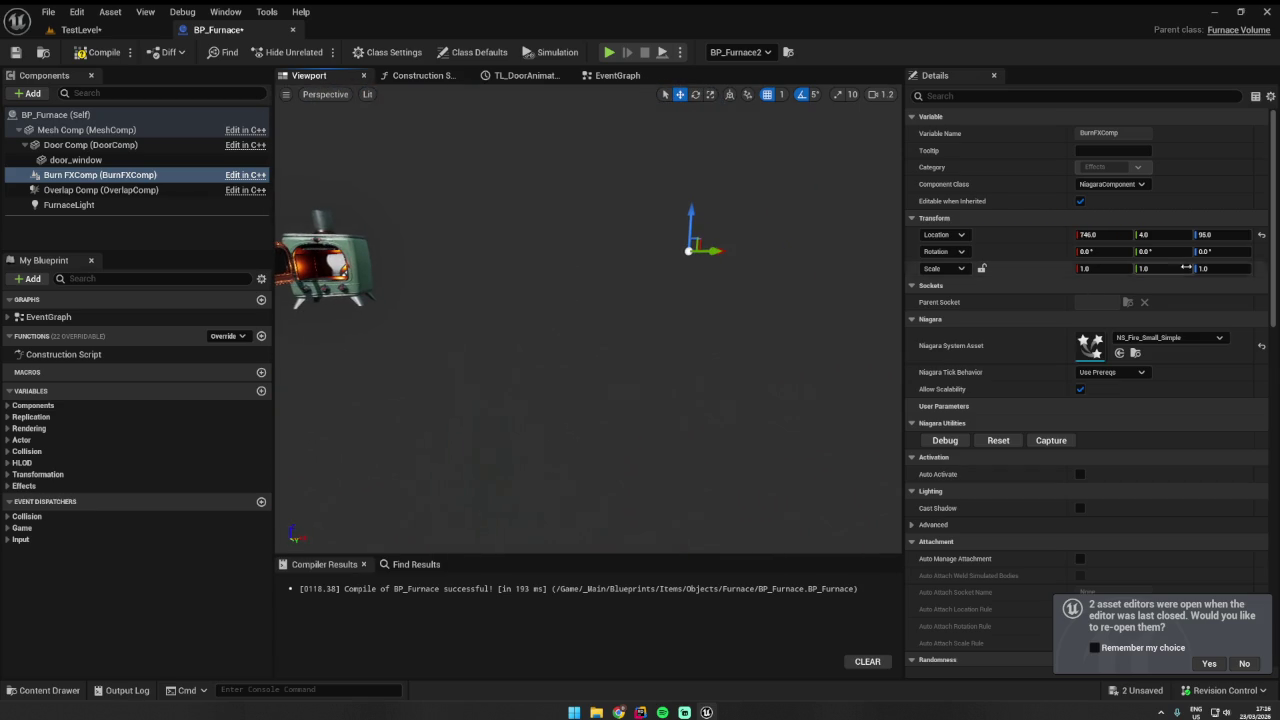
left_click(1261, 234)
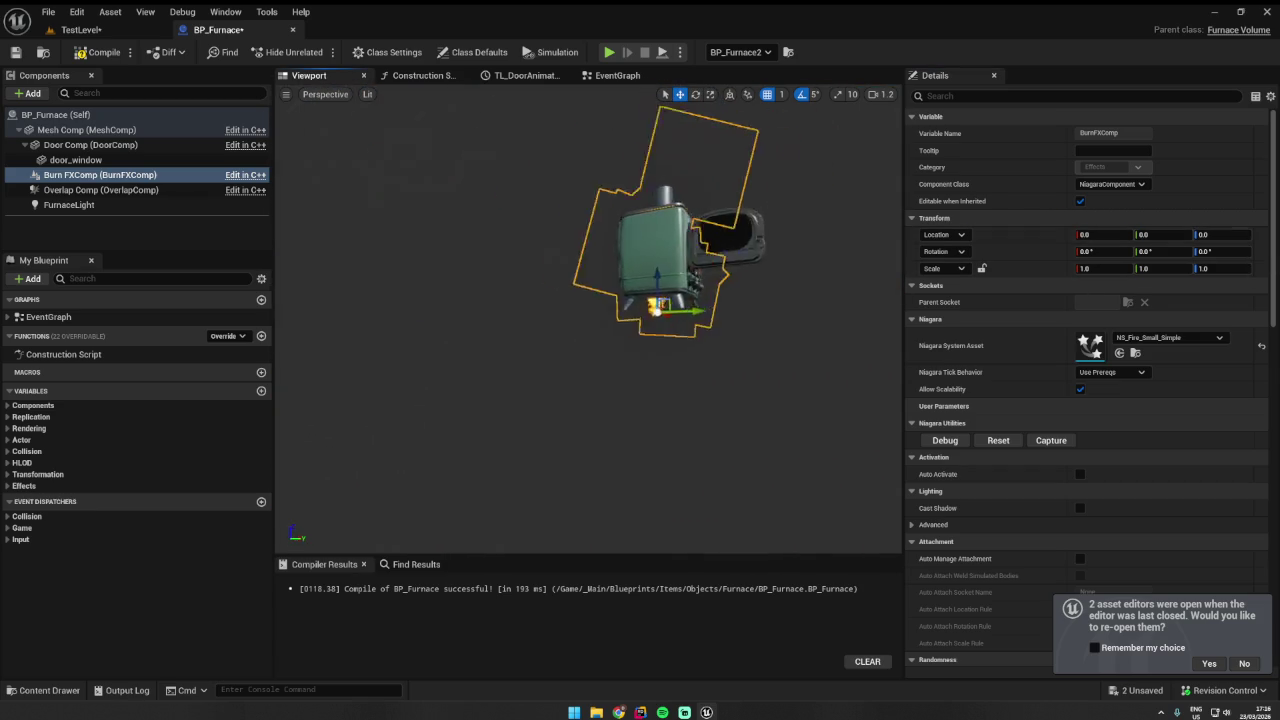
scroll(512, 390, "up", 5)
- Orbit to face the furnace front and undo the fire effect's last move
mouse_move(512, 390)
left_mouse_down()
mouse_move(514, 322)
mouse_move(560, 330)
left_mouse_up()
scroll(512, 390, "down", 3)
scroll(471, 313, "up", 5)
mouse_move(471, 313)
left_mouse_down()
mouse_move(620, 318)
mouse_move(651, 237)
left_mouse_up()
scroll(471, 313, "down", 3)
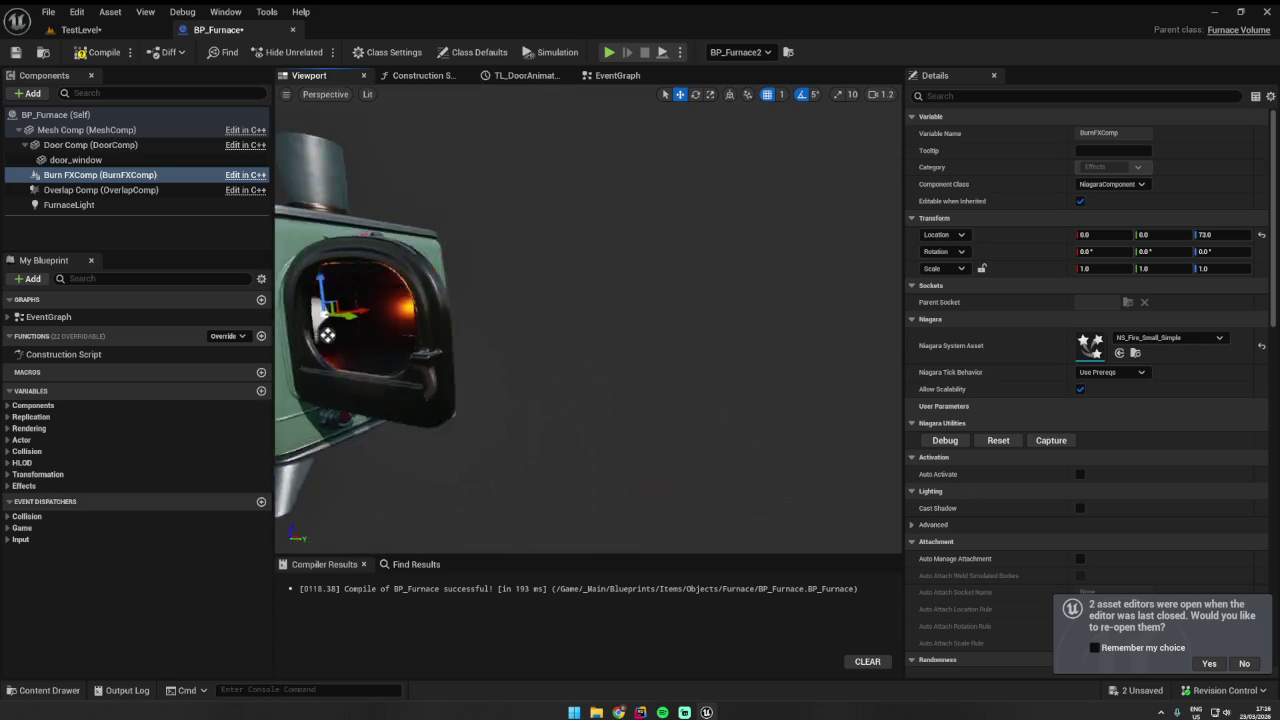
scroll(569, 313, "up", 5)
scroll(668, 321, "down", 3)
scroll(668, 321, "up", 3)
key("ctrl+z")
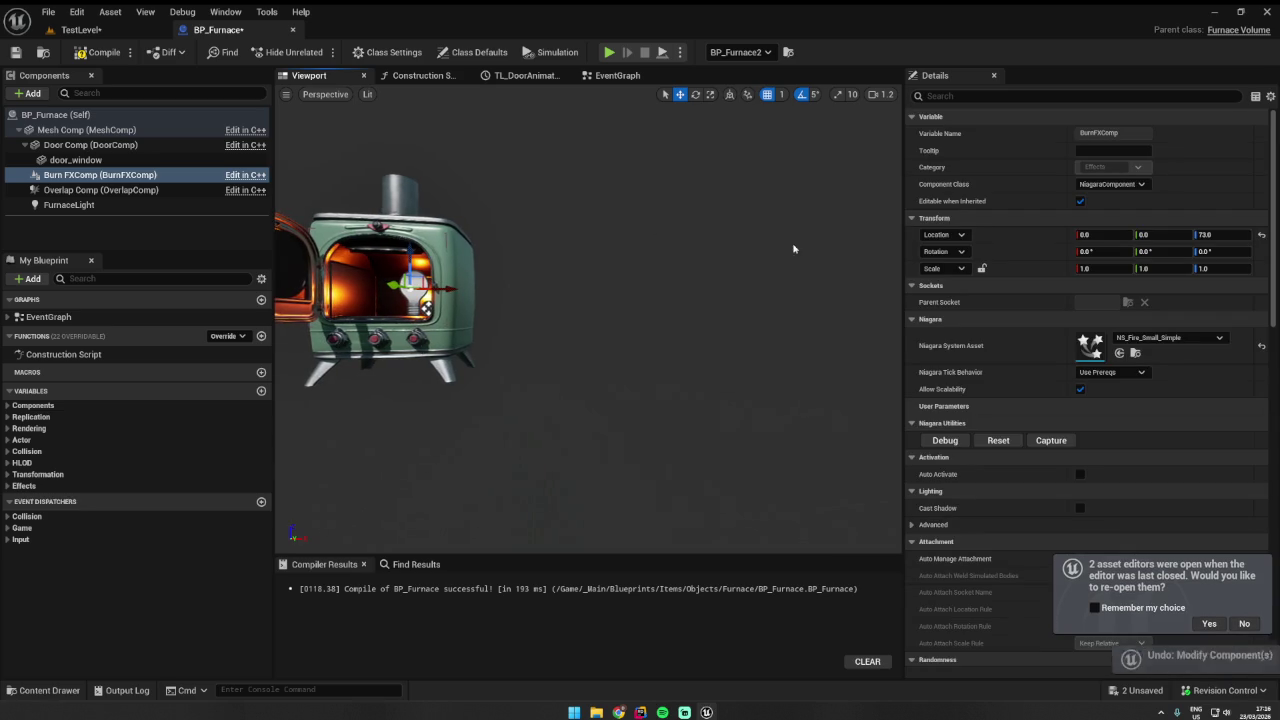
- Reselect Burn FXComp, frame it in the viewport, and compile BP_Furnace
left_click(368, 280)
left_click(412, 284)
mouse_move(893, 197)
left_mouse_down()
mouse_move(711, 198)
mouse_move(590, 365)
mouse_move(787, 364)
left_mouse_up()
key("f")
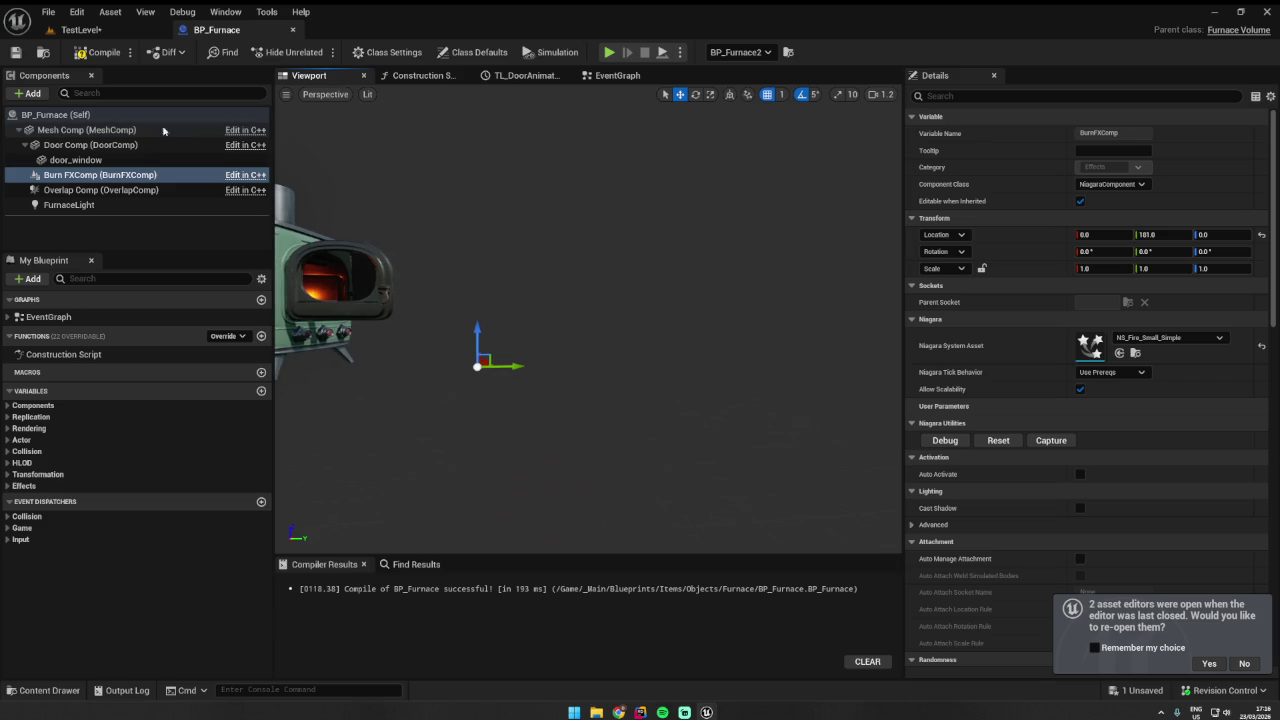
left_click(99, 55)
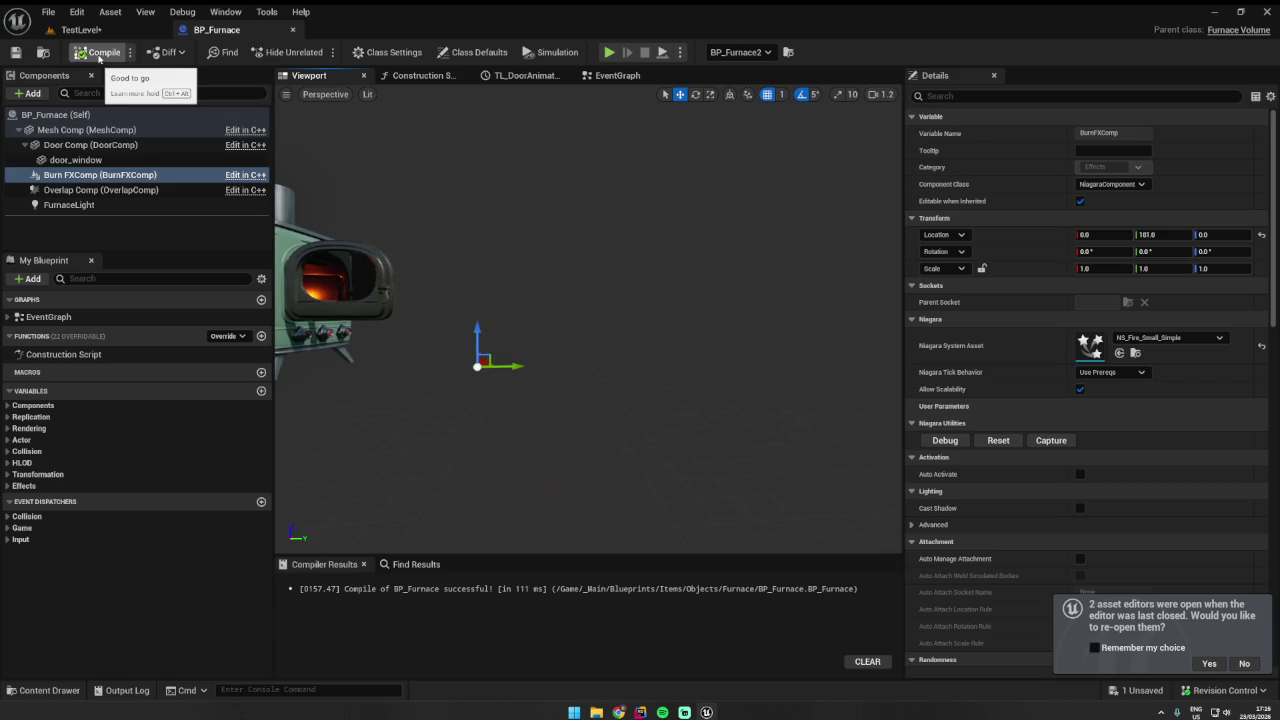
- Raise the fire effect to Z 39 and move it to Y 199, then return to TestLevel
left_click_drag(477, 340, 428, 281)
left_click(85, 175)
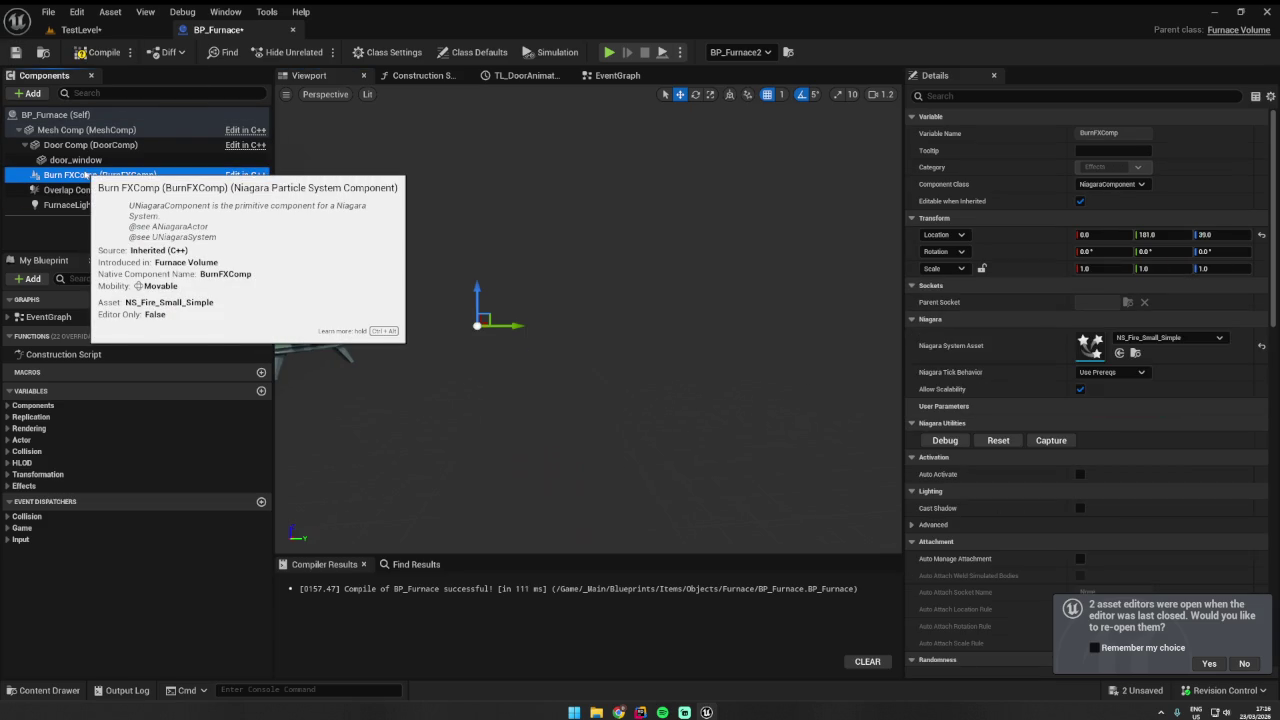
left_click_drag(505, 326, 690, 325)
scroll(560, 325, "down", 3)
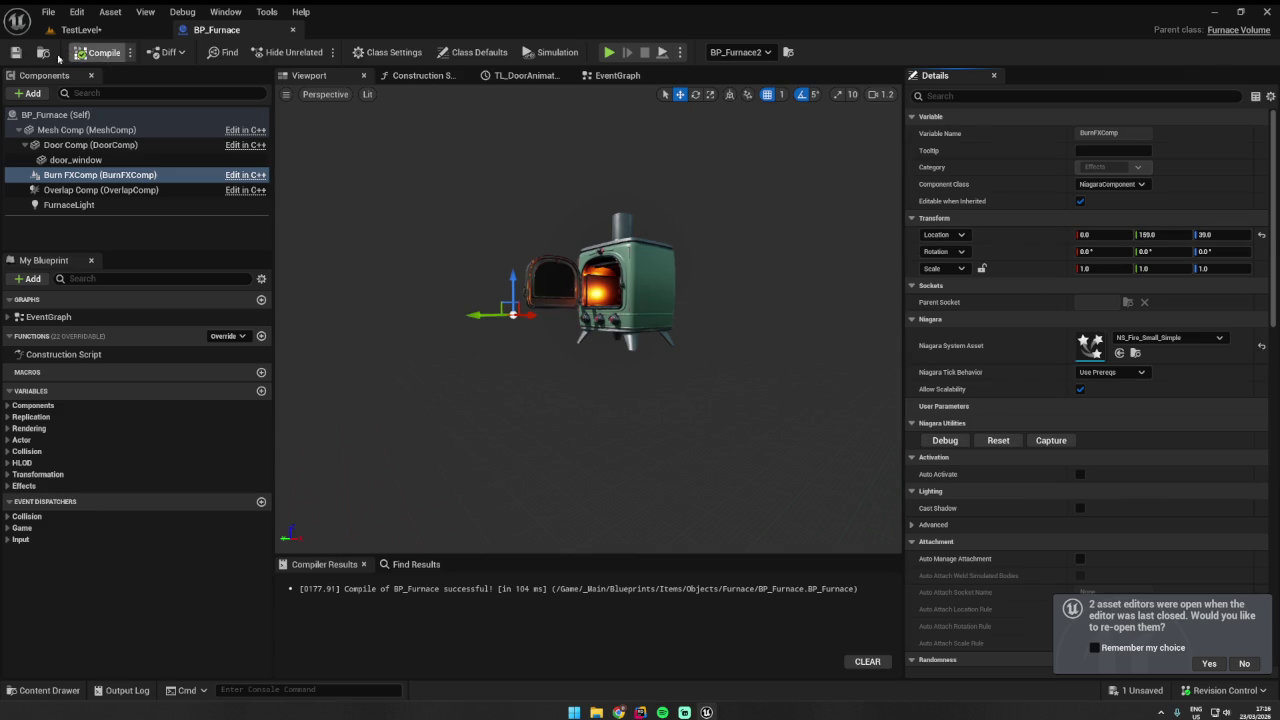
left_click(80, 29)
left_click(48, 12)
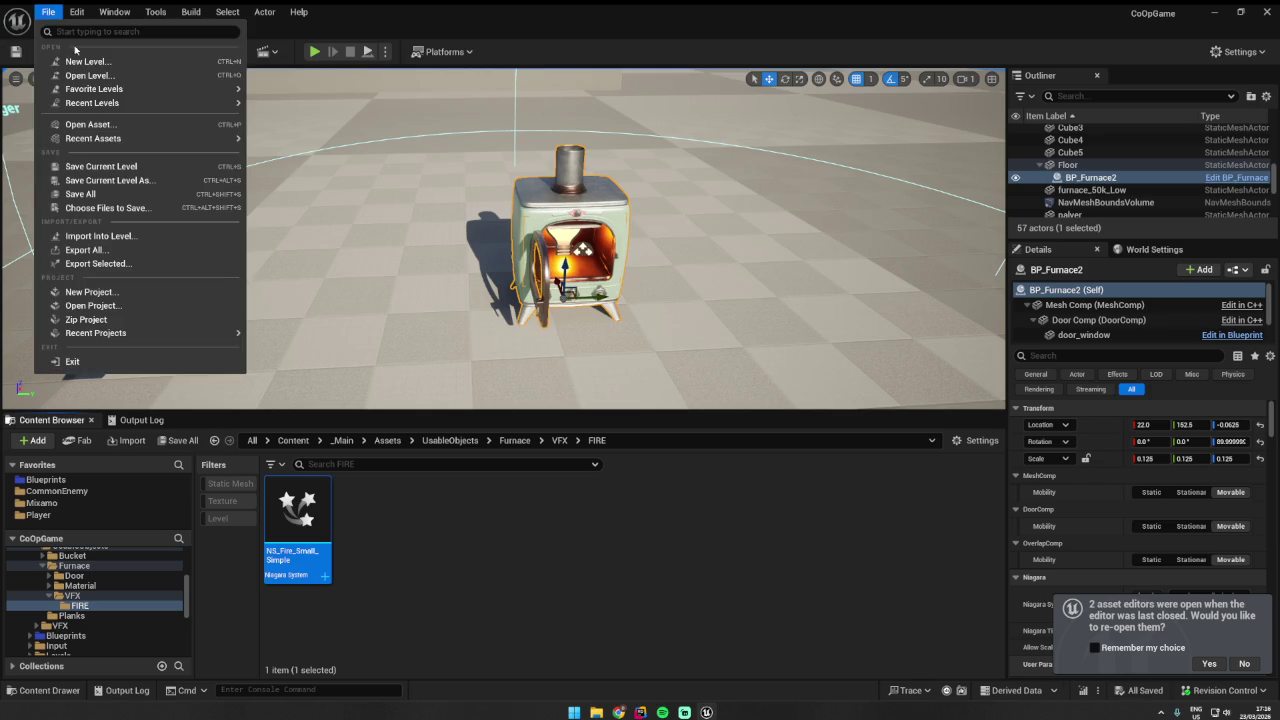
- Load the Demo_1 level, start a playtest, and burn the furnace's contents
left_click(110, 75)
double_click(670, 270)
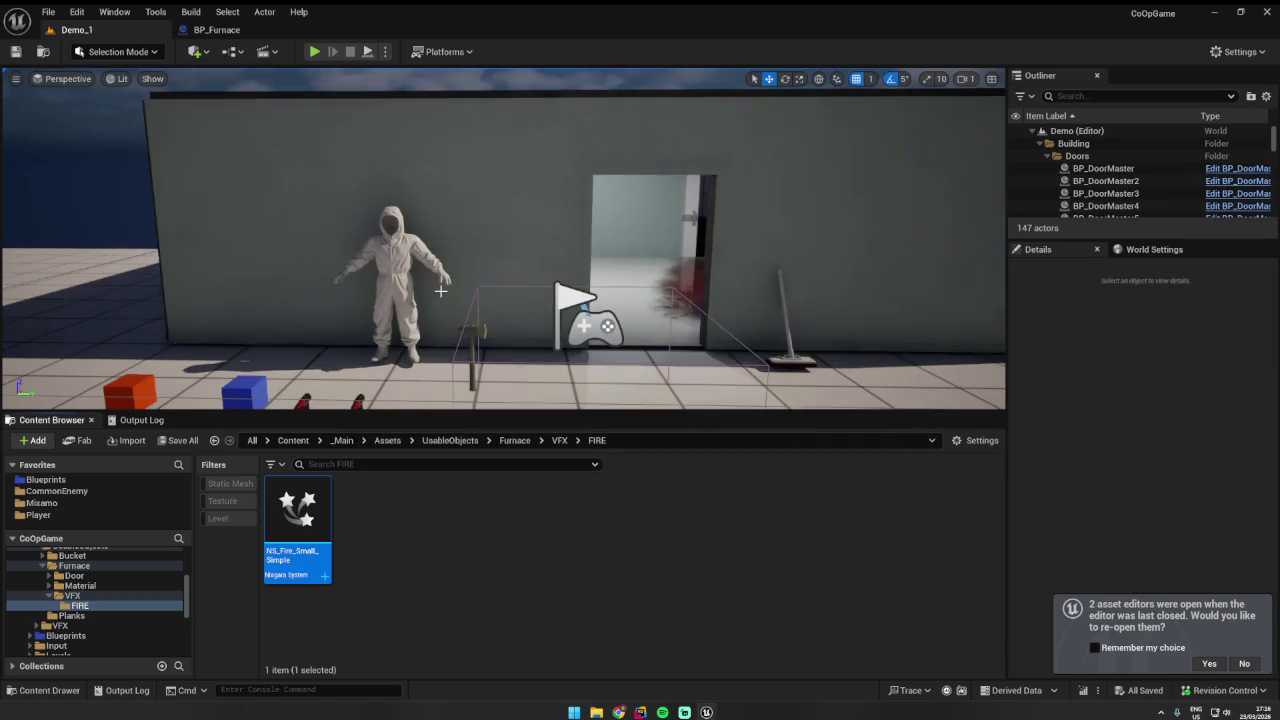
key("alt+p")
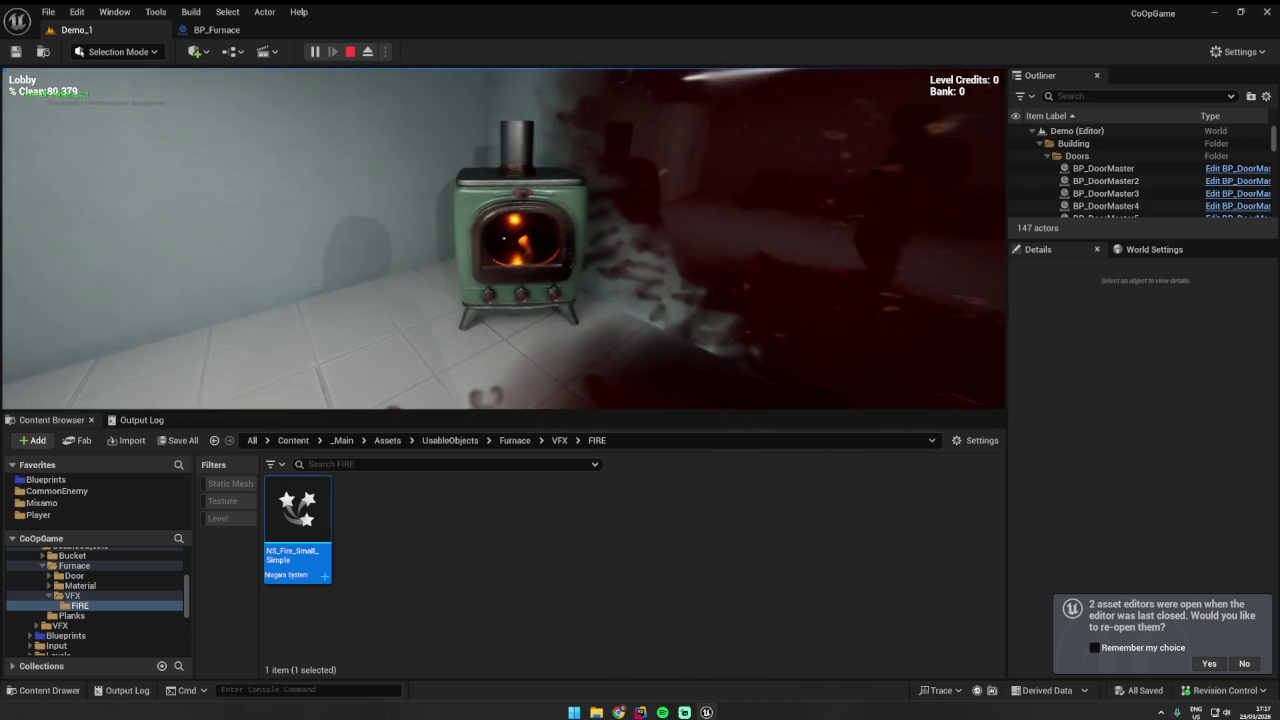
key("e")
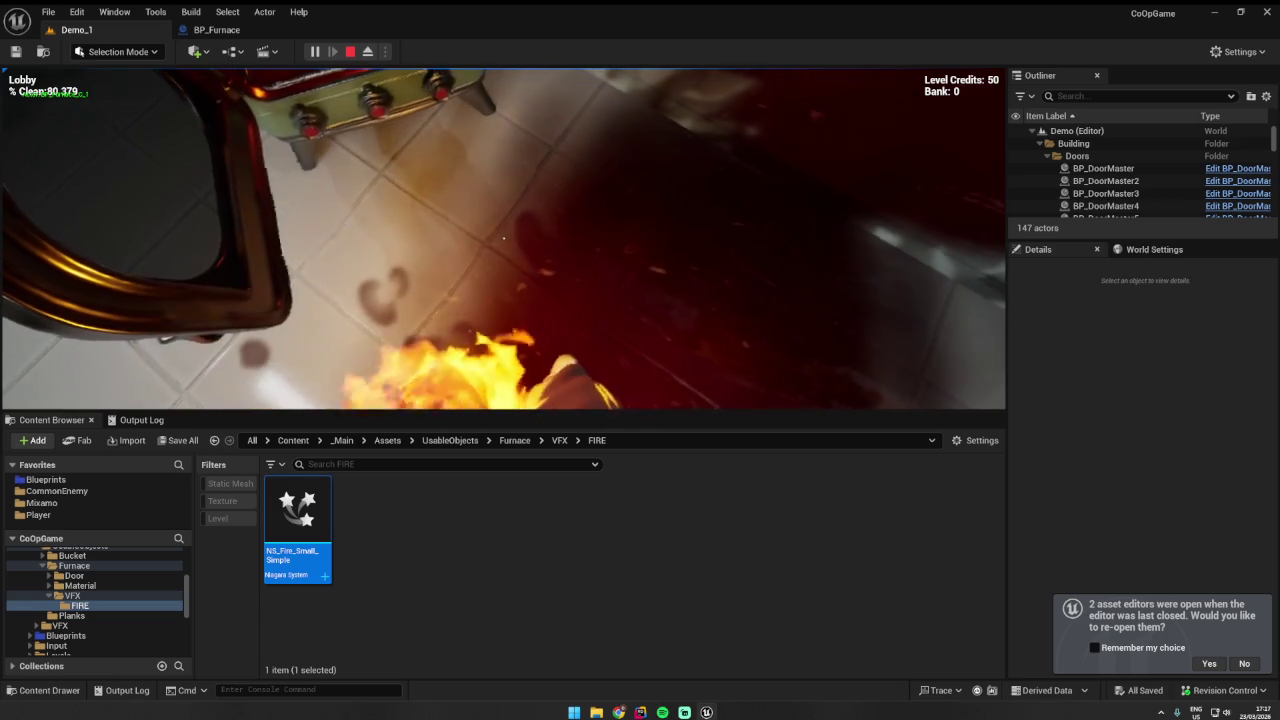
- Stop and rerun the playtest to confirm the fire burst, then switch to Rider
key("Escape")
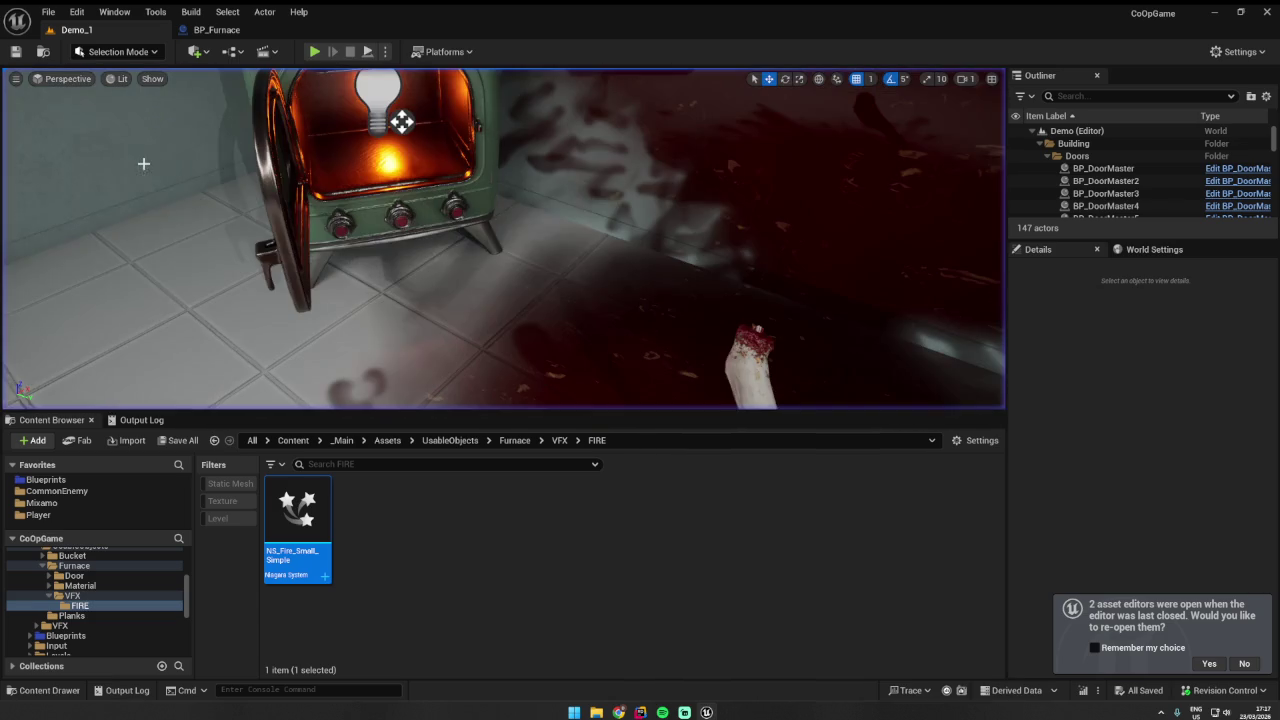
left_click(314, 52)
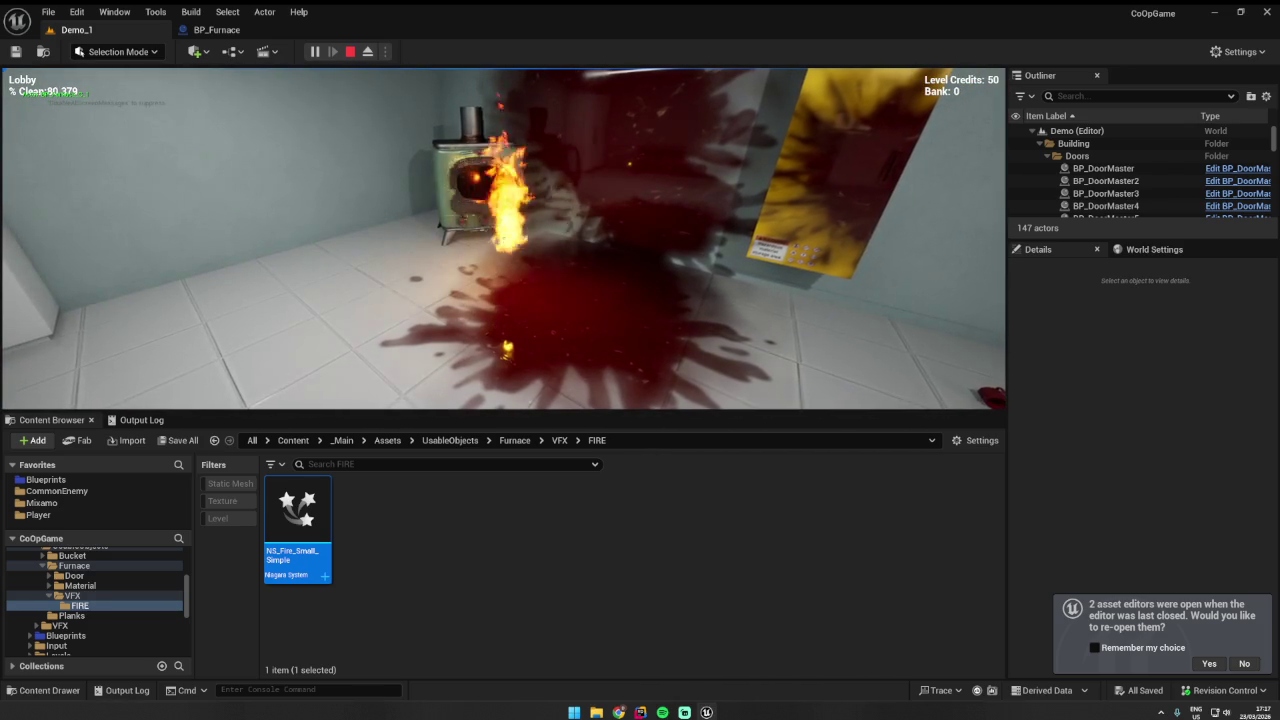
key("Escape")
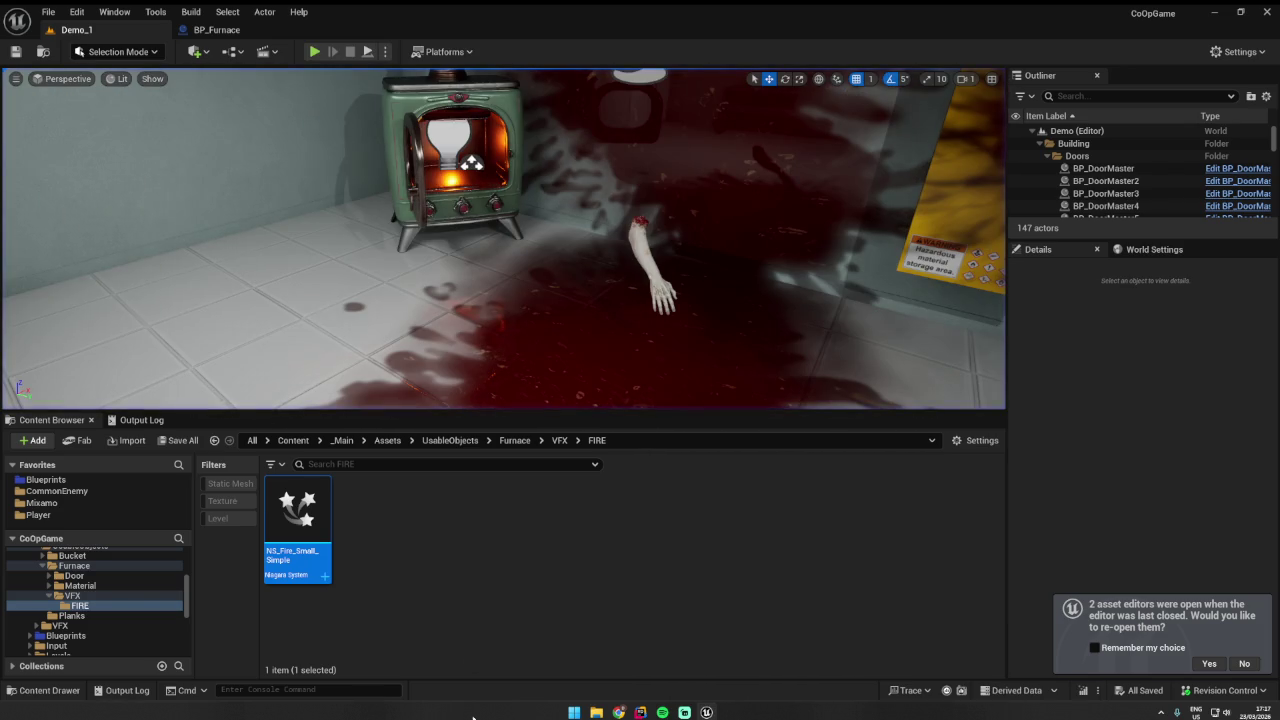
key("alt+Tab")
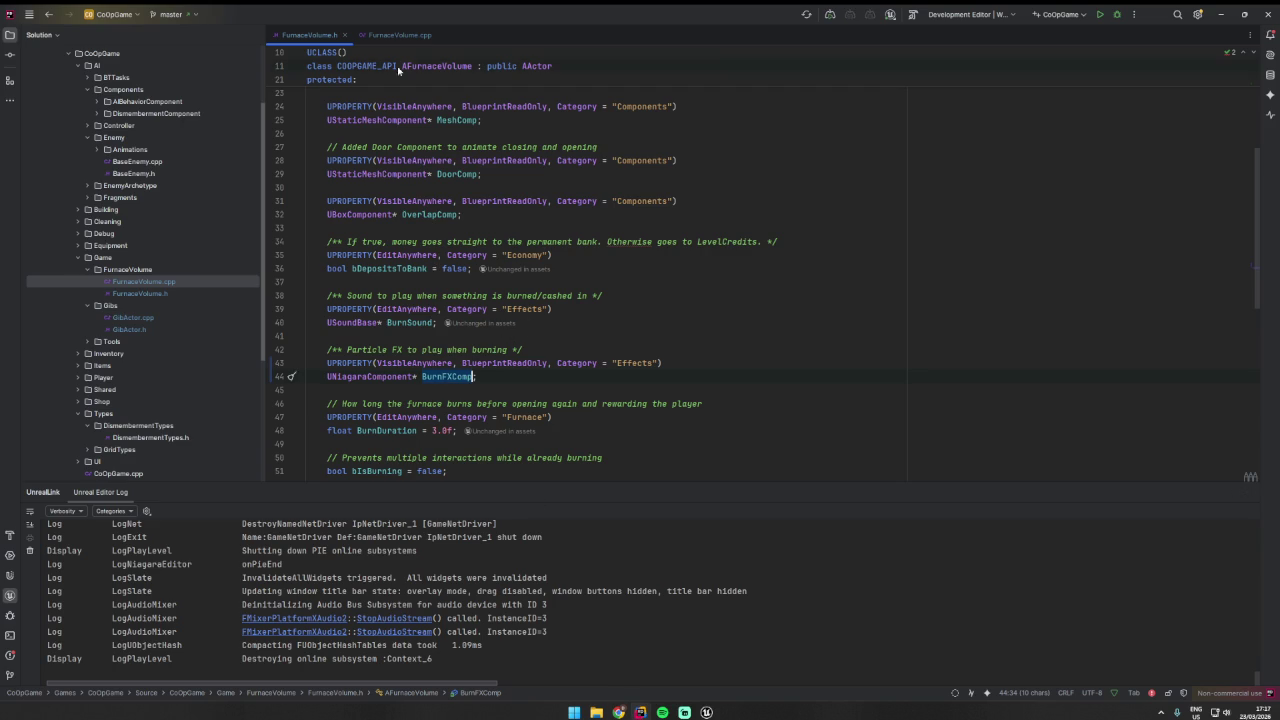
- Find BurnFXComp's Activate call in FurnaceVolume.cpp and search for Multicast_PlayBurnEffects_Implementation
key("ctrl+Tab")
key("ctrl+f")
type("BurnFXComp")
left_click(453, 296)
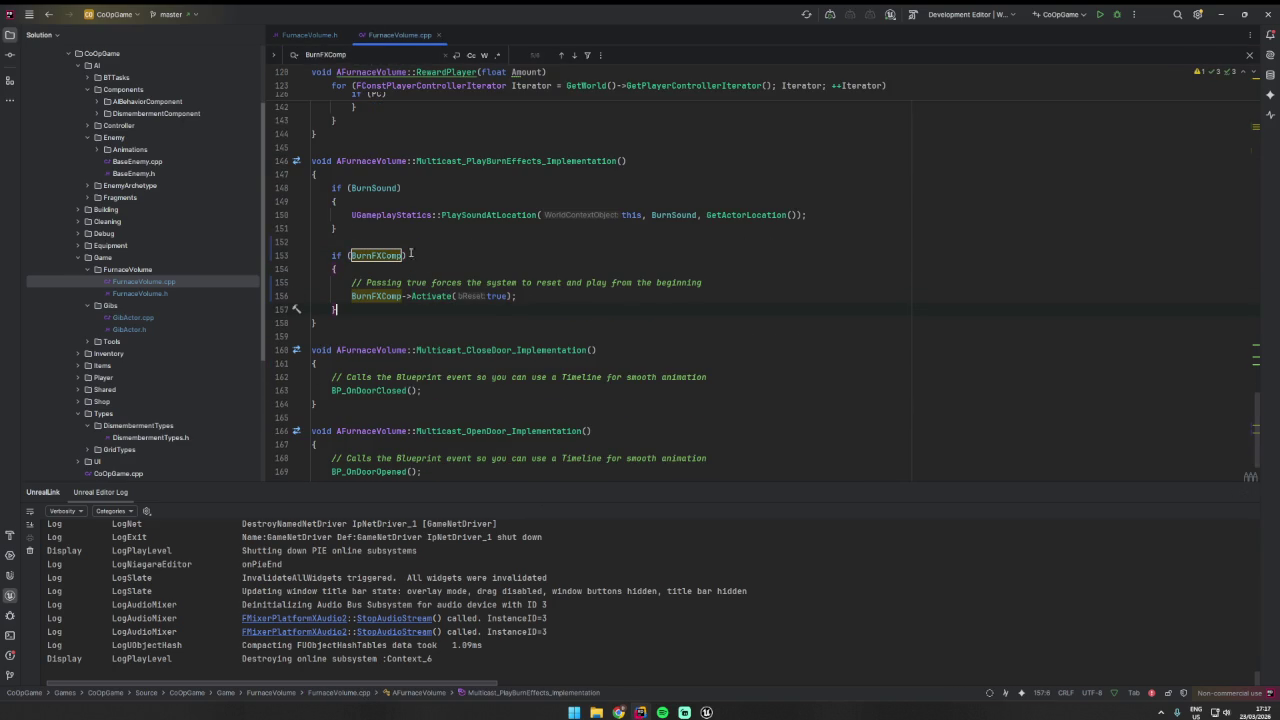
double_click(475, 160)
key("ctrl+f")
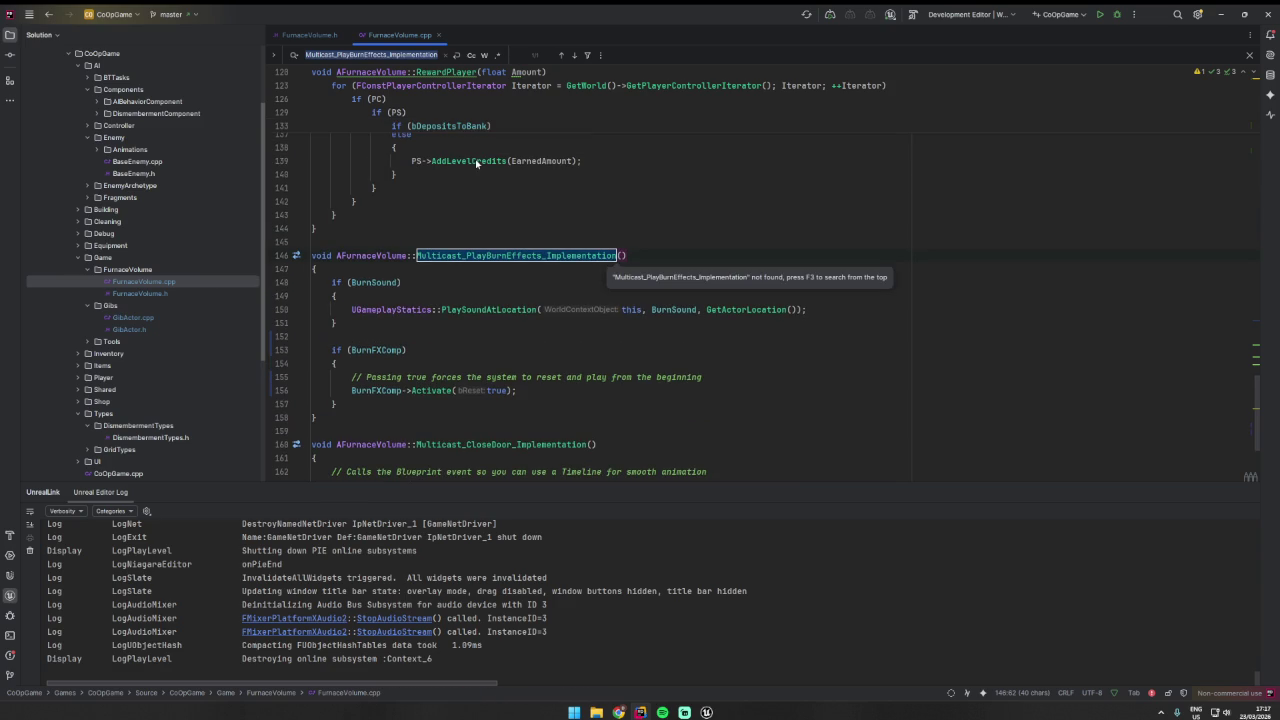
left_click(475, 296)
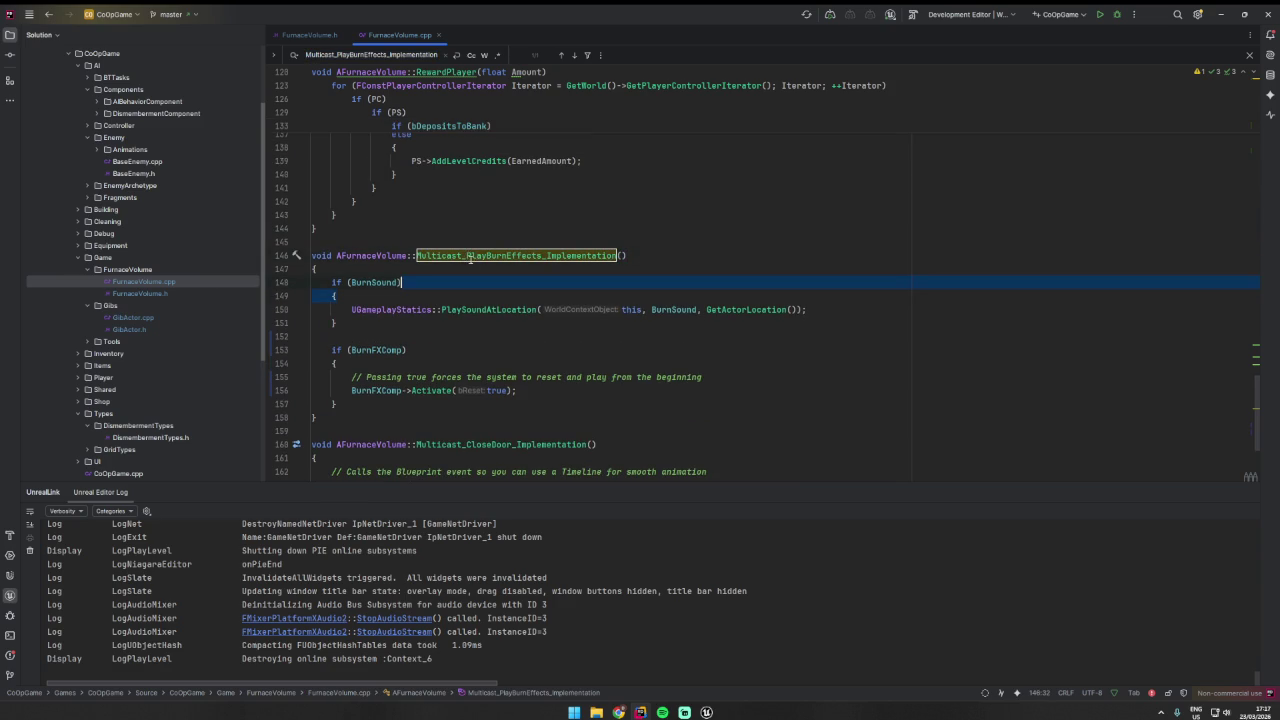
- Locate the PlayBurnEffects call on line 110 and review the code above it
double_click(542, 255)
key("ctrl+f")
key("Return")
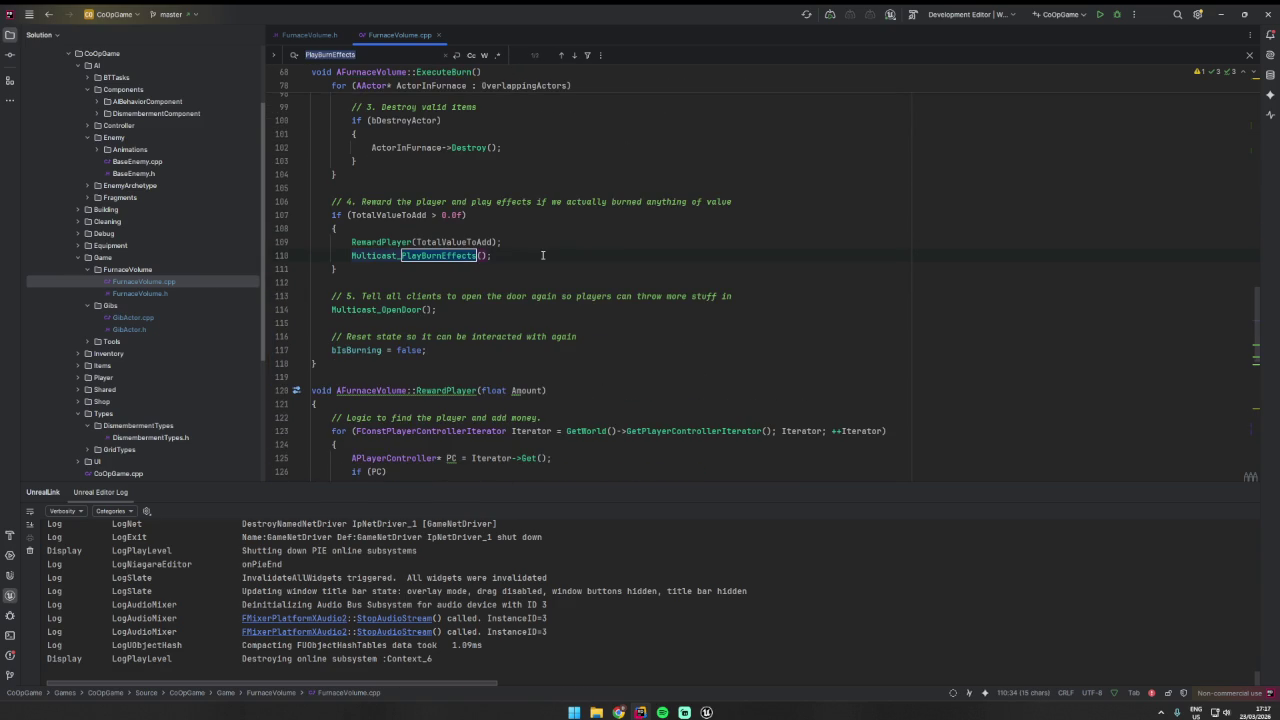
scroll(530, 275, "up", 1)
left_click(505, 305)
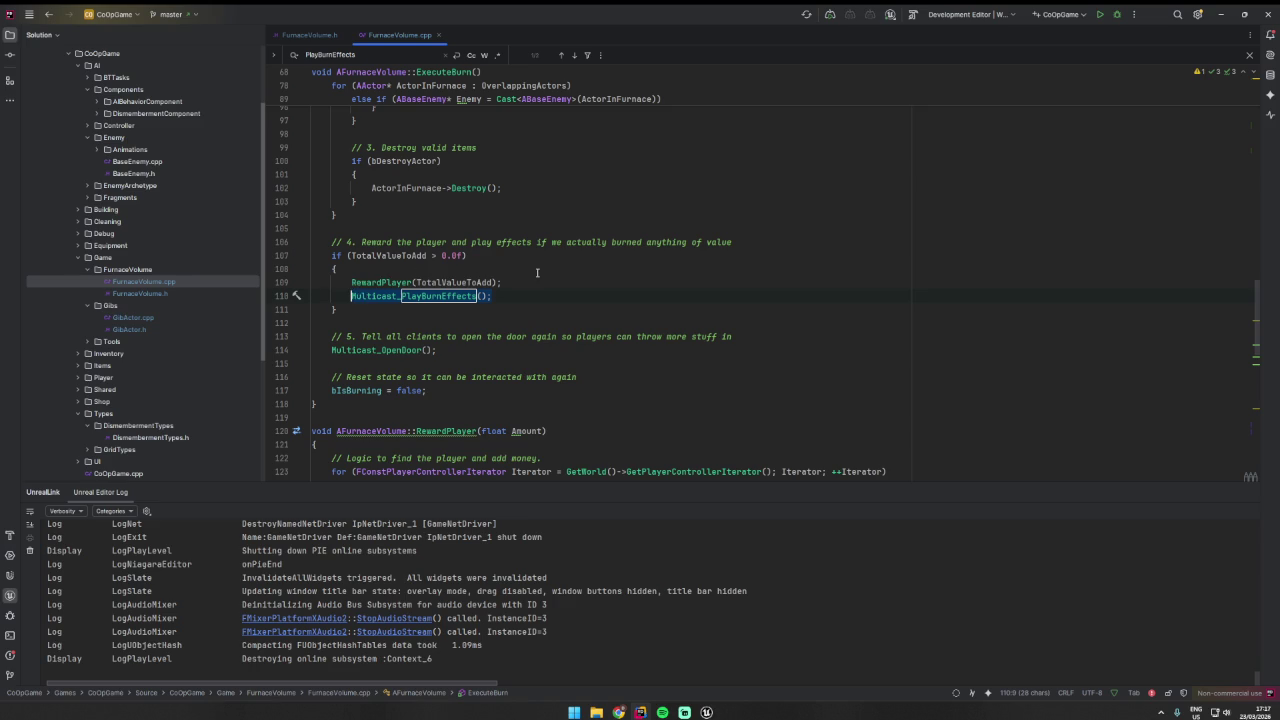
scroll(535, 292, "up", 3)
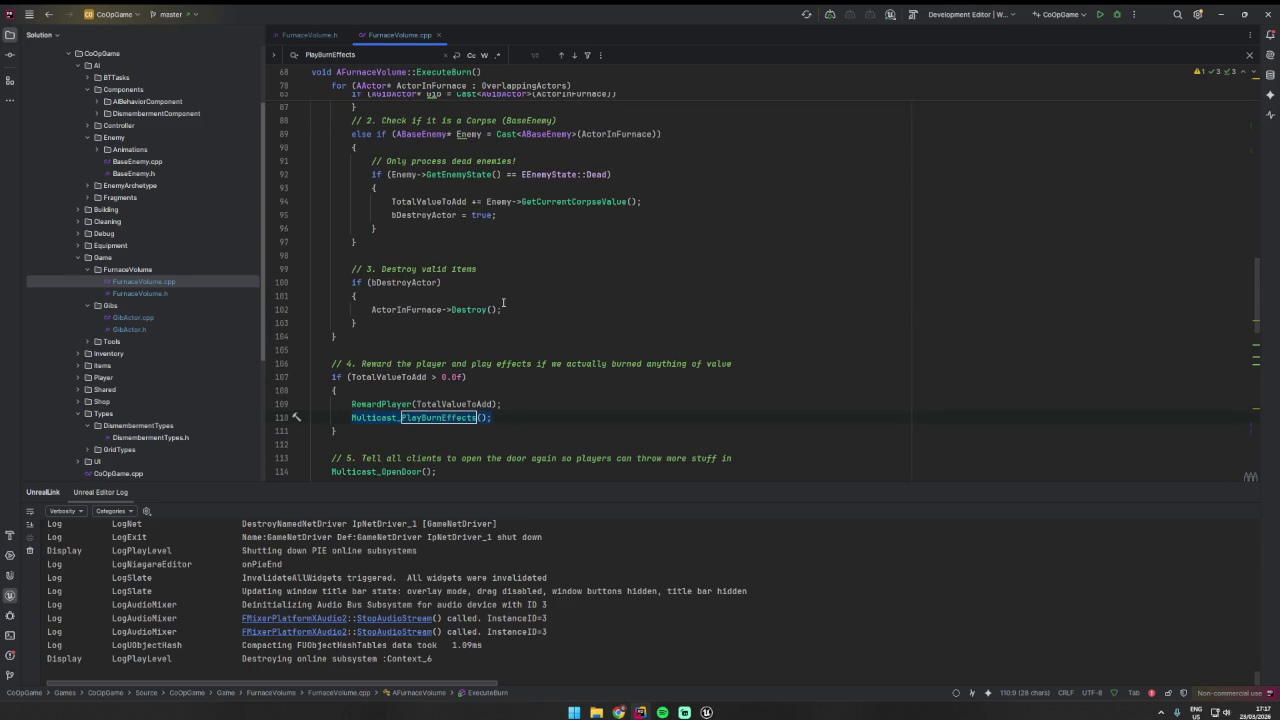
left_click(835, 338)
key("alt+Tab")
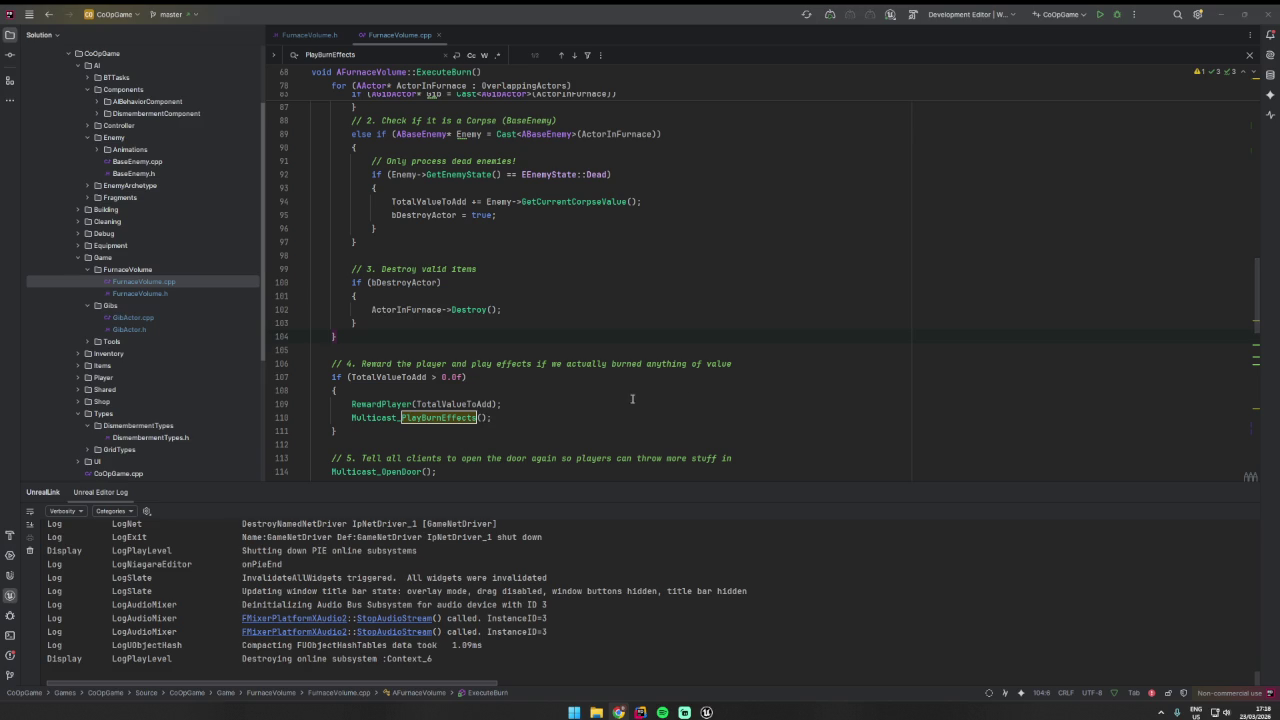
key("alt+Tab")
key("Down")
- Inspect TryStartFurnace's SetTimer call using BurnTimerHandle and BurnDuration
scroll(702, 355, "up", 4)
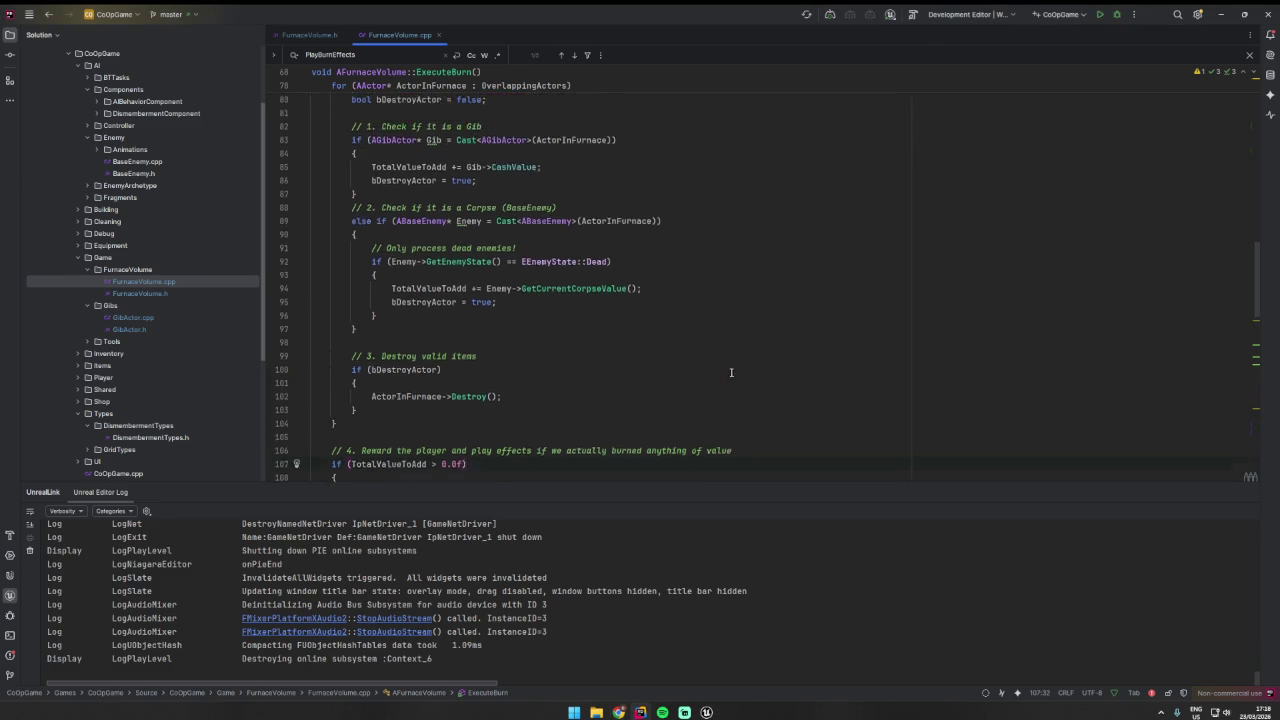
scroll(703, 355, "up", 6)
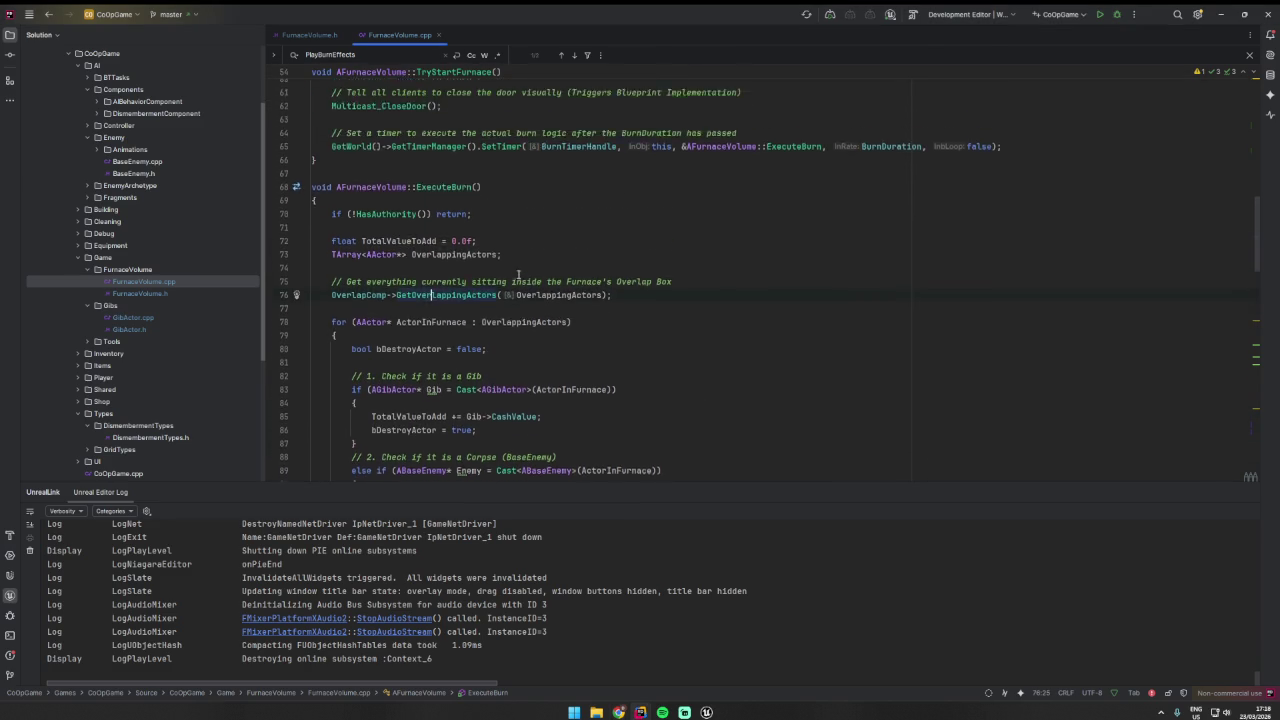
left_click(507, 215)
double_click(560, 215)
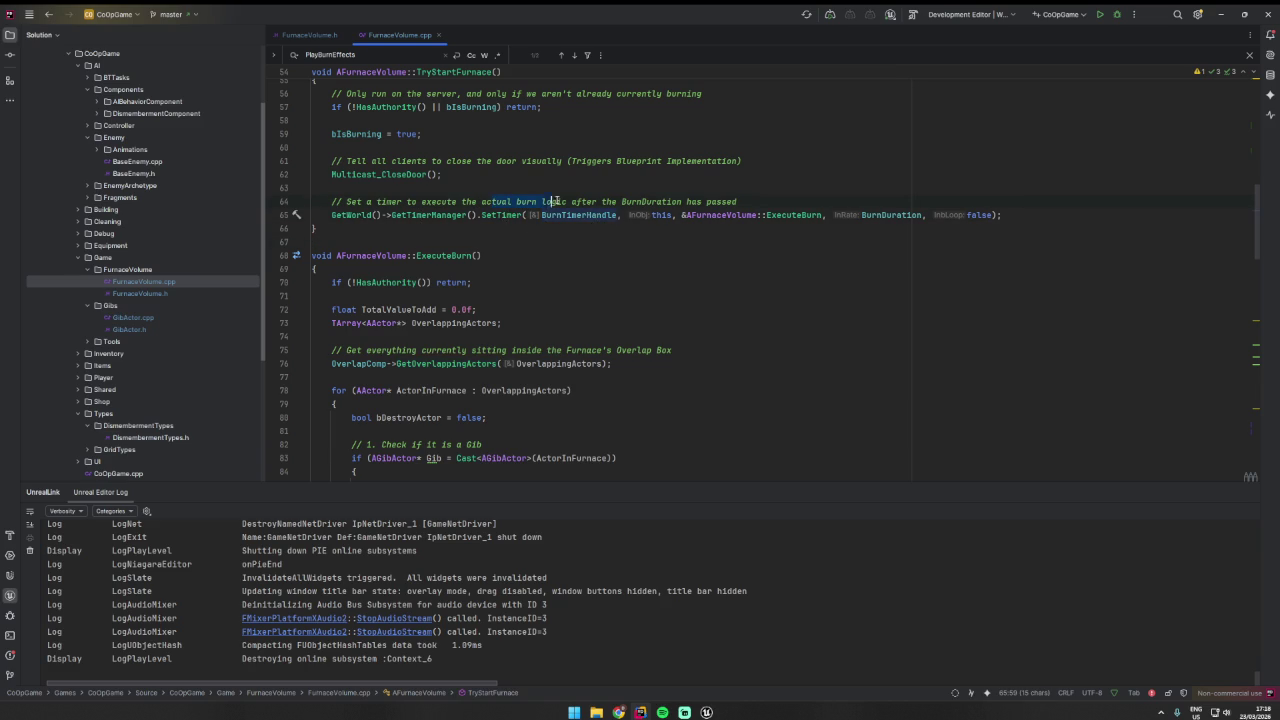
left_click(645, 202)
scroll(741, 229, "up", 1)
left_click(483, 242)
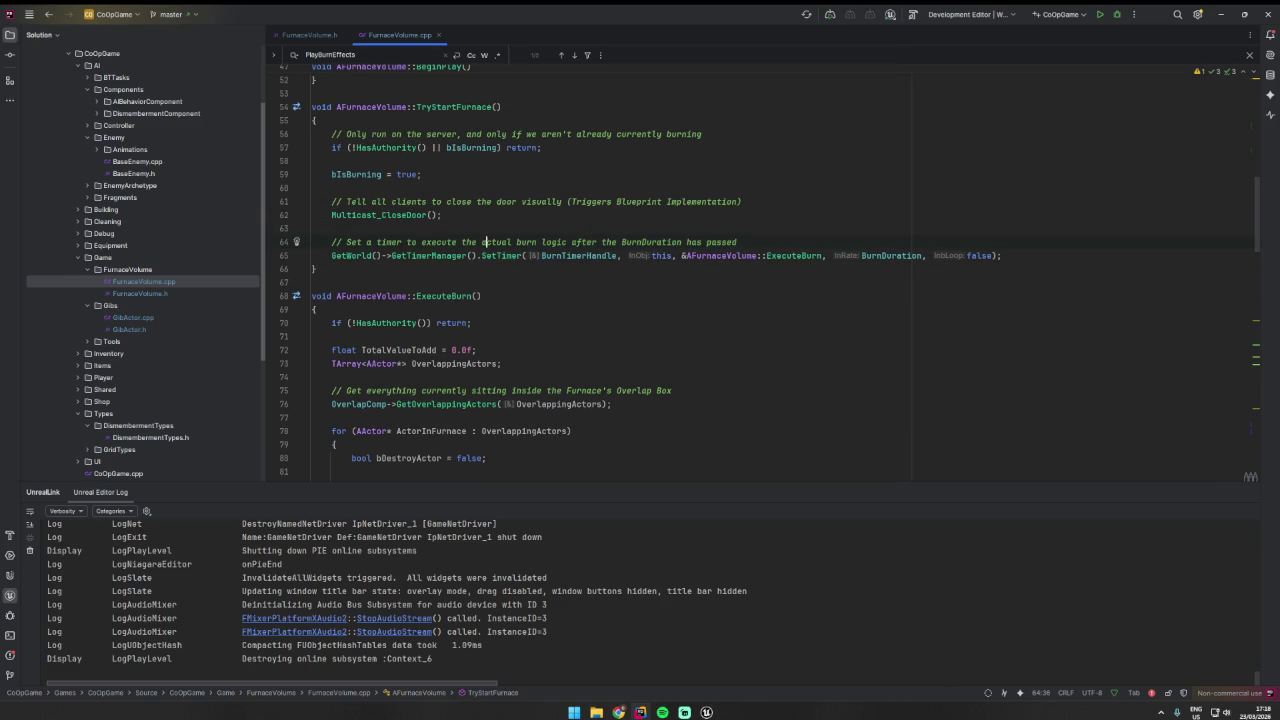
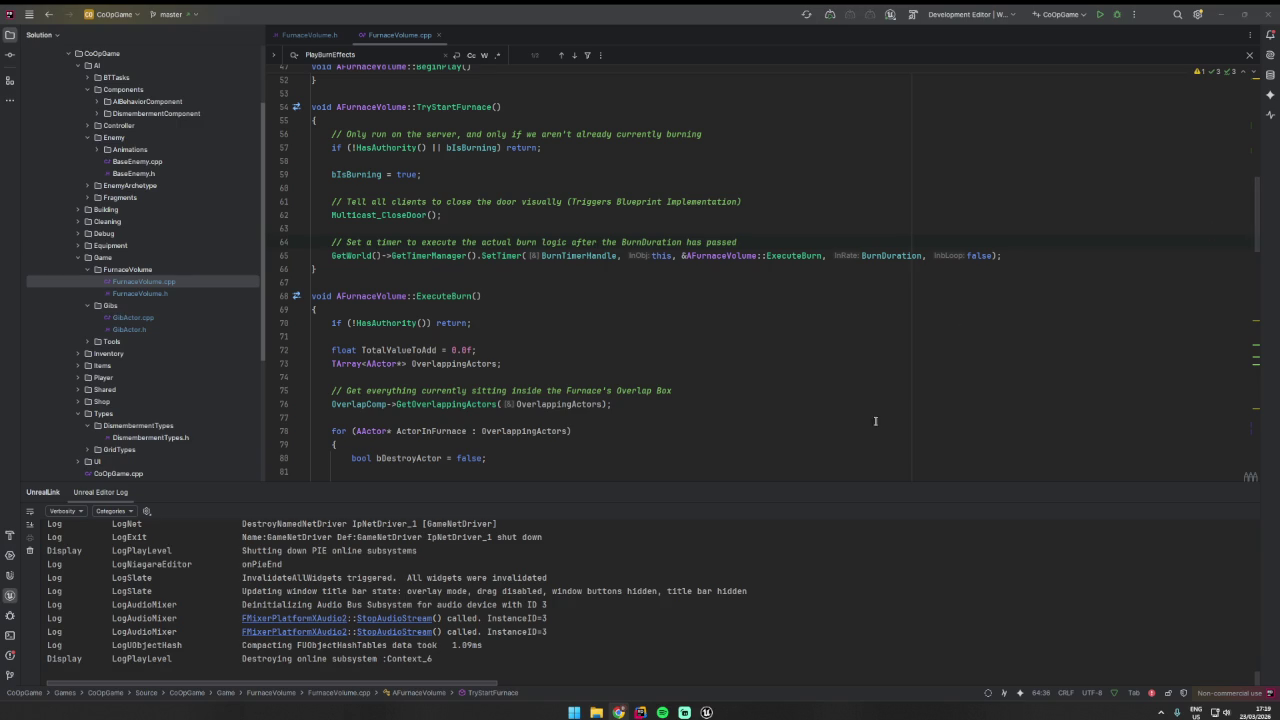
- Inspect the stove fire in the Unreal level, selecting BP_Floor2 and pulling the view back
left_click(706, 712)
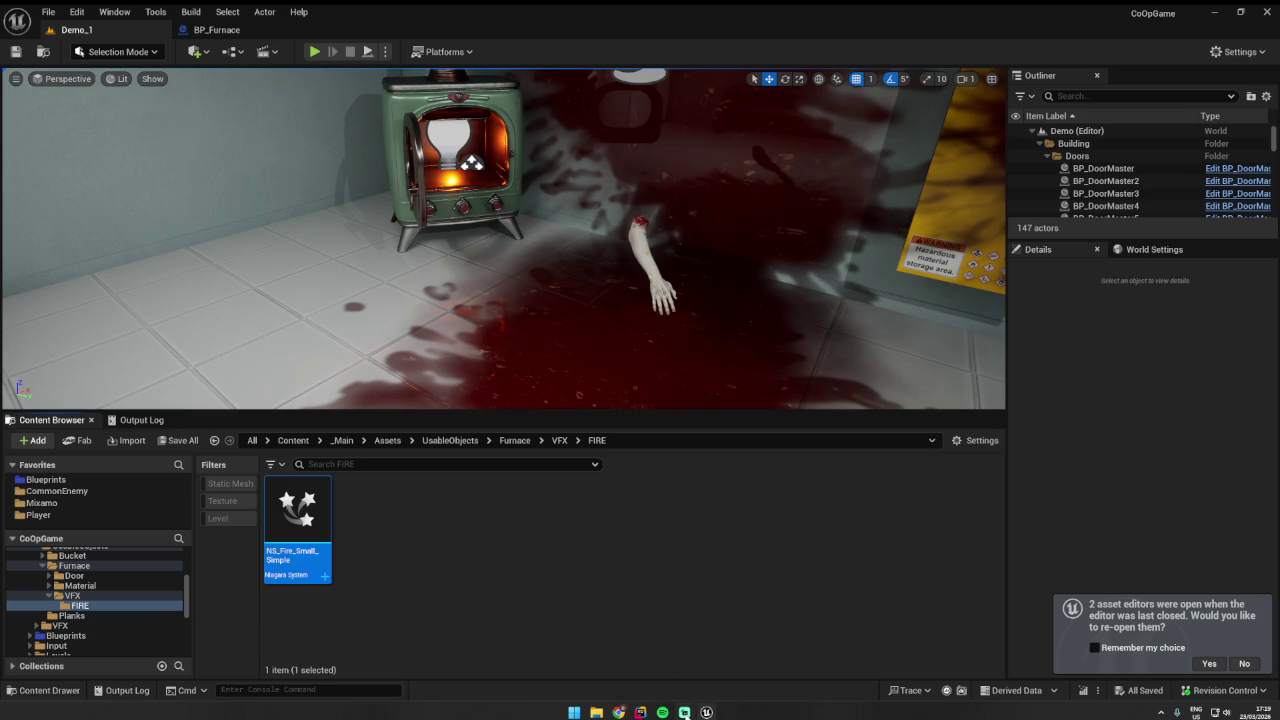
left_click(670, 358)
left_click_drag(500, 240, 455, 195)
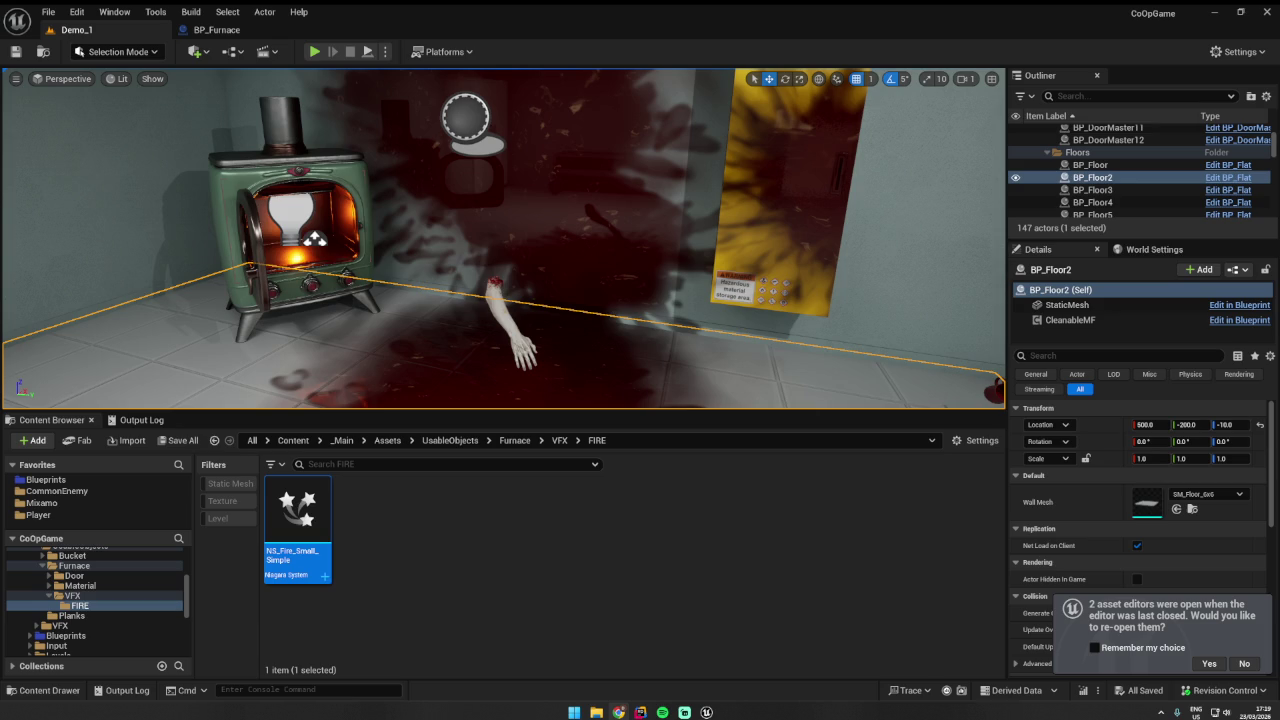
- Back in Rider, search FurnaceVolume.h for 'stop burn' (no matches), then bring up Spotify
left_click(745, 528)
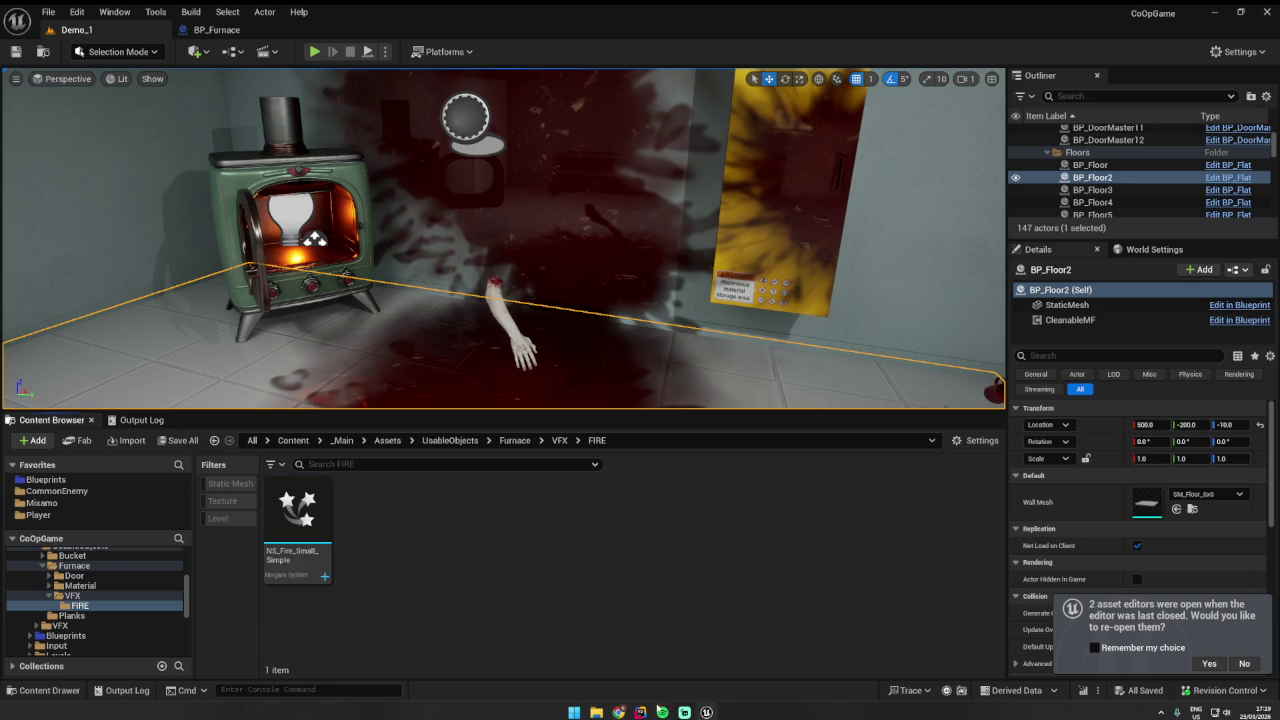
left_click(640, 712)
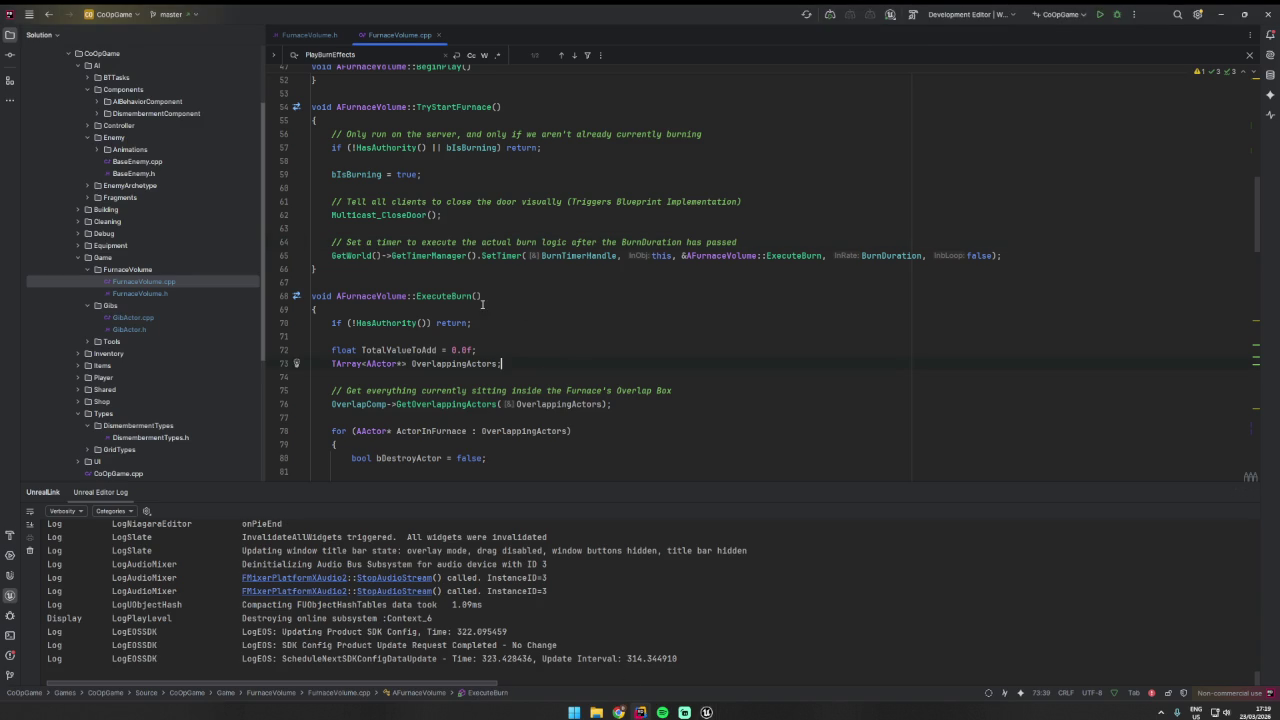
left_click(310, 35)
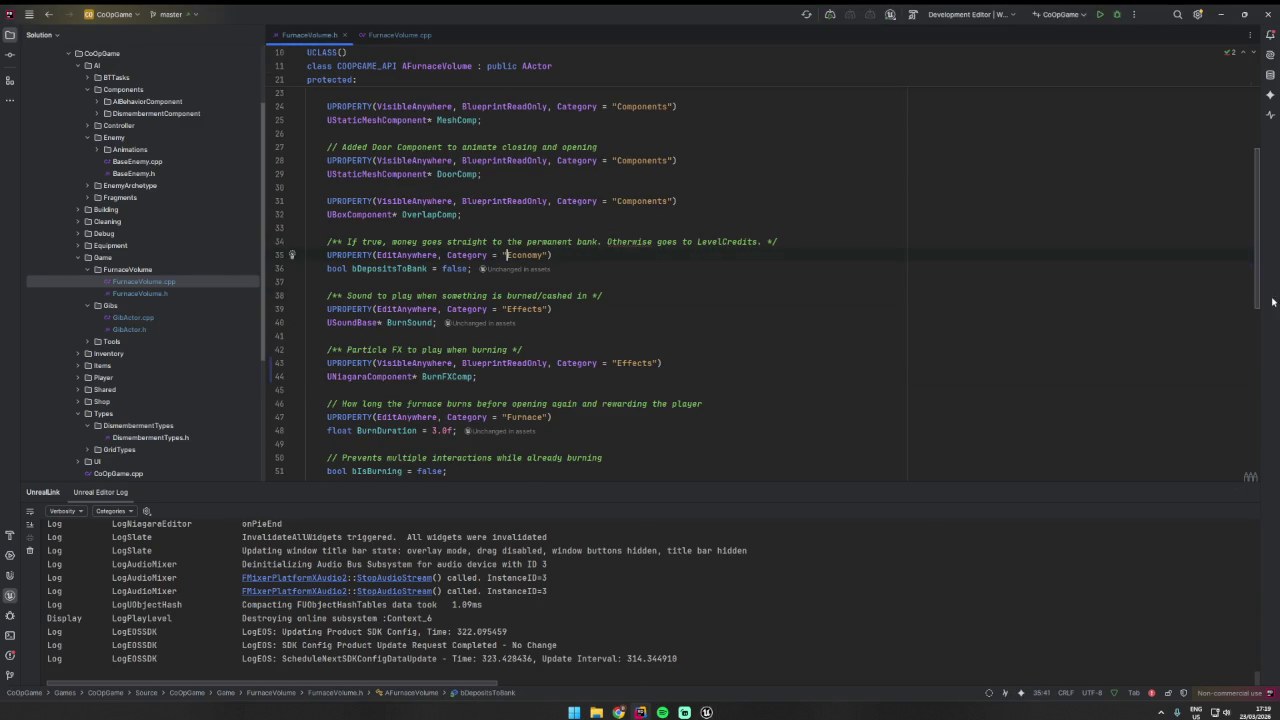
left_click(915, 290)
key("ctrl+f")
type("stop burn")
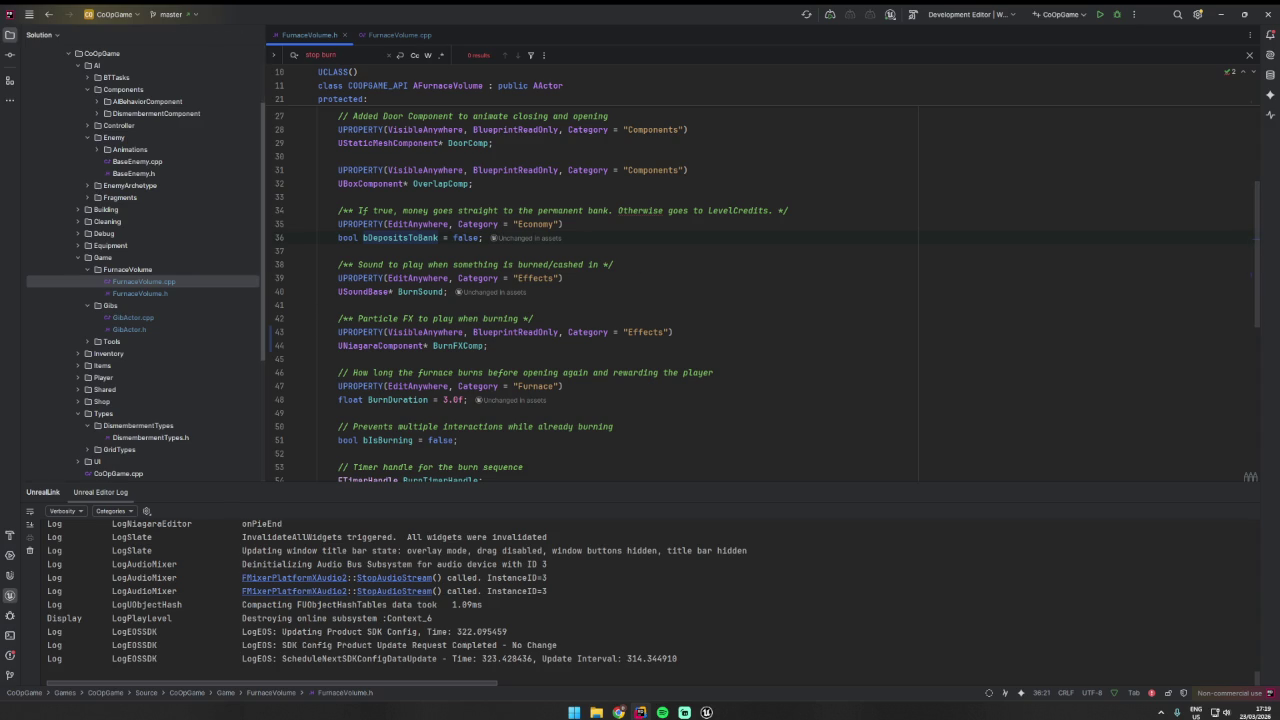
left_click(662, 712)
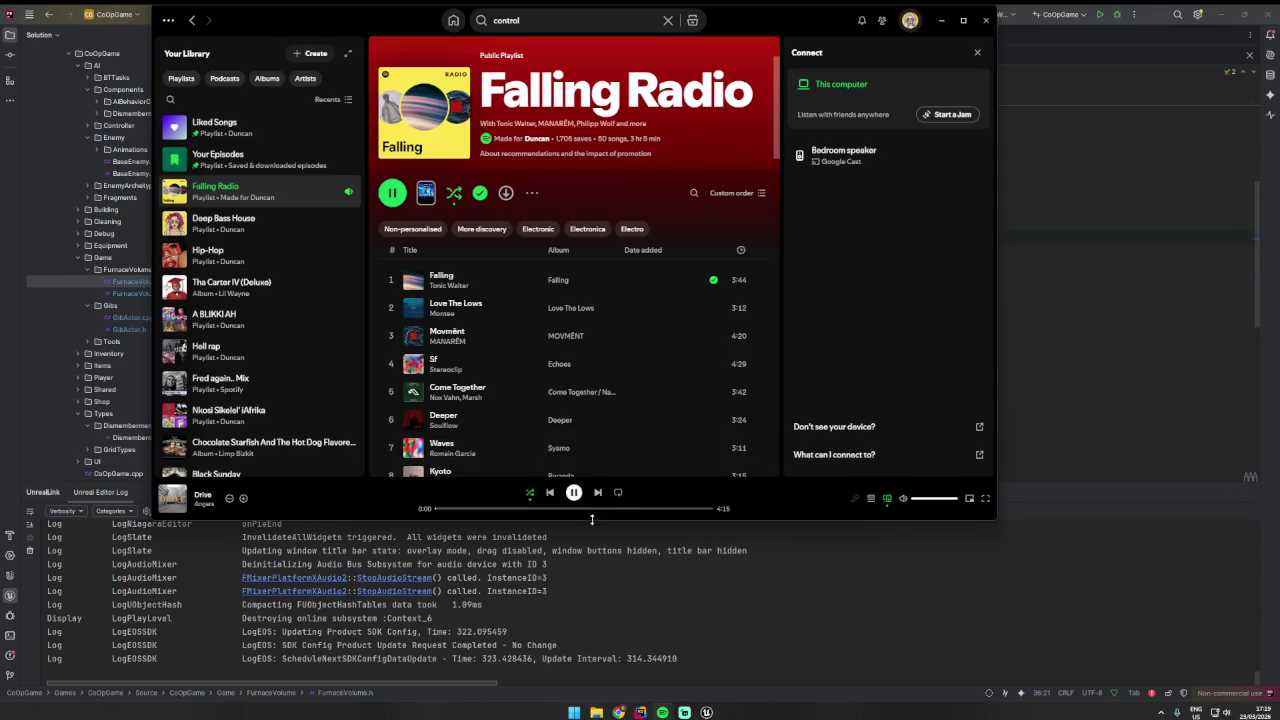
- Minimize Spotify so Rider's FurnaceVolume.h header is visible again
left_click(940, 20)
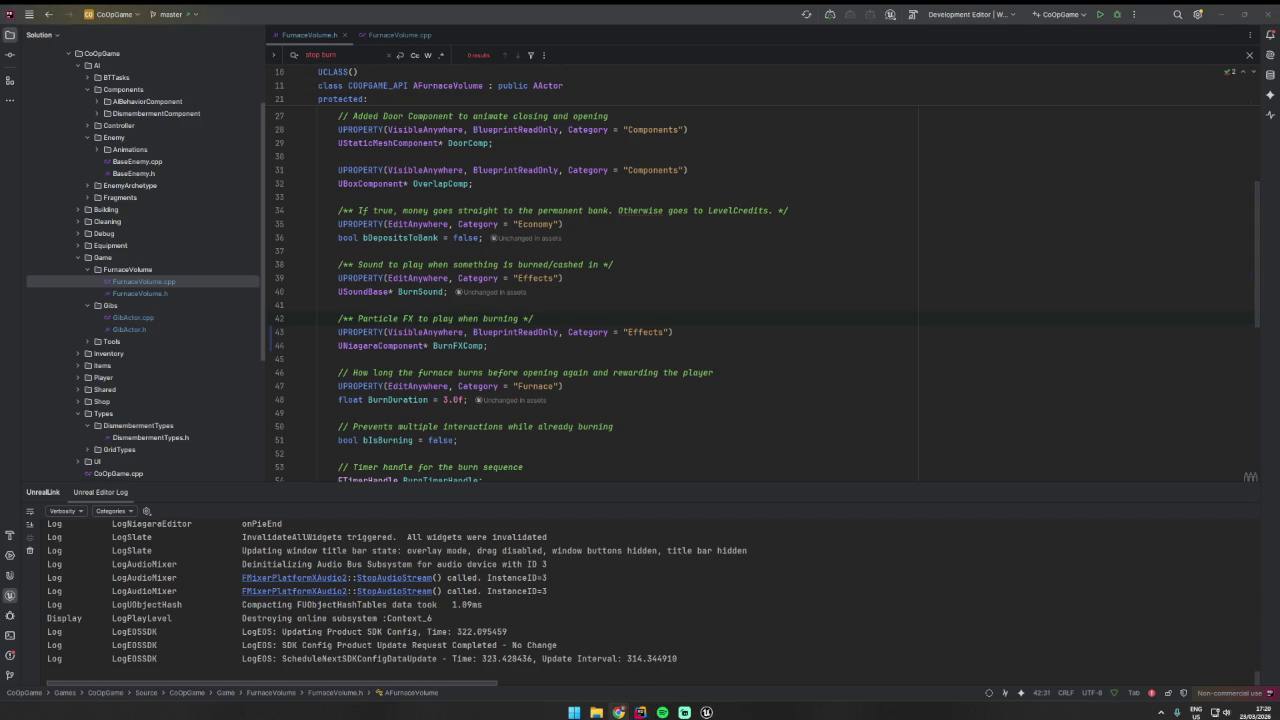
- Replace the Multicast_PlayBurnEffects declaration with pasted Multicast_StartBurnEffects and Multicast_StopBurnEffects declarations
left_click(770, 274)
scroll(770, 273, "down", 1)
scroll(770, 273, "down", 6)
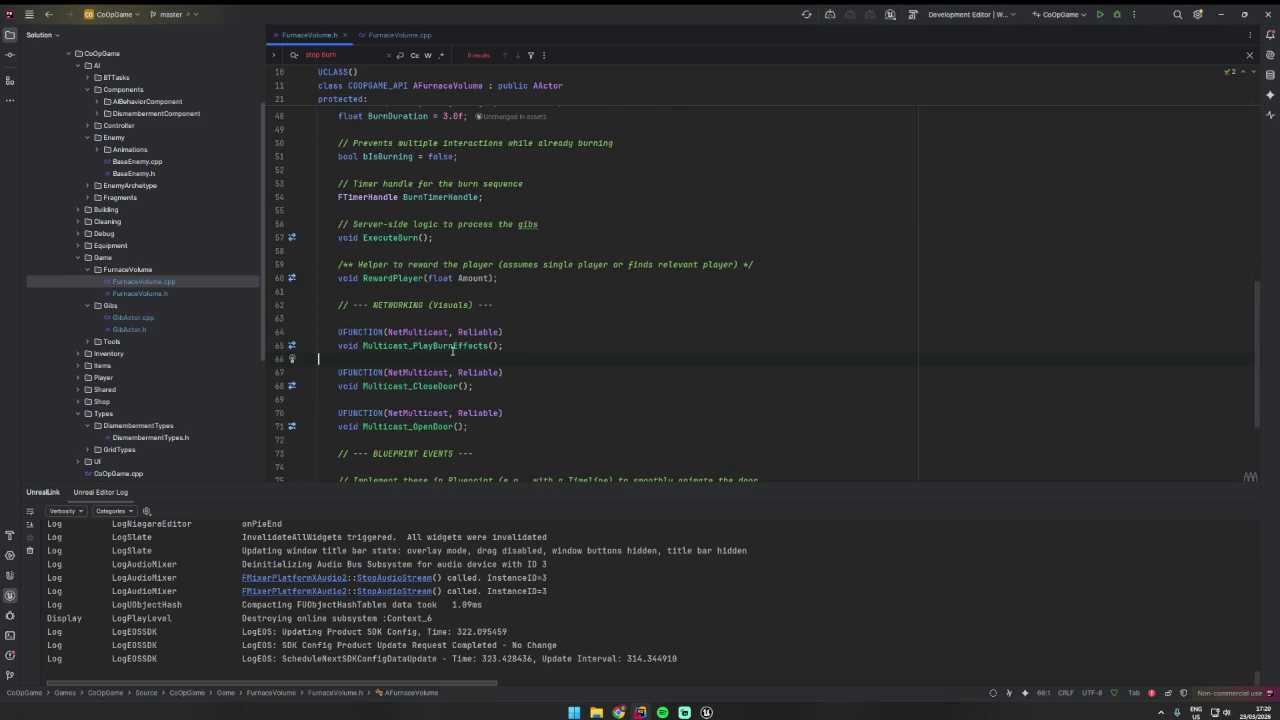
left_click(500, 345)
key("shift+Home")
key("shift+Home")
key("shift+Up")
type("UFUNCTION(NetMulticast, Reliable) \tvoid Multicast_StartBurnEffects();  \tUFUNCTION(NetMulticast, Reliable) \tvoid Multicast_StopBurnEffects();")
left_click(603, 348)
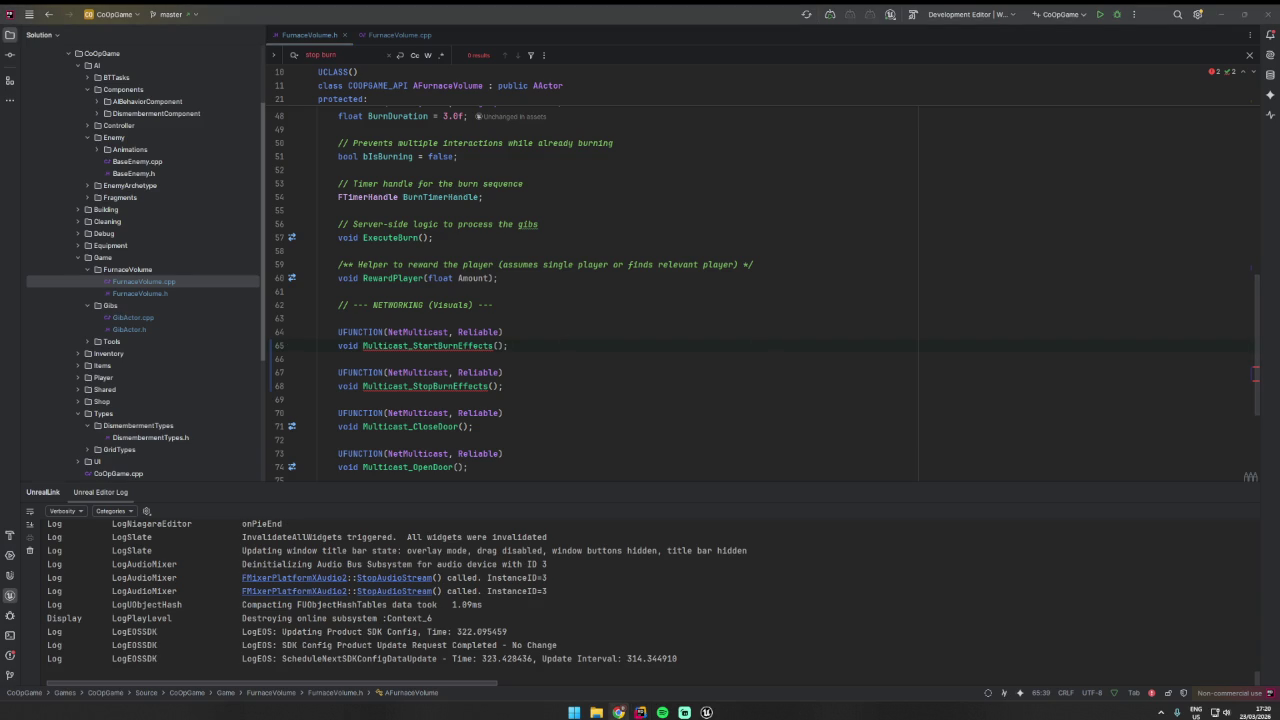
- In FurnaceVolume.cpp, search for 'Tryst' to locate TryStartFurnace
left_click(399, 35)
key("ctrl+f")
type("T")
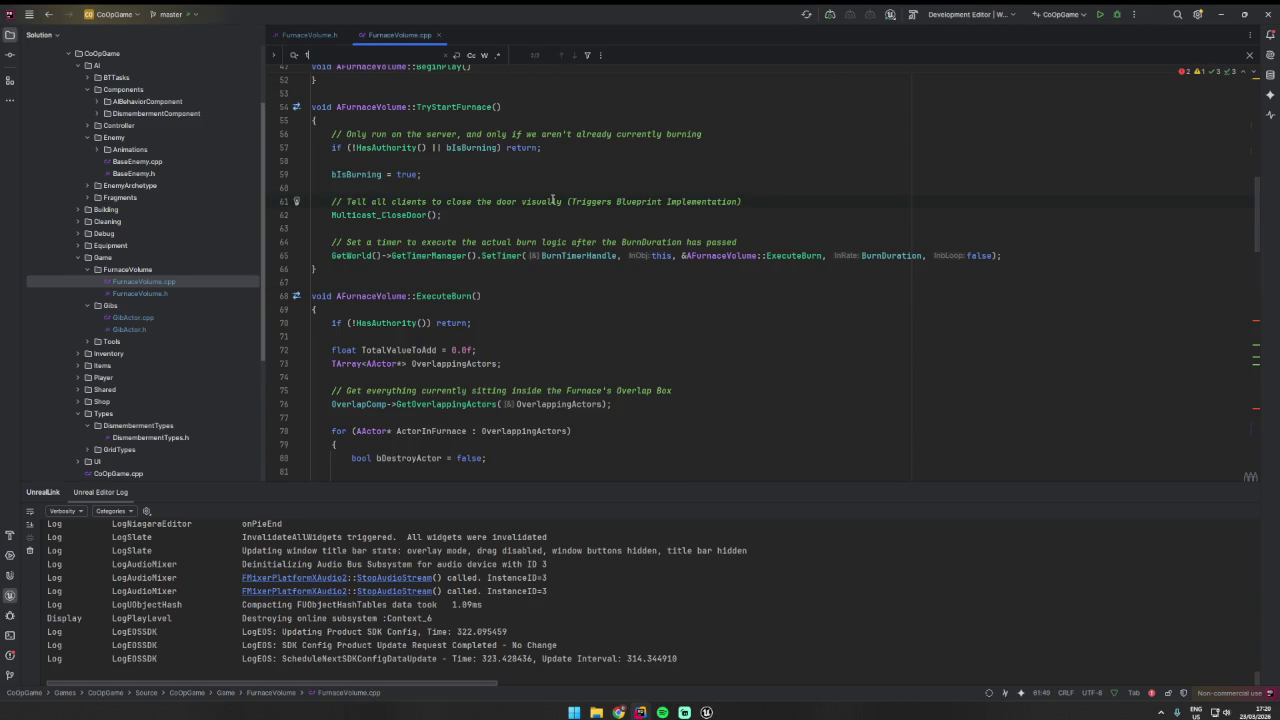
type("ryst")
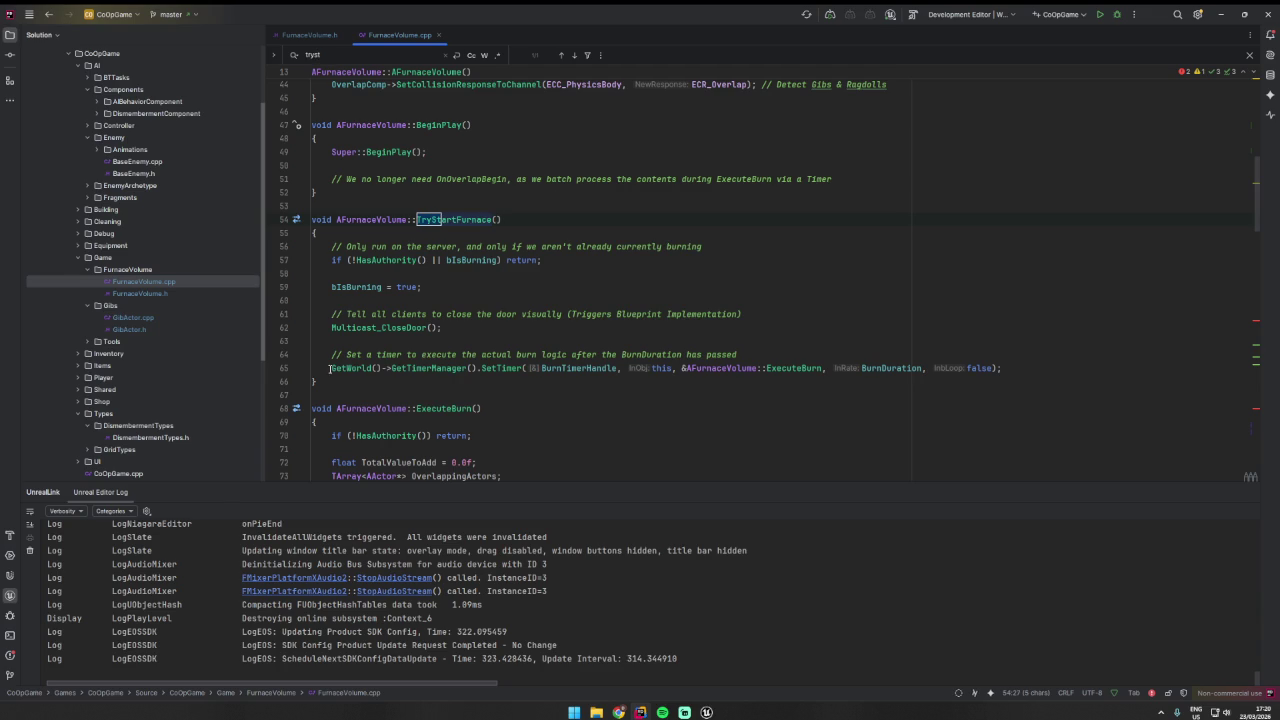
- Paste a new TryStartFurnace body that calls Multicast_StartBurnEffects() and check its declaration
left_click_drag(297, 381, 285, 248)
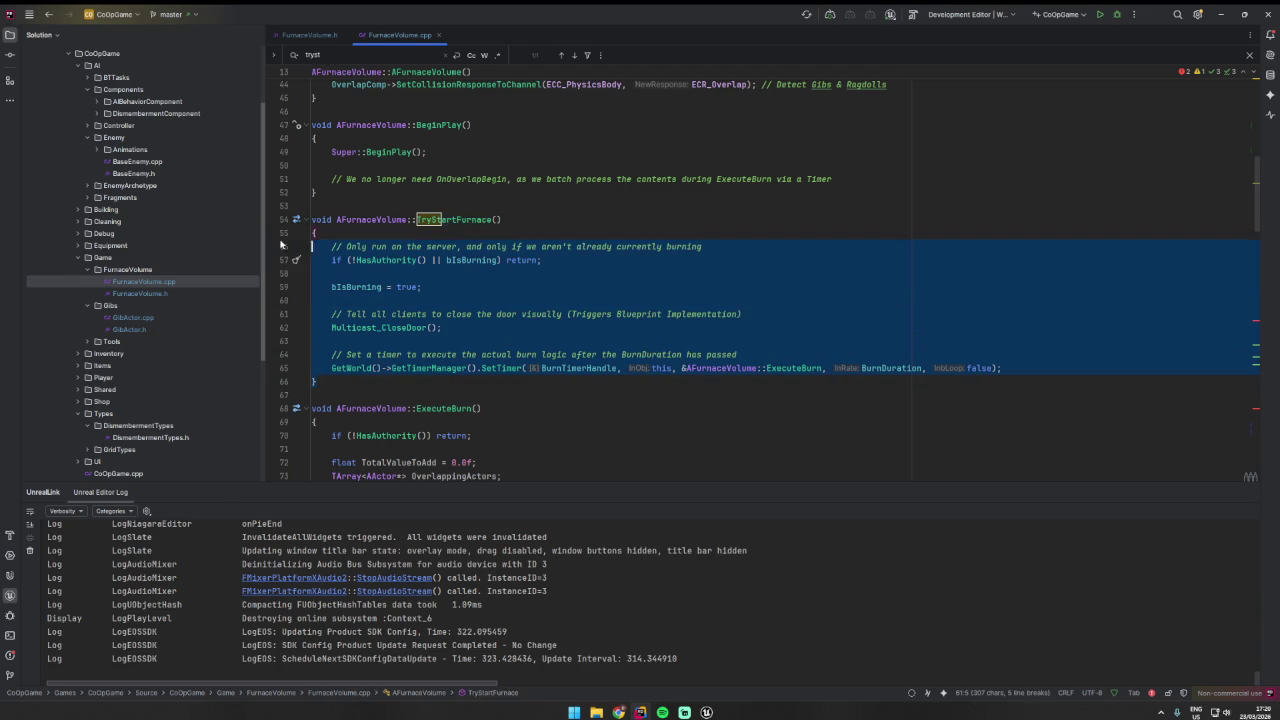
key("ctrl+v")
left_click(521, 395)
double_click(569, 396)
left_click(461, 355, "ctrl")
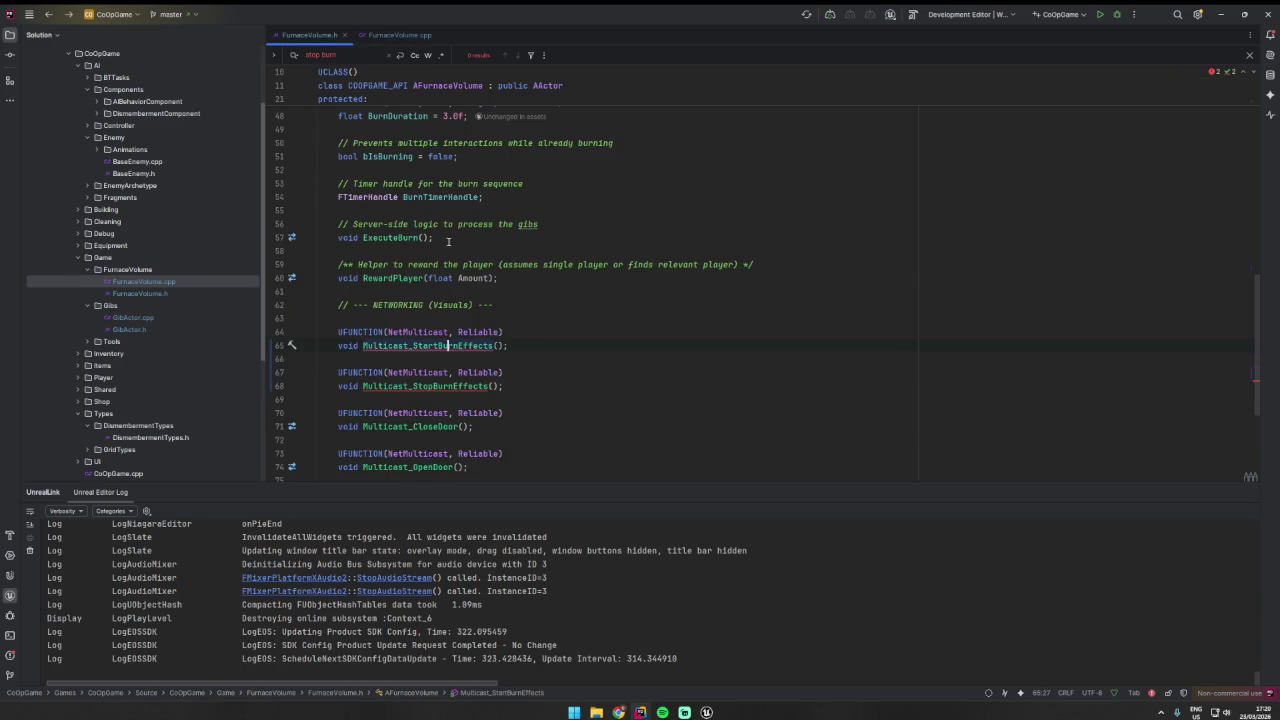
left_click(468, 346, "ctrl")
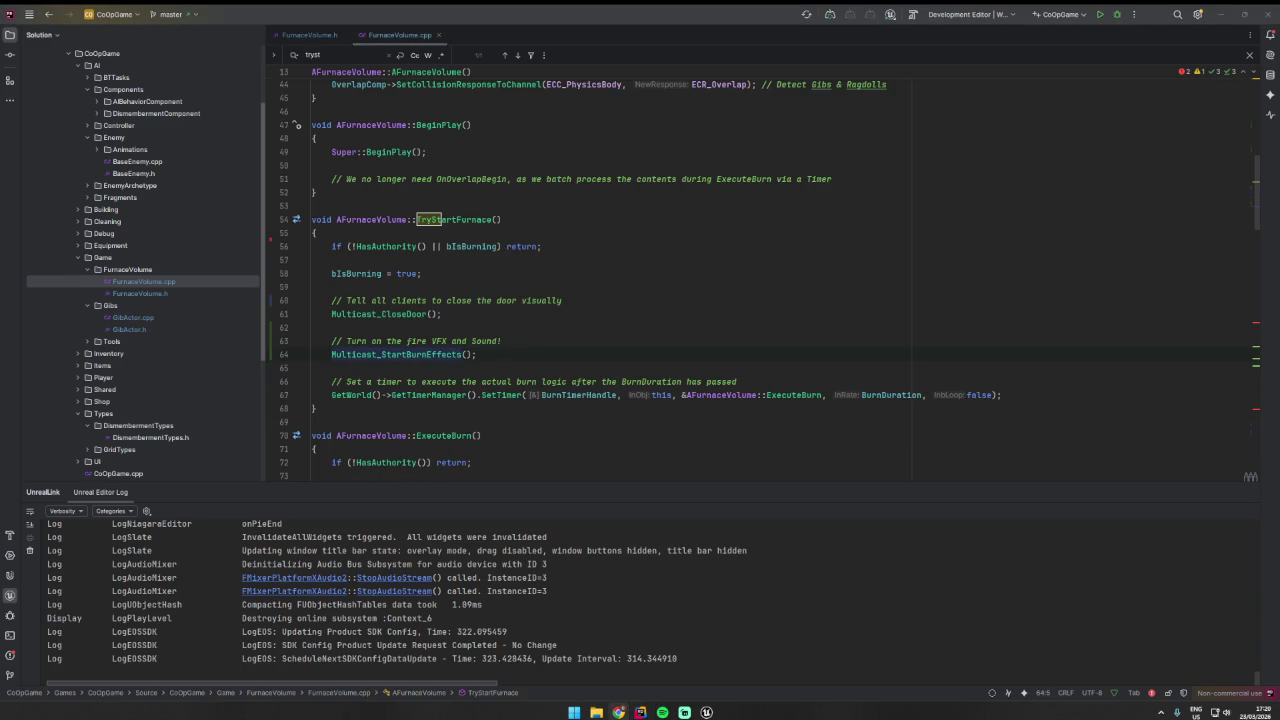
- Search the source for the pasted TryStartFurnace text and browse near BeginPlay
key("ctrl+f")
key("ctrl+v")
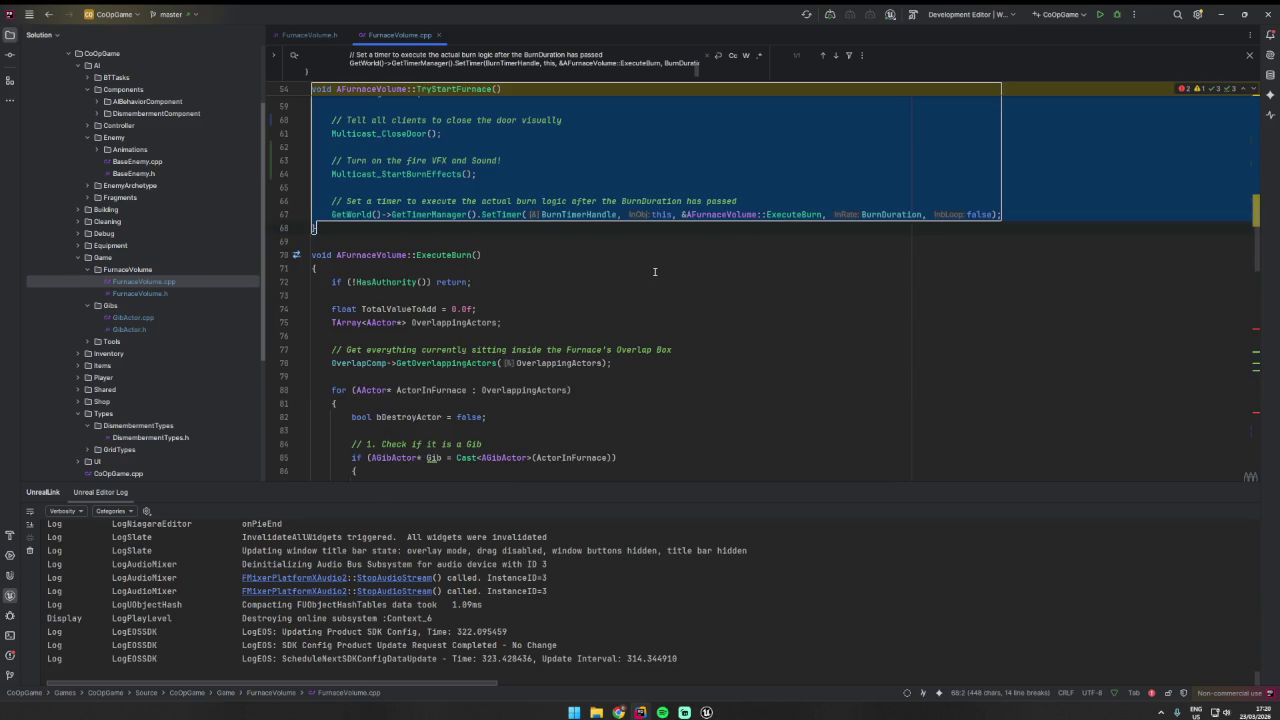
left_click(654, 271)
scroll(550, 260, "up", 5)
left_click(507, 243)
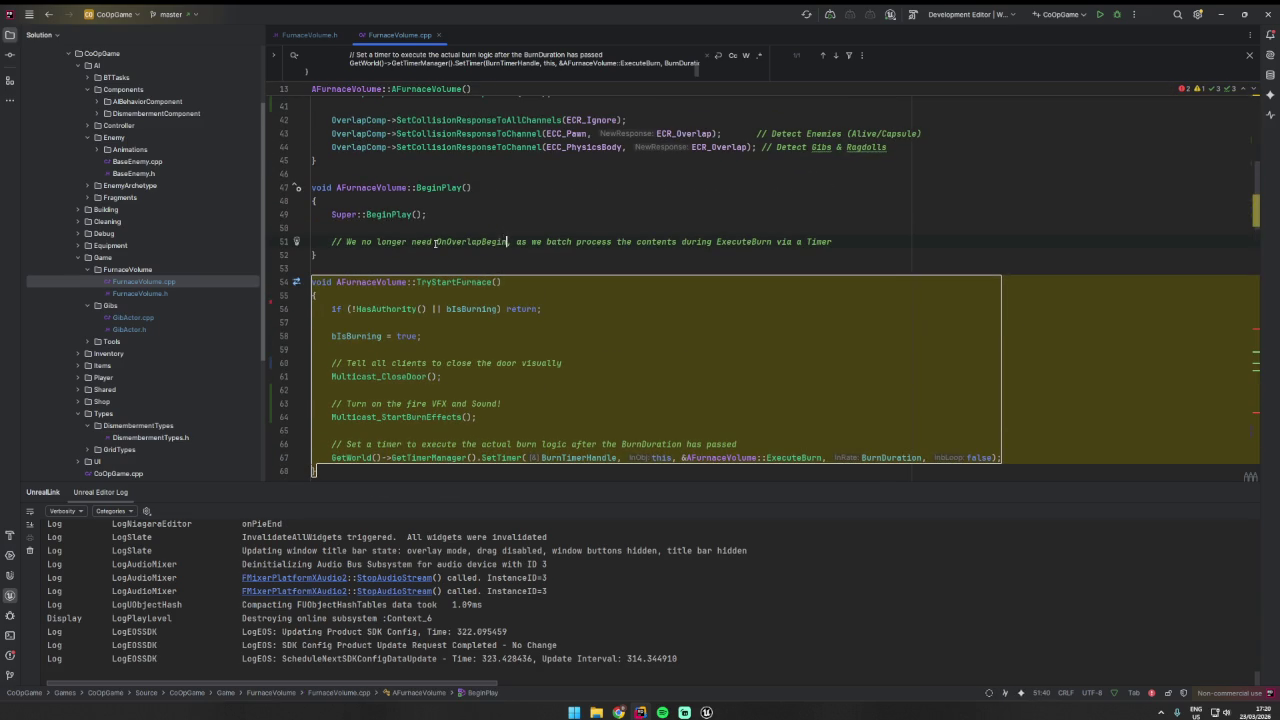
left_click(476, 176)
key("Escape")
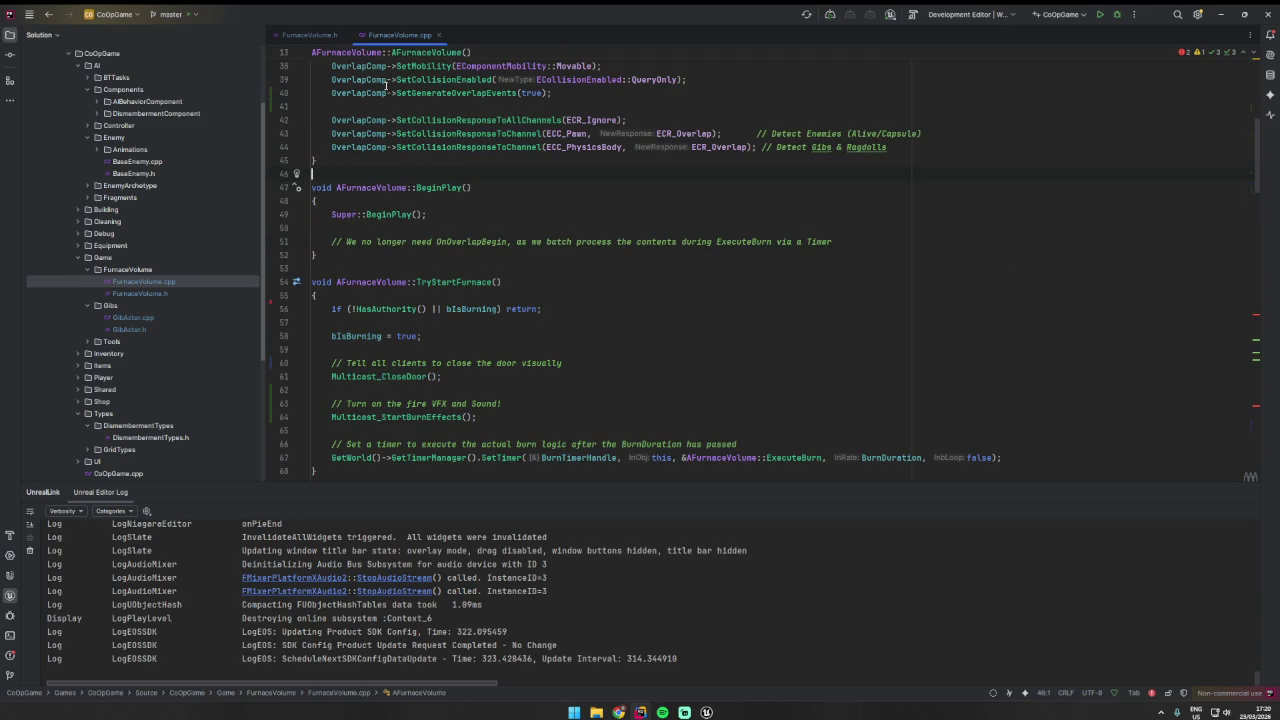
key("ctrl+f")
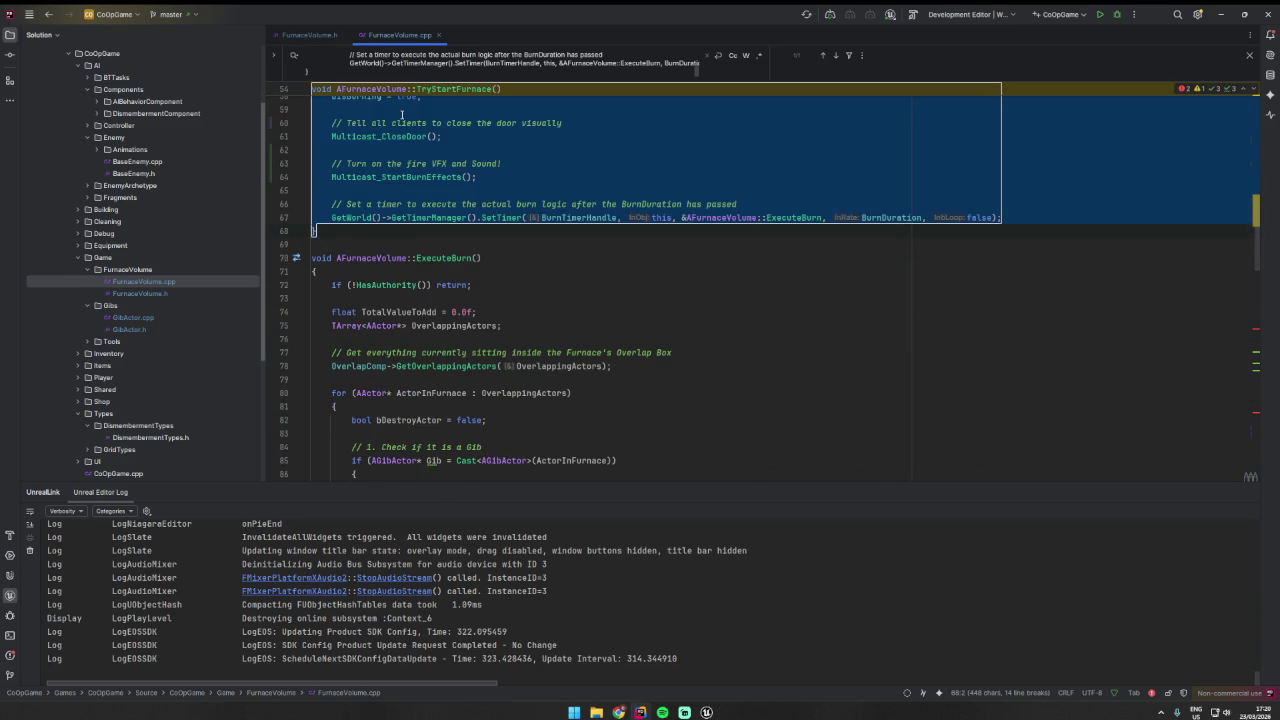
key("Escape")
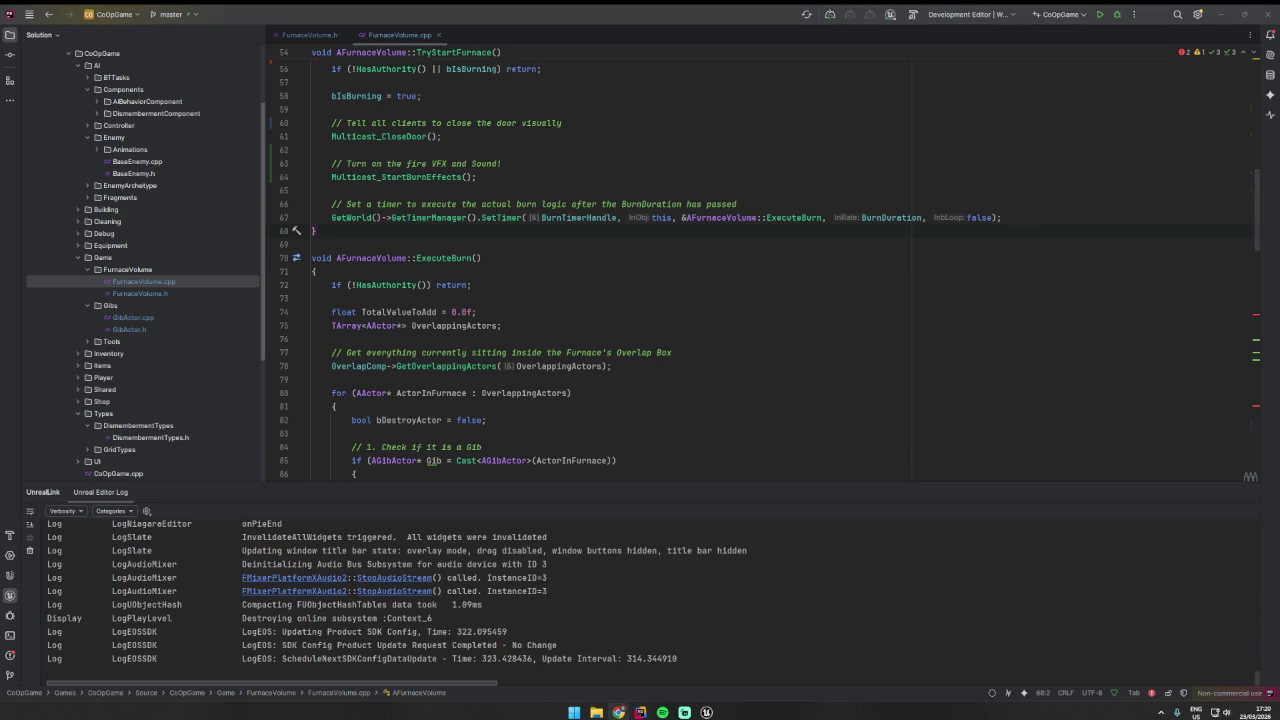
key("ctrl+f")
- Find ExecuteBurn and delete its Multicast_PlayBurnEffects(); line
type("ExecuteBurn")
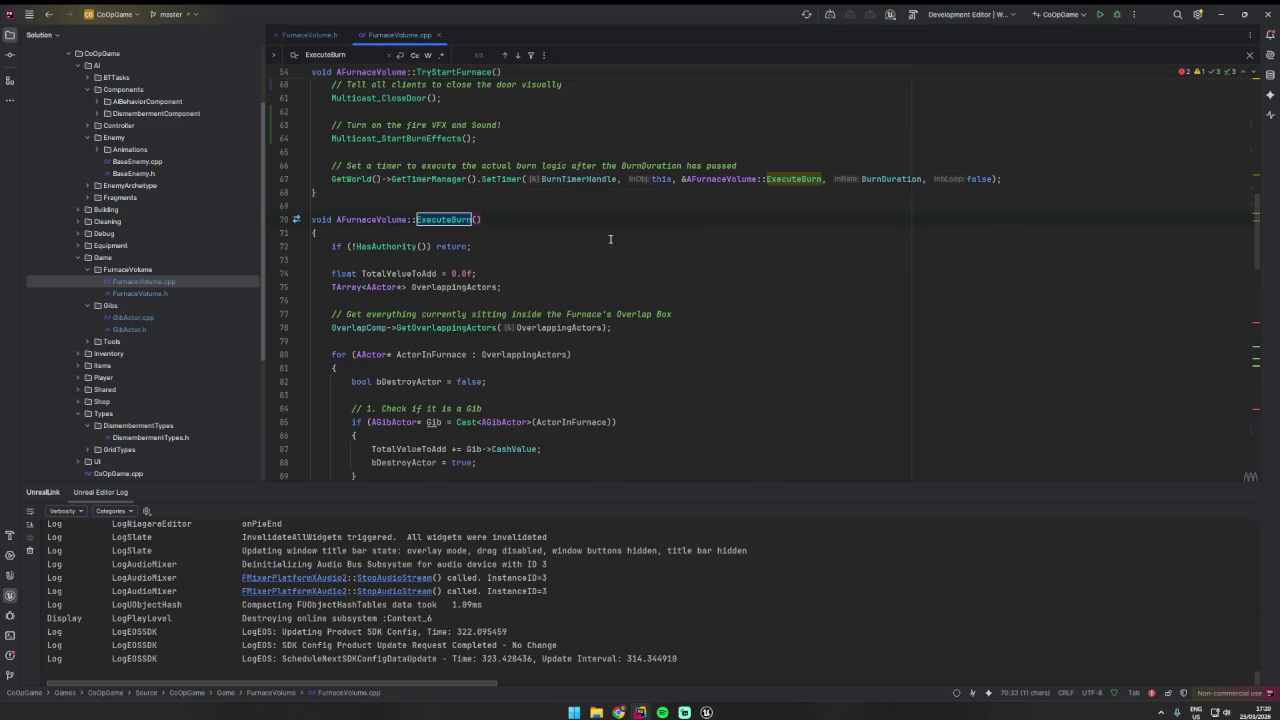
scroll(524, 241, "down", 3)
scroll(524, 241, "down", 1)
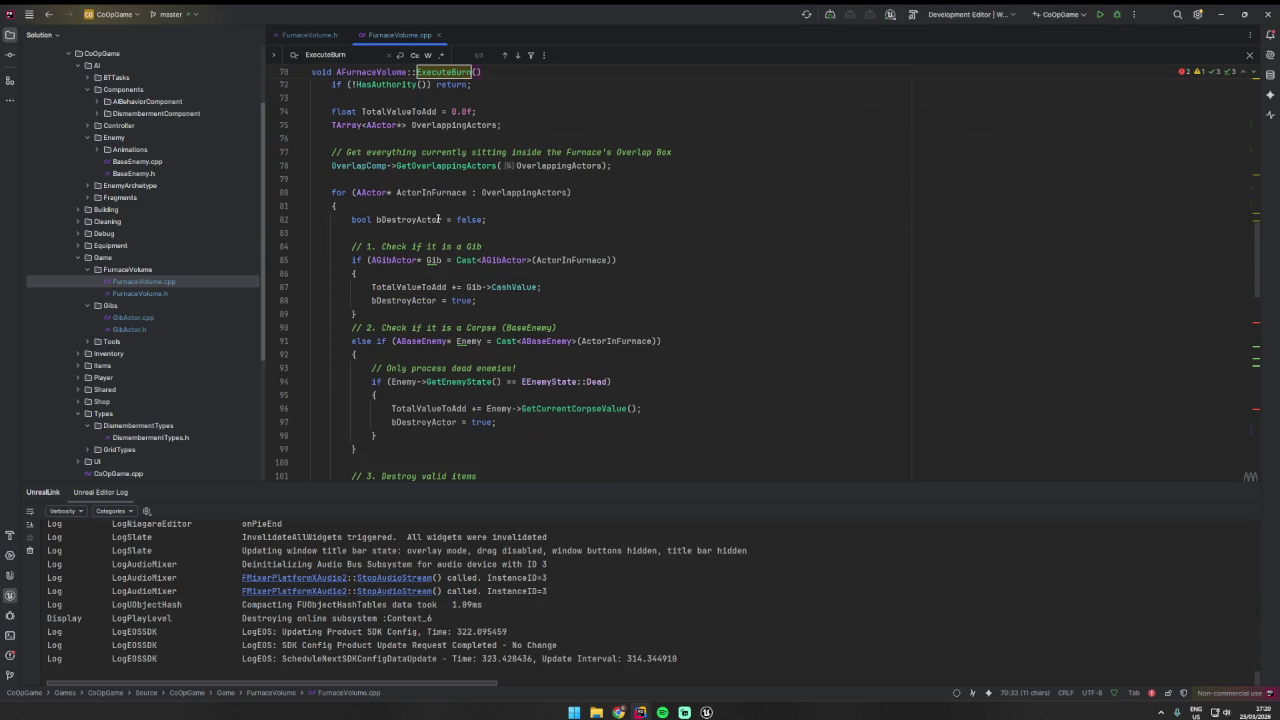
left_click(441, 300)
scroll(472, 339, "down", 3)
left_click(431, 300)
scroll(442, 340, "down", 4)
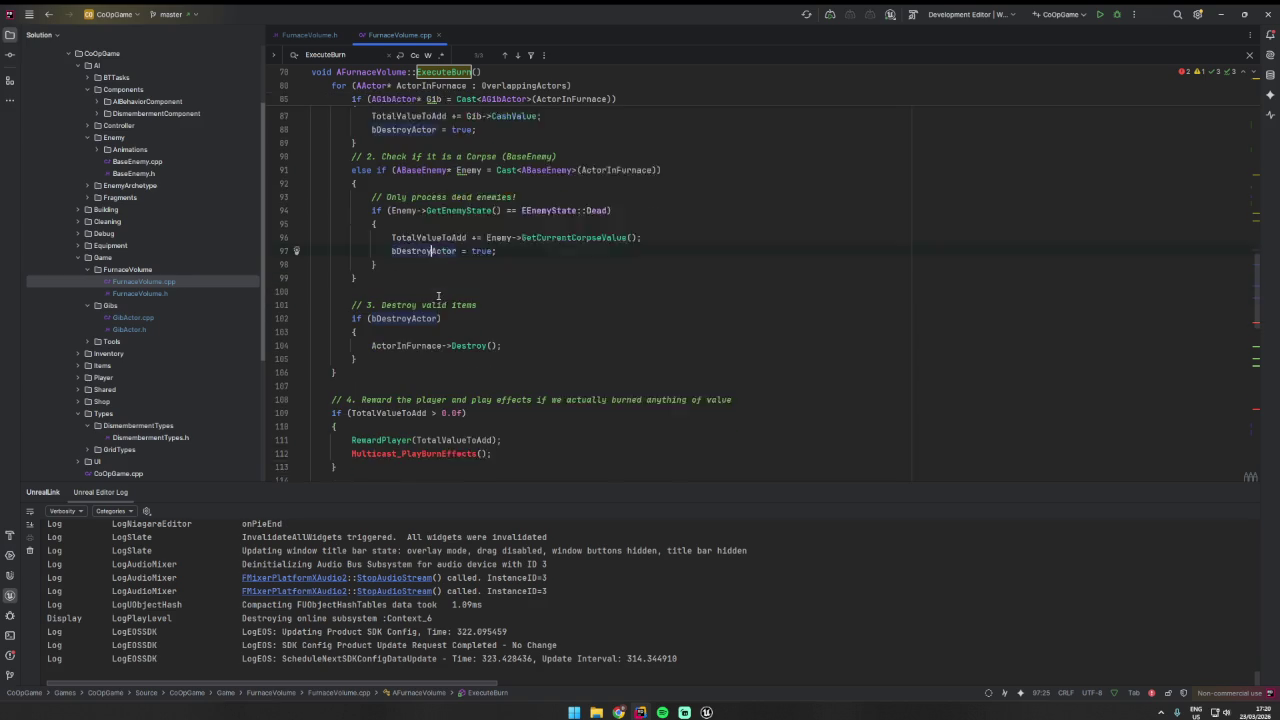
left_click(441, 341)
left_click(296, 341)
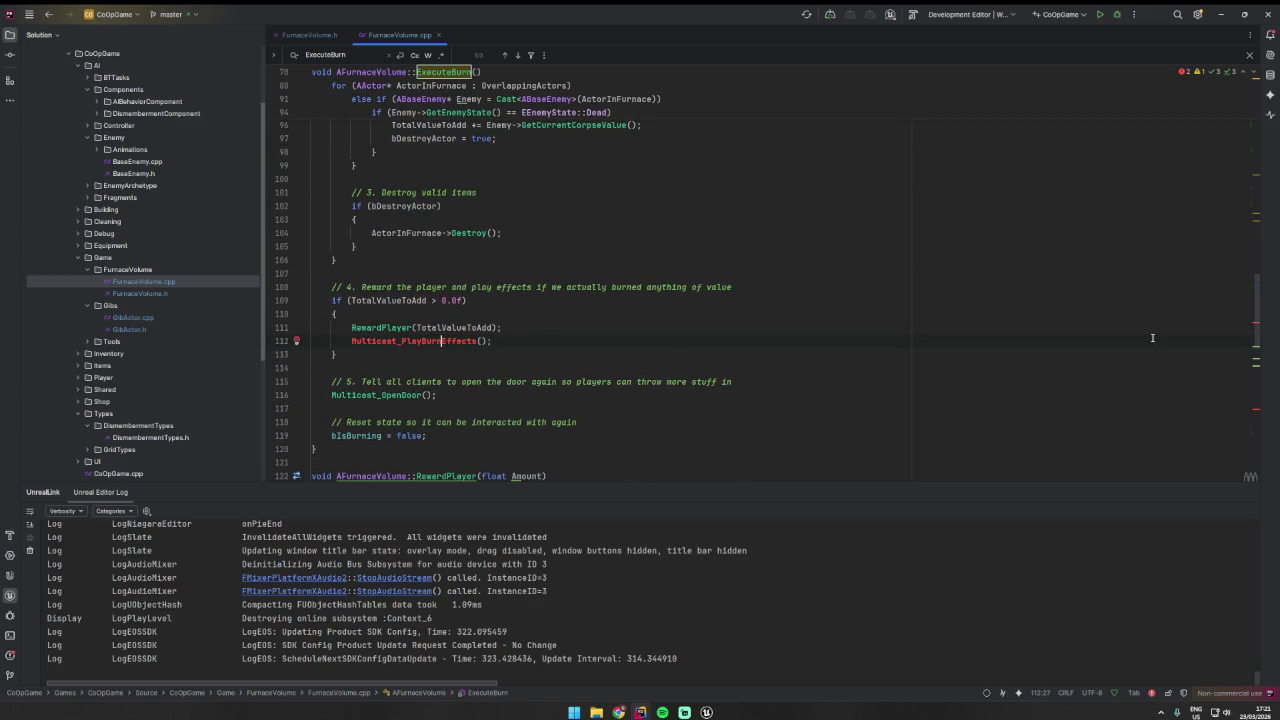
left_click(308, 341)
key("BackSpace")
key("BackSpace")
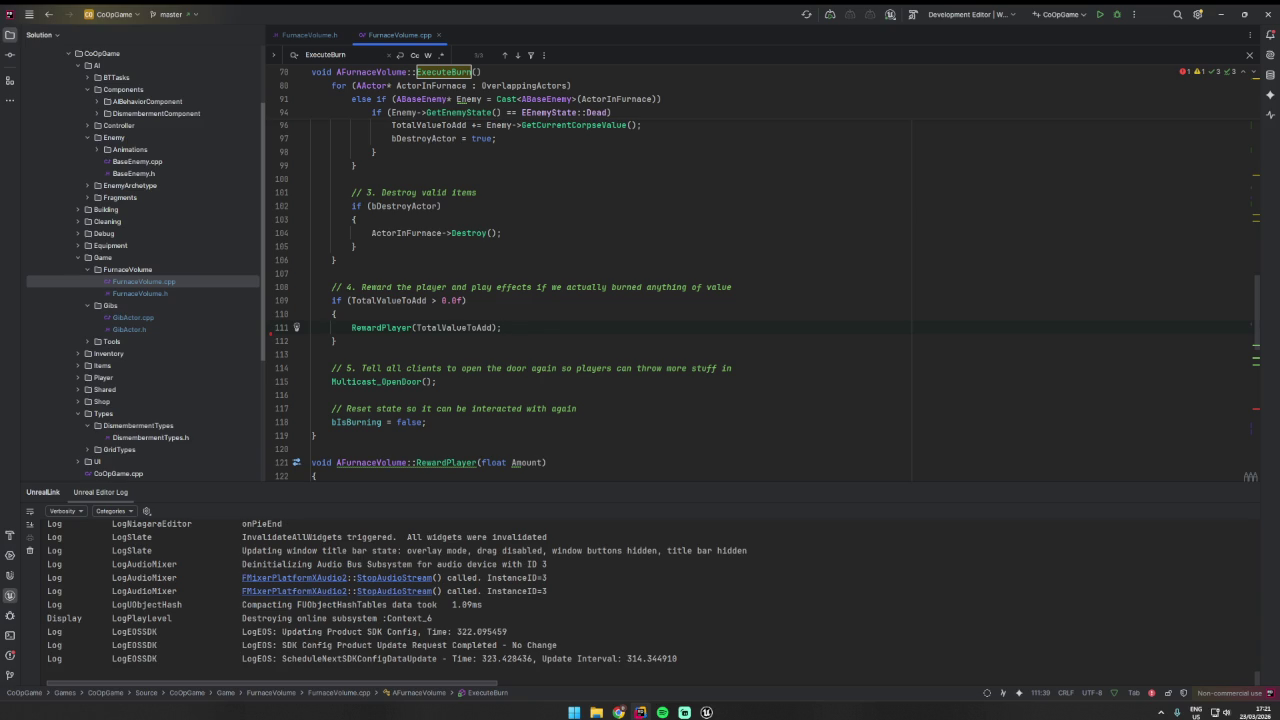
- Add Multicast_StopBurnEffects(); after the reward block, above Multicast_OpenDoor()
scroll(547, 353, "down", 2)
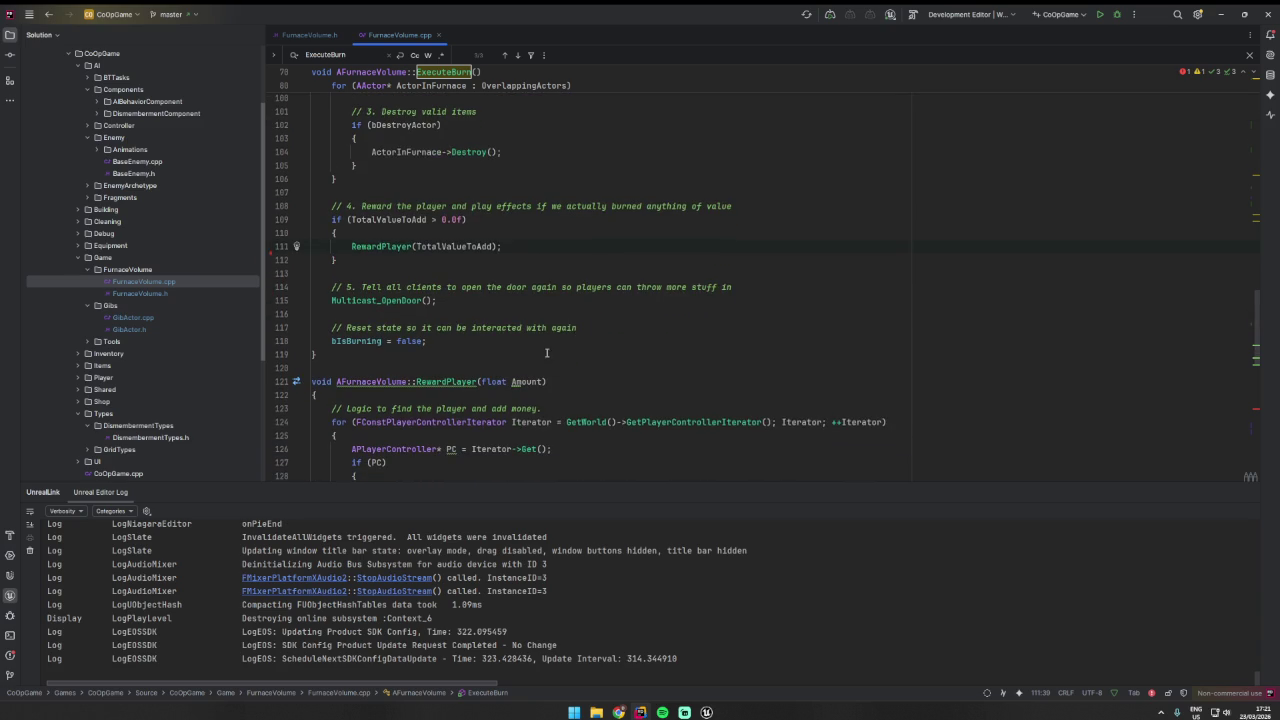
left_click(435, 344)
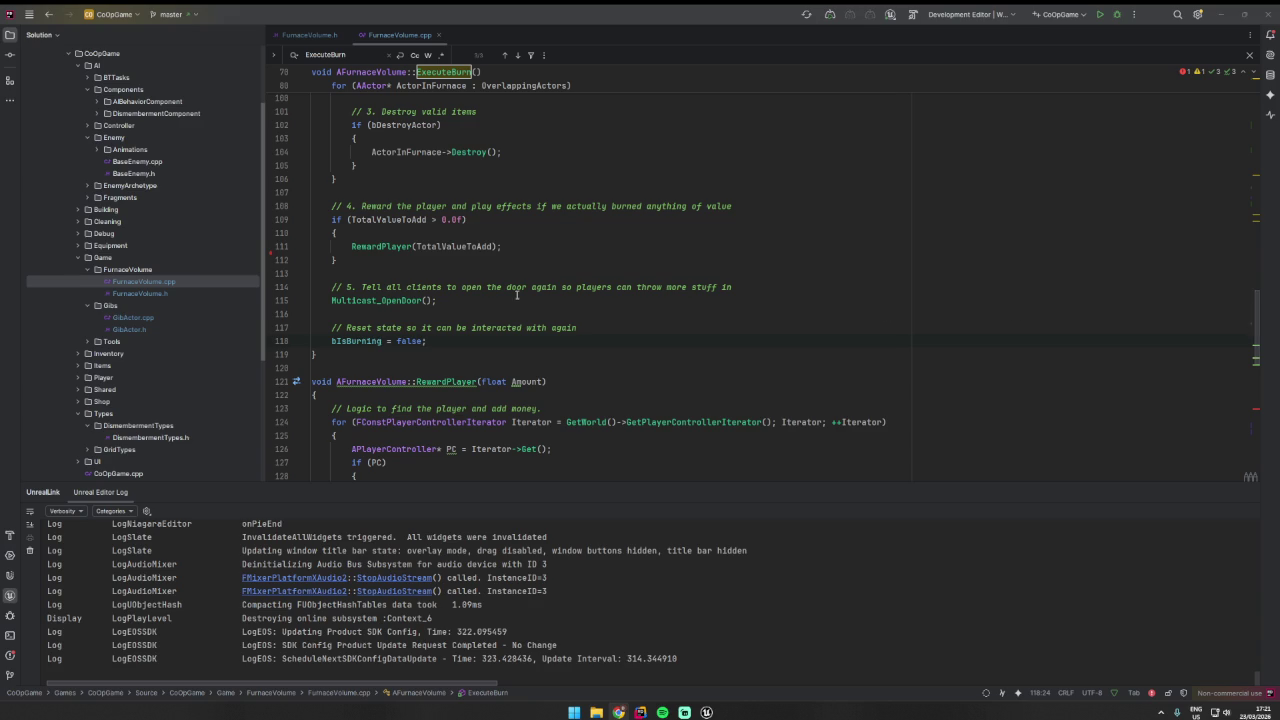
left_click(421, 312)
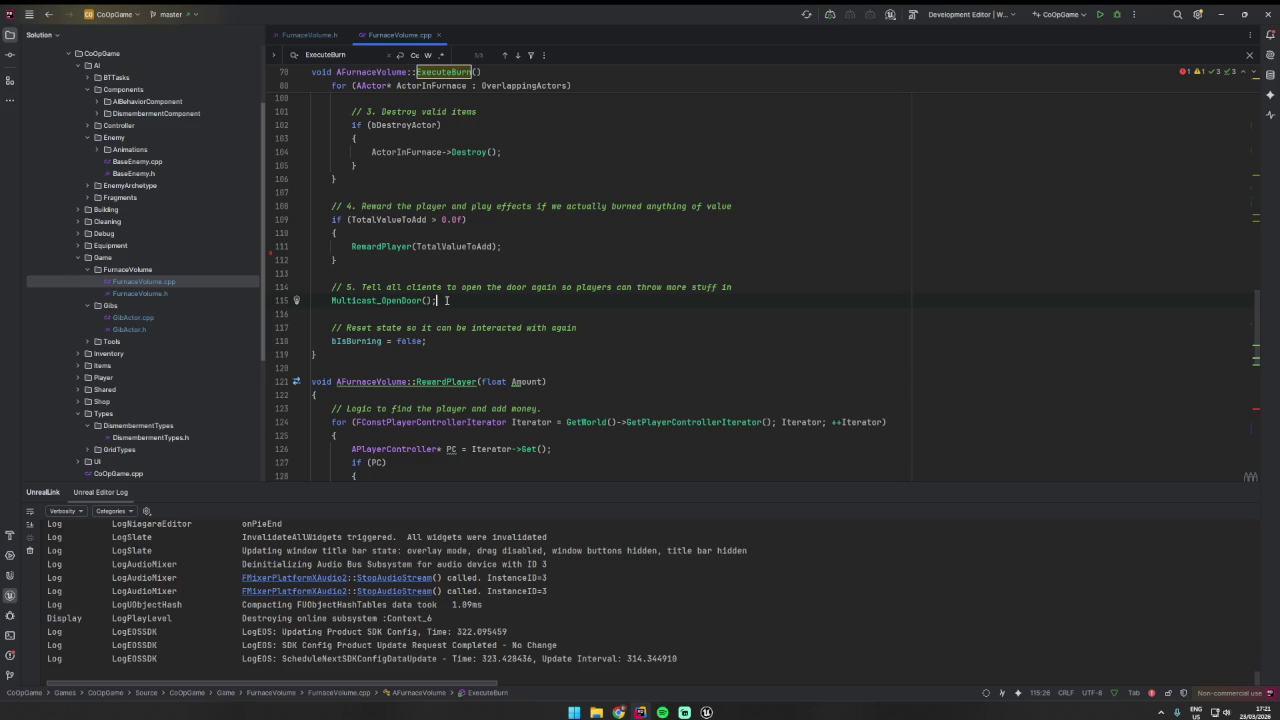
left_click(448, 270)
key("Return")
key("Return")
key("Up")
type("Multicast_StopBurnEffects();")
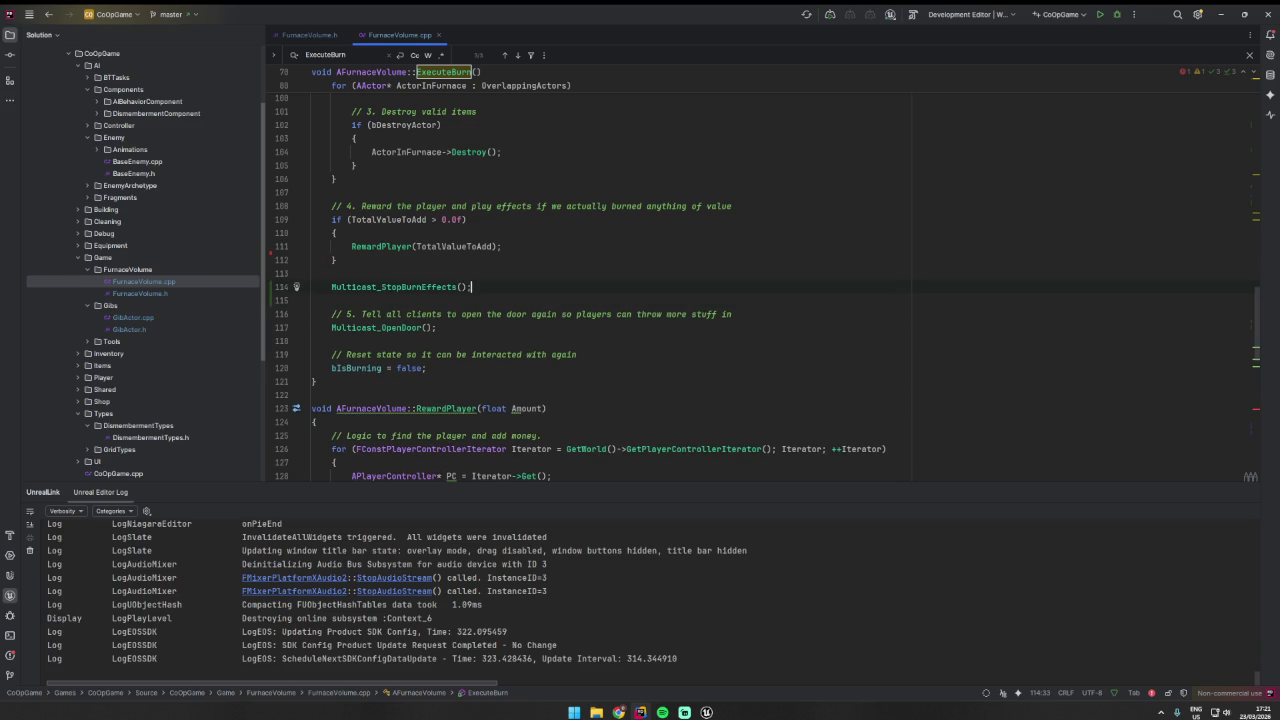
- Jump between the Multicast_StopBurnEffects and Multicast_StartBurnEffects declarations and definitions to verify them
left_click(400, 288, "ctrl")
key("ctrl+minus")
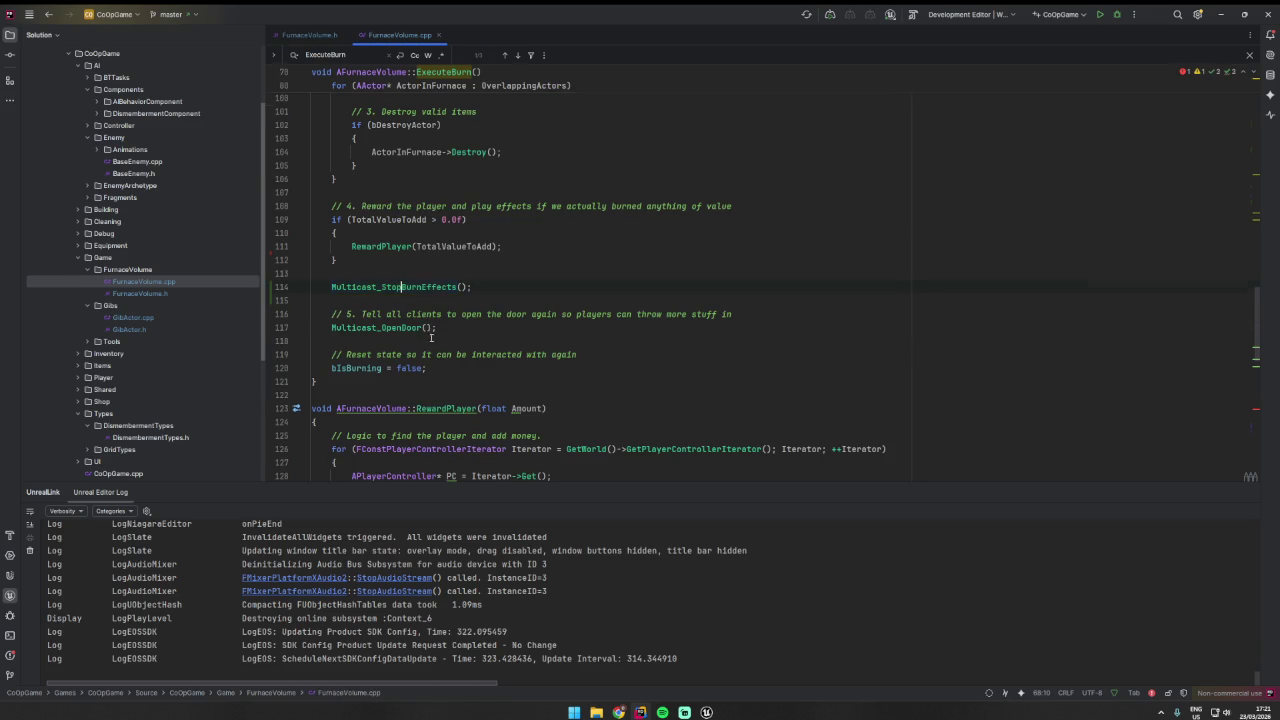
key("ctrl+shift+minus")
double_click(448, 345)
key("ctrl+b")
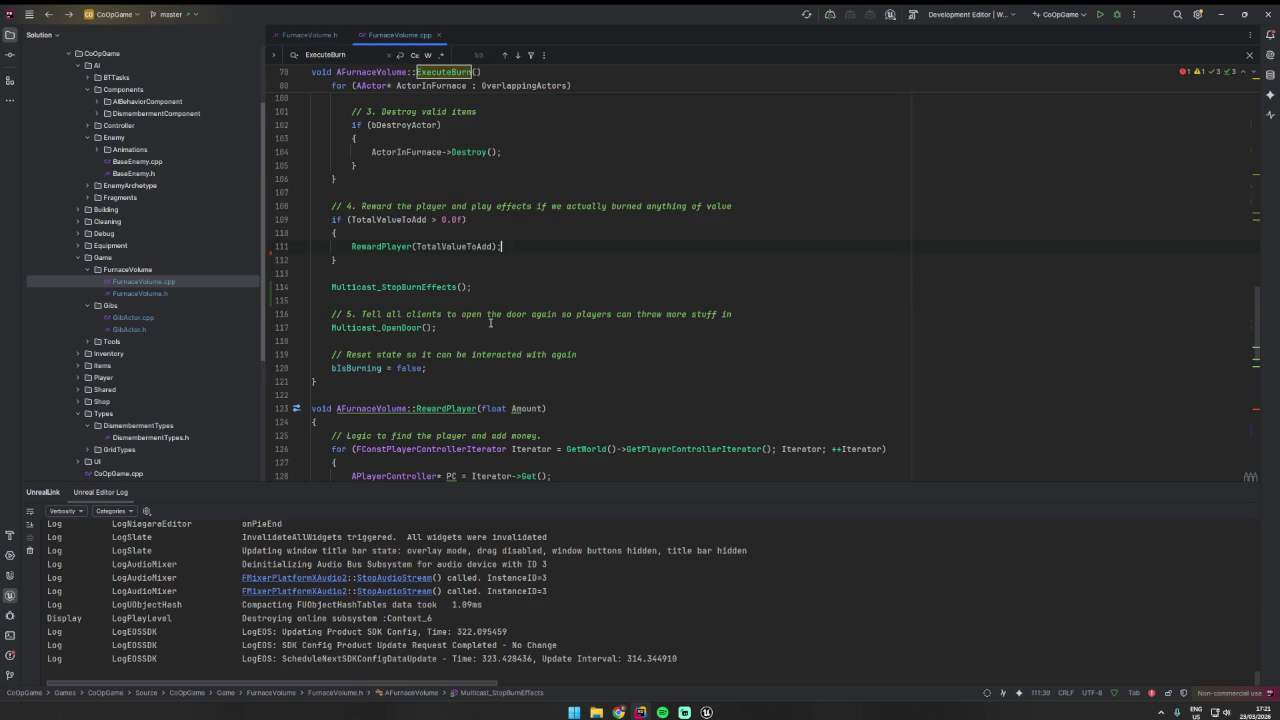
key("ctrl+f")
type("start burn")
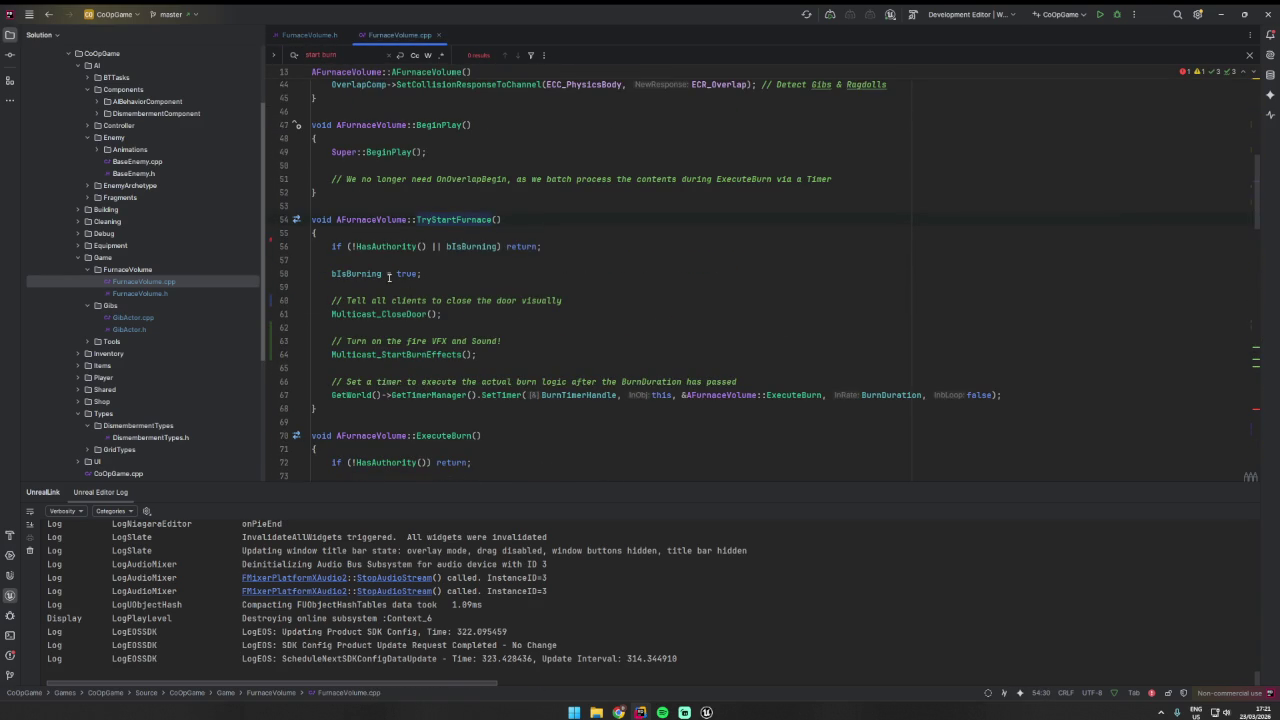
- Review the start-burn declaration and the new Multicast_StopBurnEffects call in ExecuteBurn
left_click(421, 354, "ctrl")
key("ctrl+alt+Left")
scroll(416, 327, "down", 5)
scroll(416, 327, "down", 10)
double_click(400, 138)
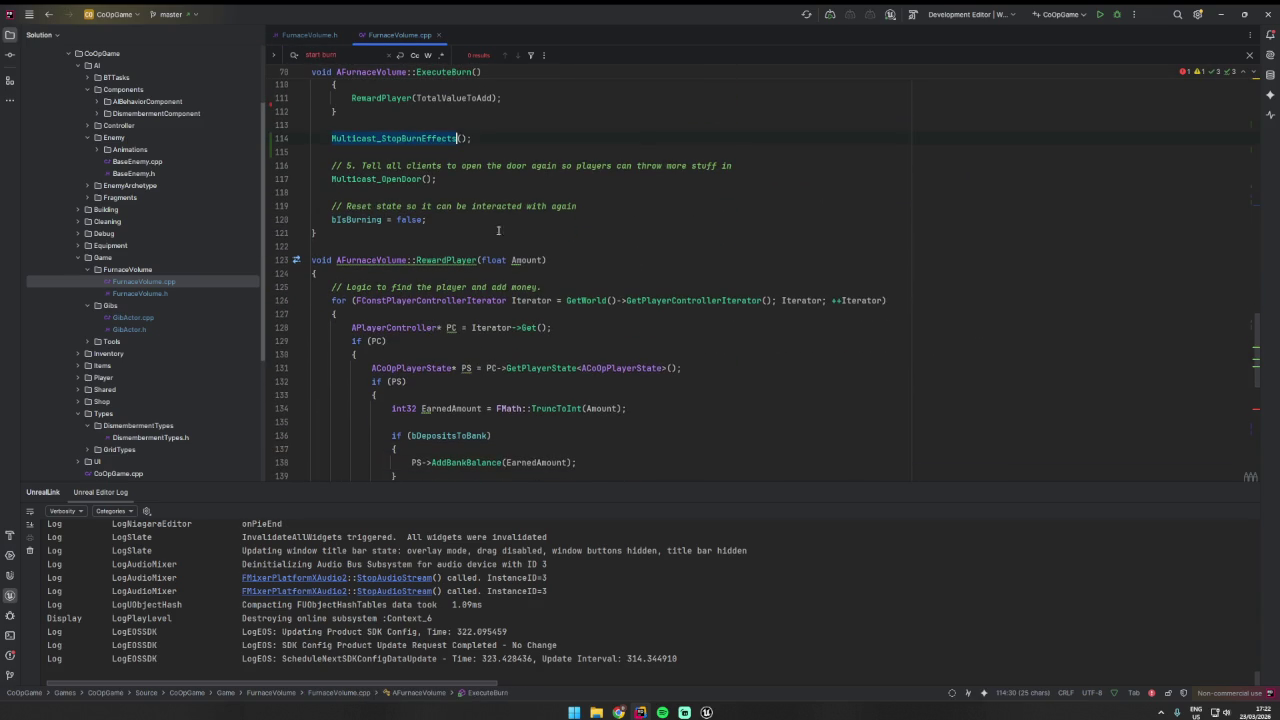
left_click(516, 271)
scroll(516, 271, "up", 1)
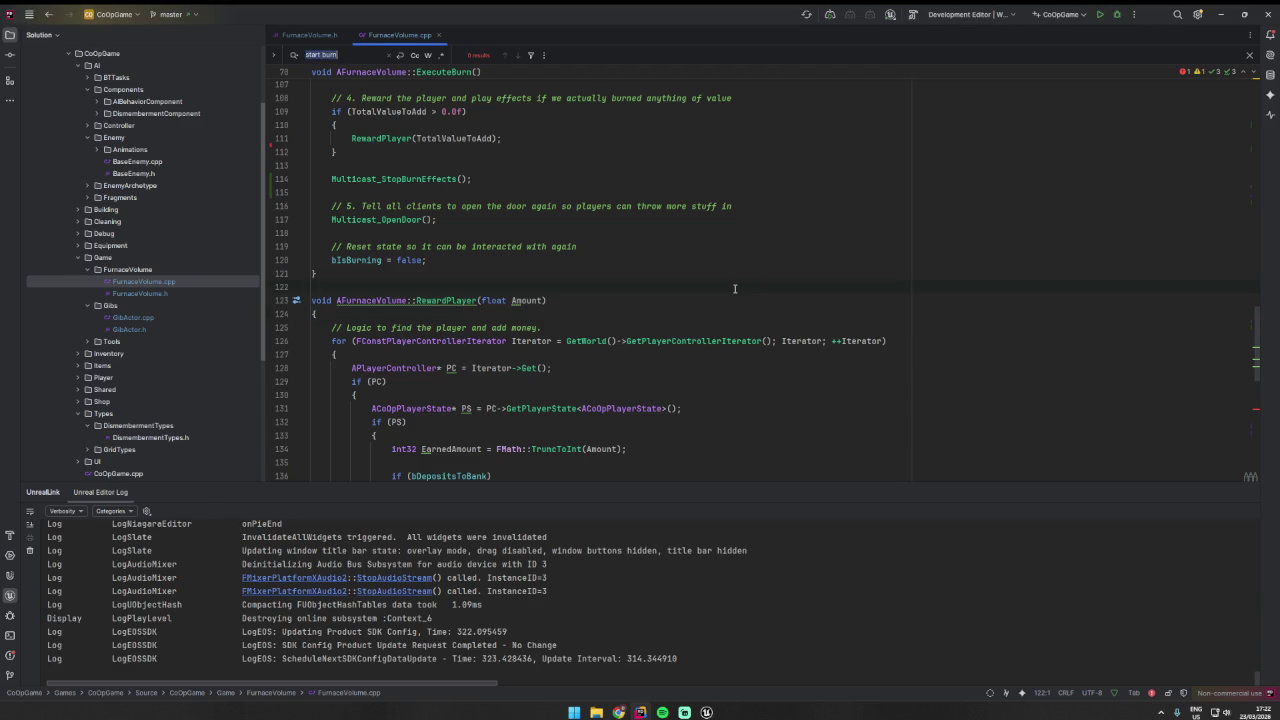
- Generate definitions for Multicast_StartBurnEffects and Multicast_StopBurnEffects from the header via Alt+Enter
key("ctrl+Tab")
left_click(538, 347)
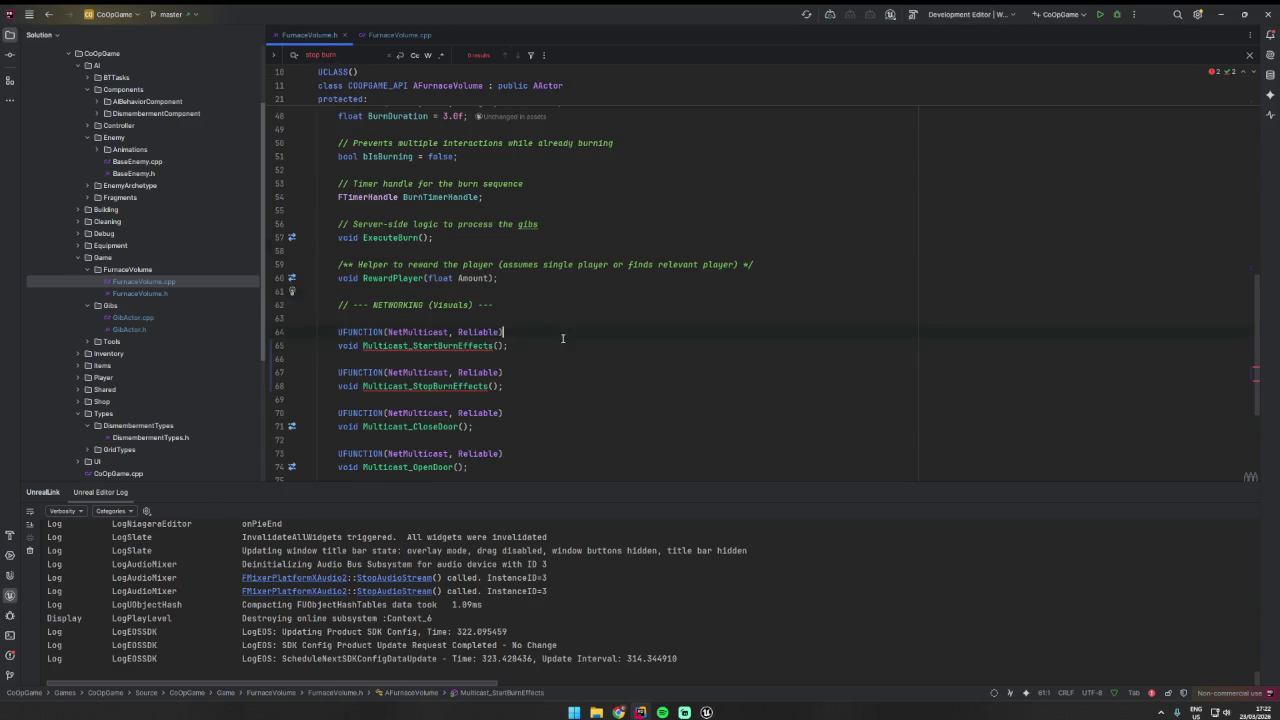
key("alt+Return")
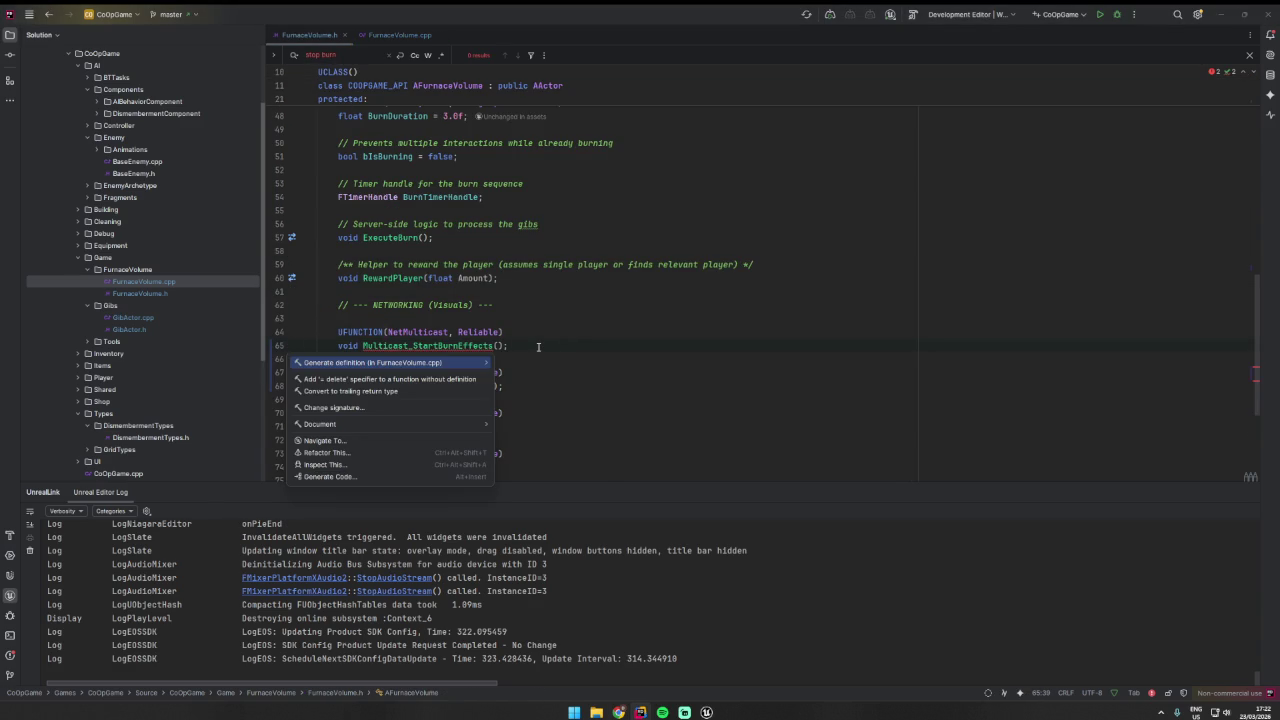
key("Return")
left_click(327, 36)
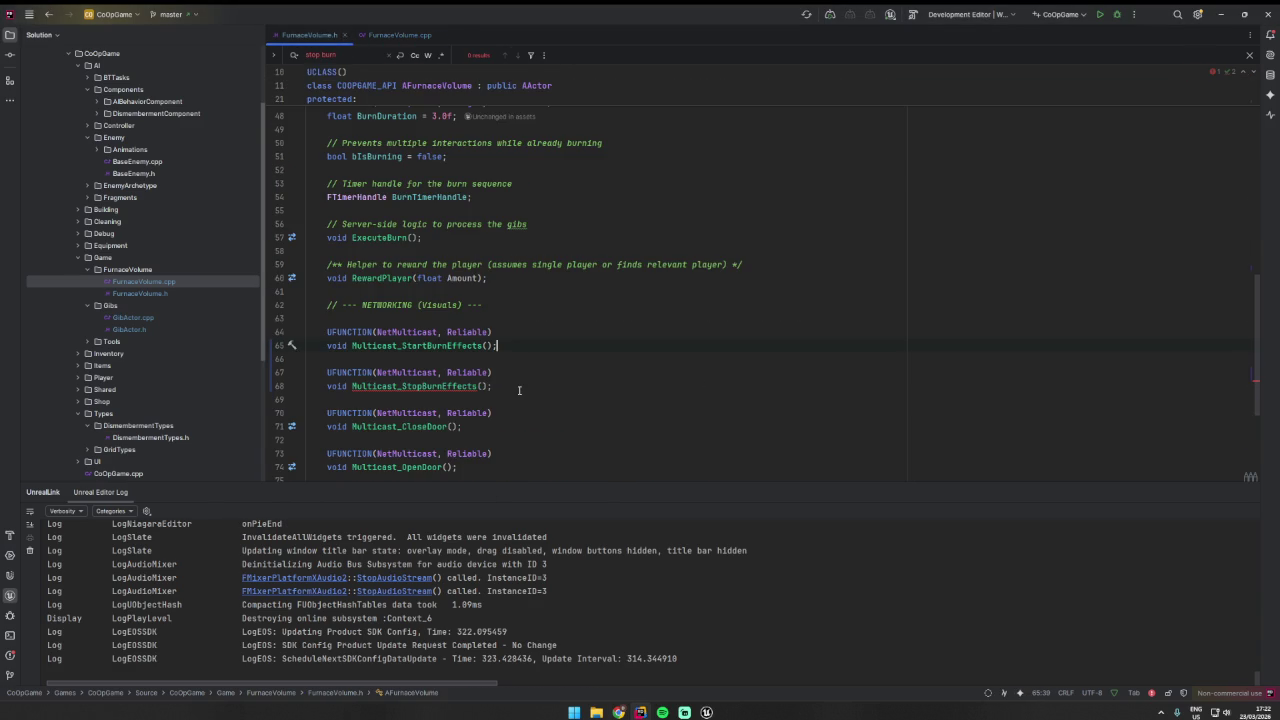
key("alt+Return")
key("Return")
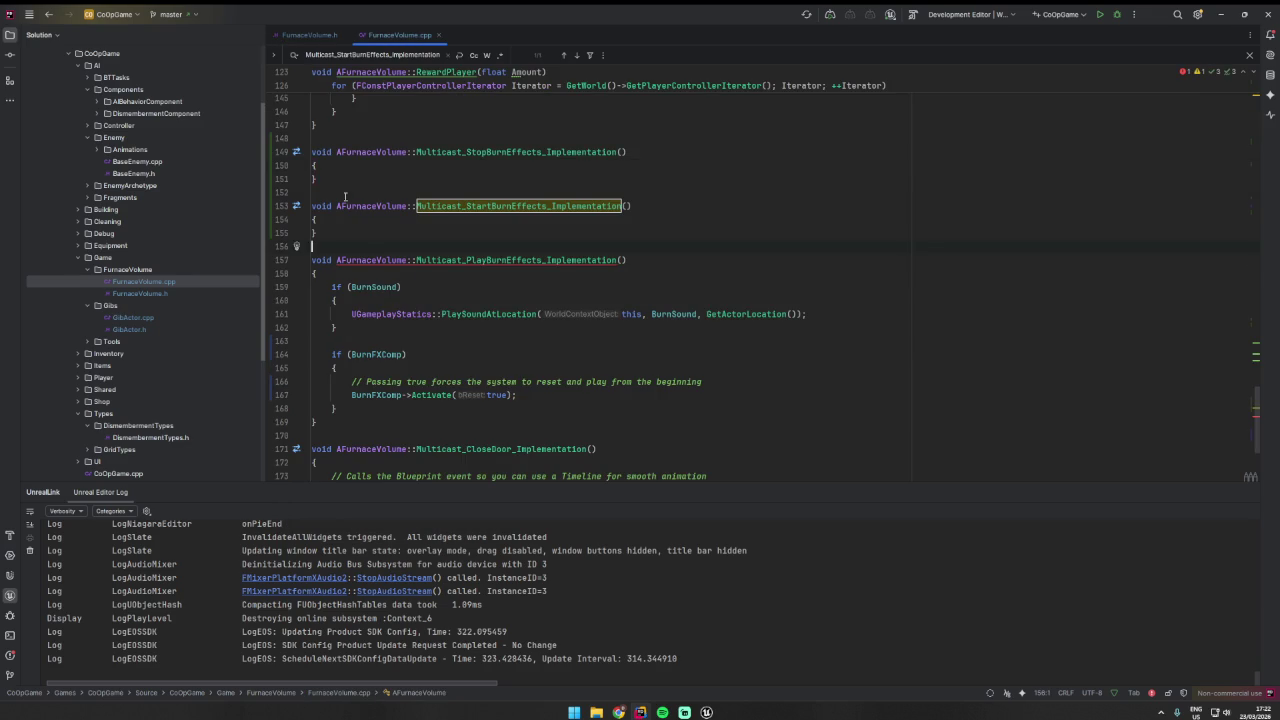
- Paste the BurnSound PlaySoundAtLocation and BurnFXComp Activate code into the start-burn implementation
left_click(370, 167)
key("Return")
key("Return")
left_click(354, 247)
key("Return")
key("Return")
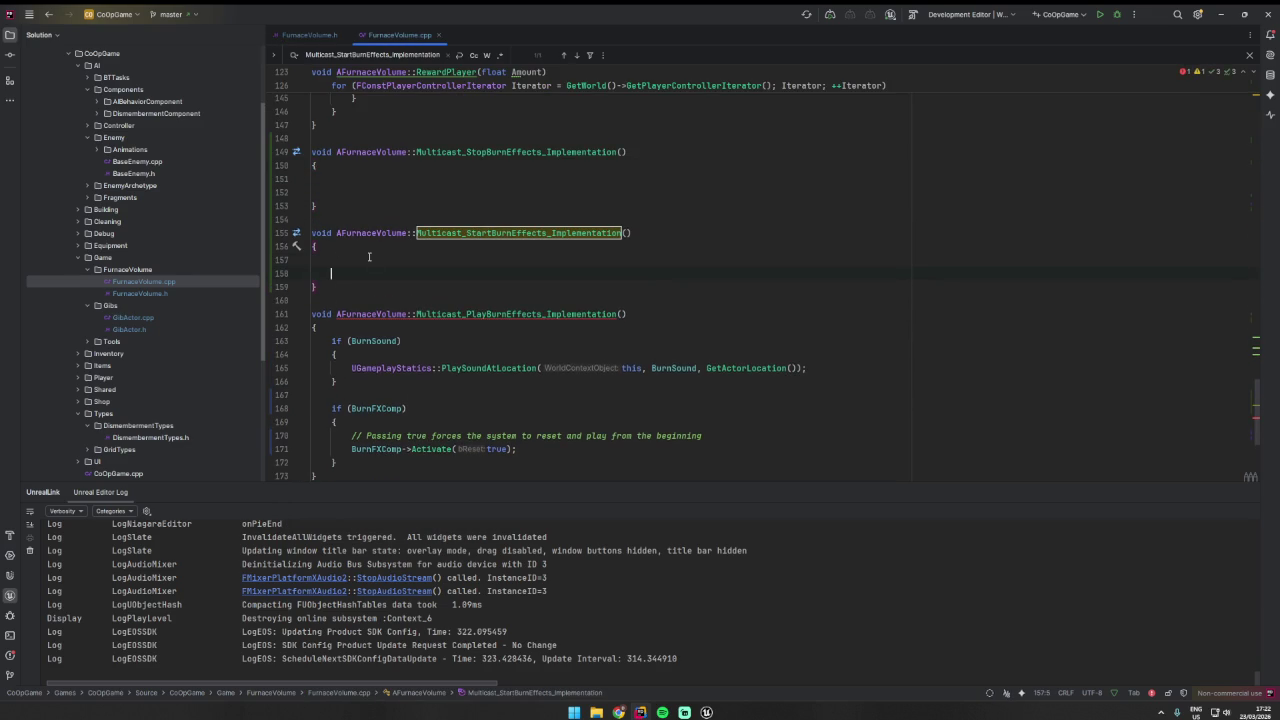
left_click(387, 182)
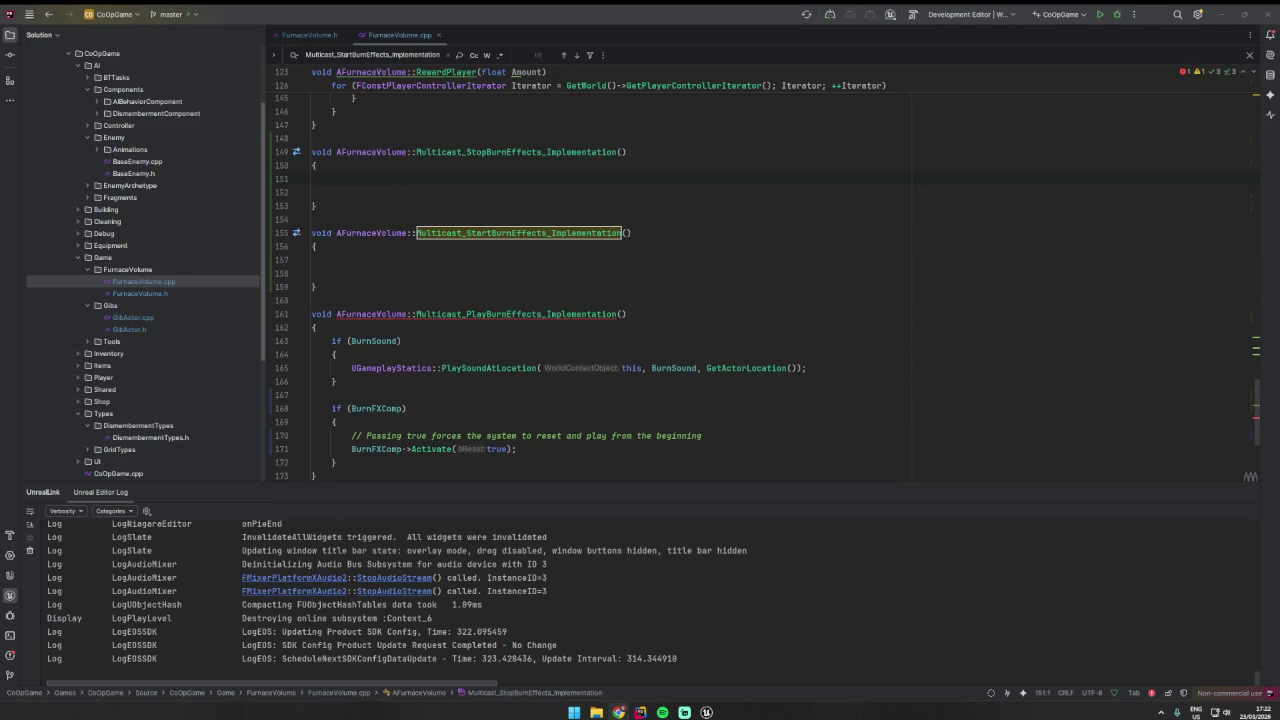
left_click(367, 253)
type("// Play the roar of the fire     if (BurnSound)     {         UGameplayStatics::PlaySoundAtLocation(this, BurnSound, GetActorLocation());     }      // Turn the flames on     if (BurnFXComp)     {         BurnFXComp->Activate(true);     }")
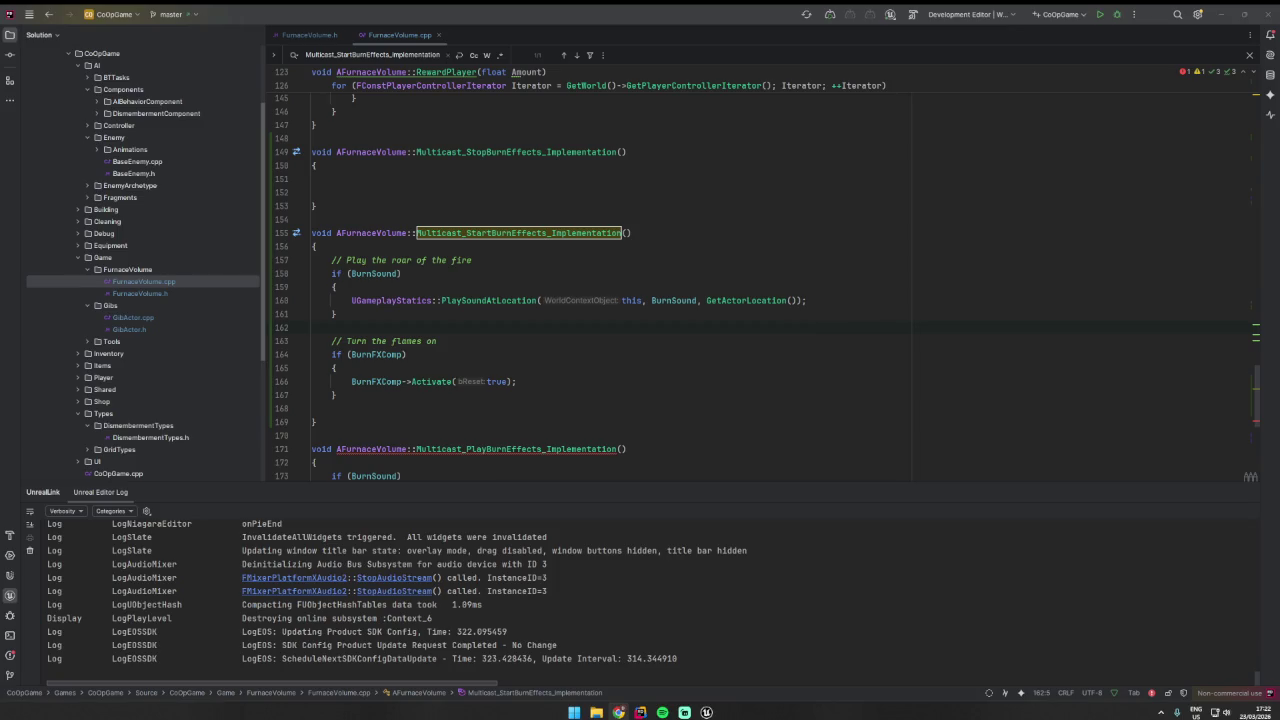
- Paste the if (BurnFXComp) Deactivate() block into the stop-burn implementation, then save in Unreal Editor
left_click(370, 187)
type("if (BurnFXComp) { \tBurnFXComp->Deactivate(); }")
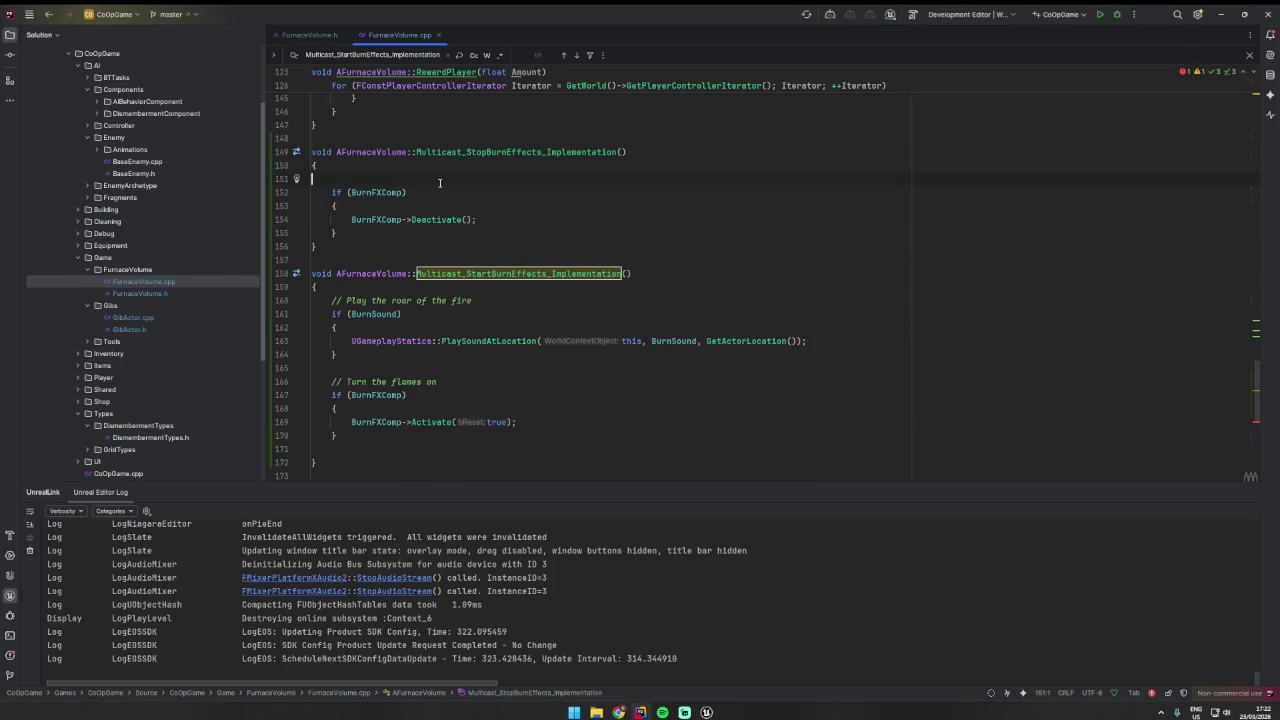
key("BackSpace")
key("alt+Tab")
key("ctrl+s")
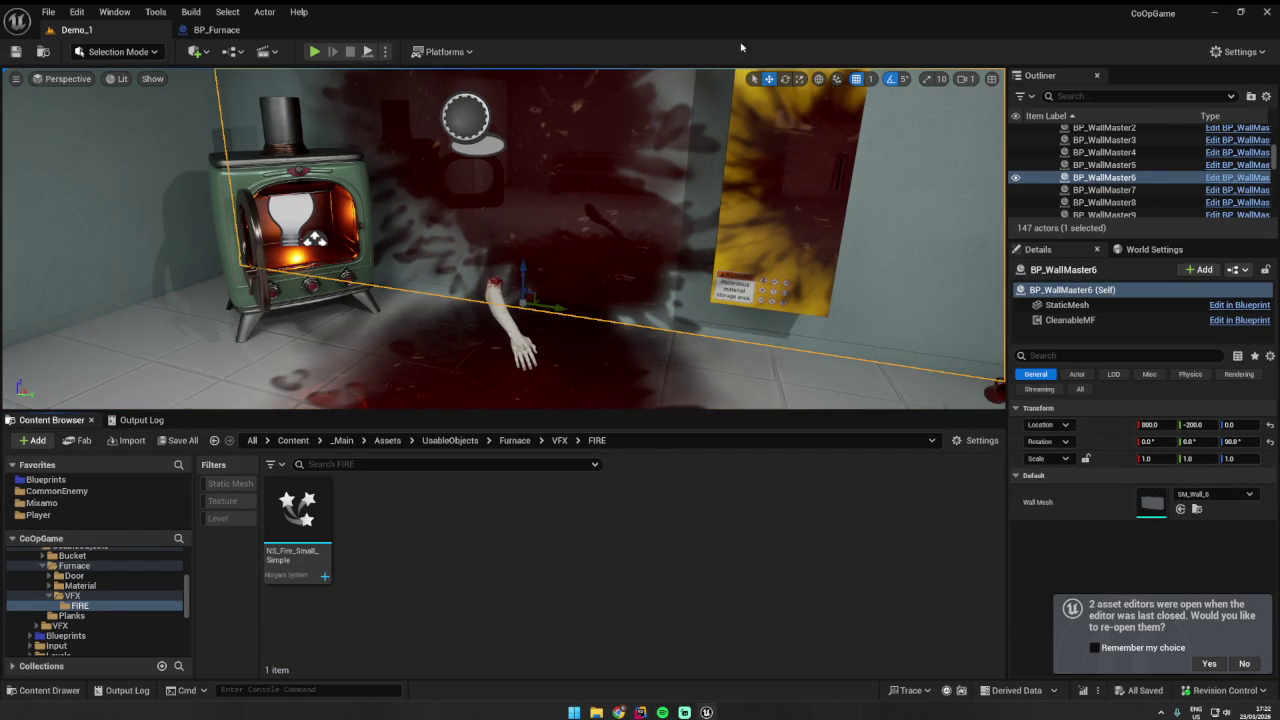
- Select the old Multicast_PlayBurnEffects_Implementation function and comment it out with Ctrl+/
key("alt+Tab")
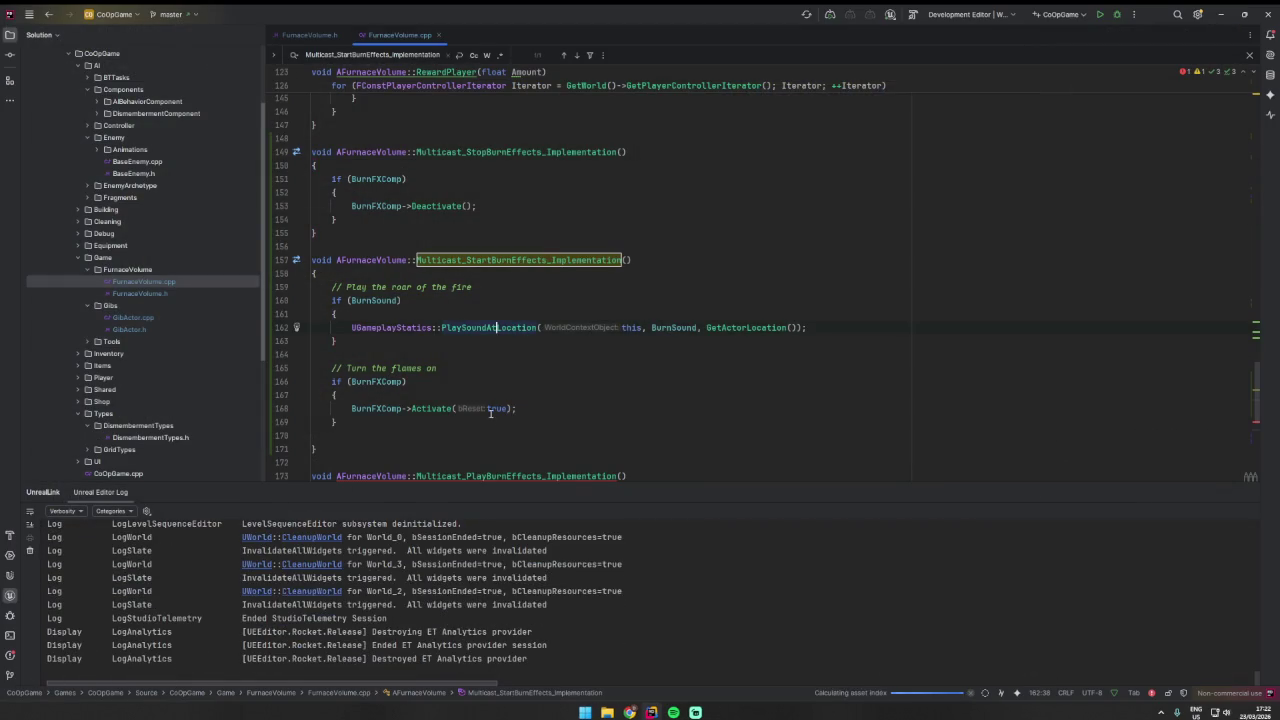
scroll(488, 394, "down", 5)
left_click(501, 242)
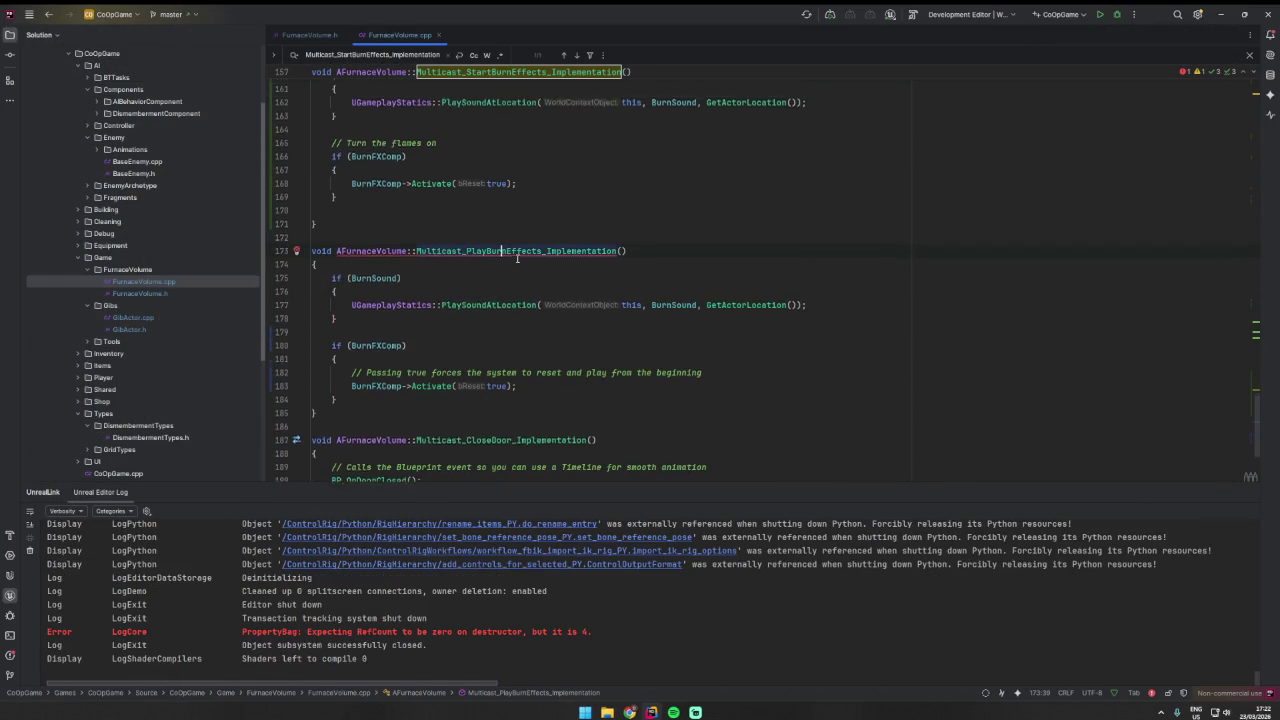
scroll(517, 258, "up", 2)
scroll(520, 310, "down", 2)
left_click(329, 397)
left_click_drag(329, 397, 253, 242)
key("ctrl+slash")
- Build the project and review the burn-effect declarations and implementations while it compiles
left_click(858, 133)
key("ctrl+shift+b")
scroll(858, 133, "up", 2)
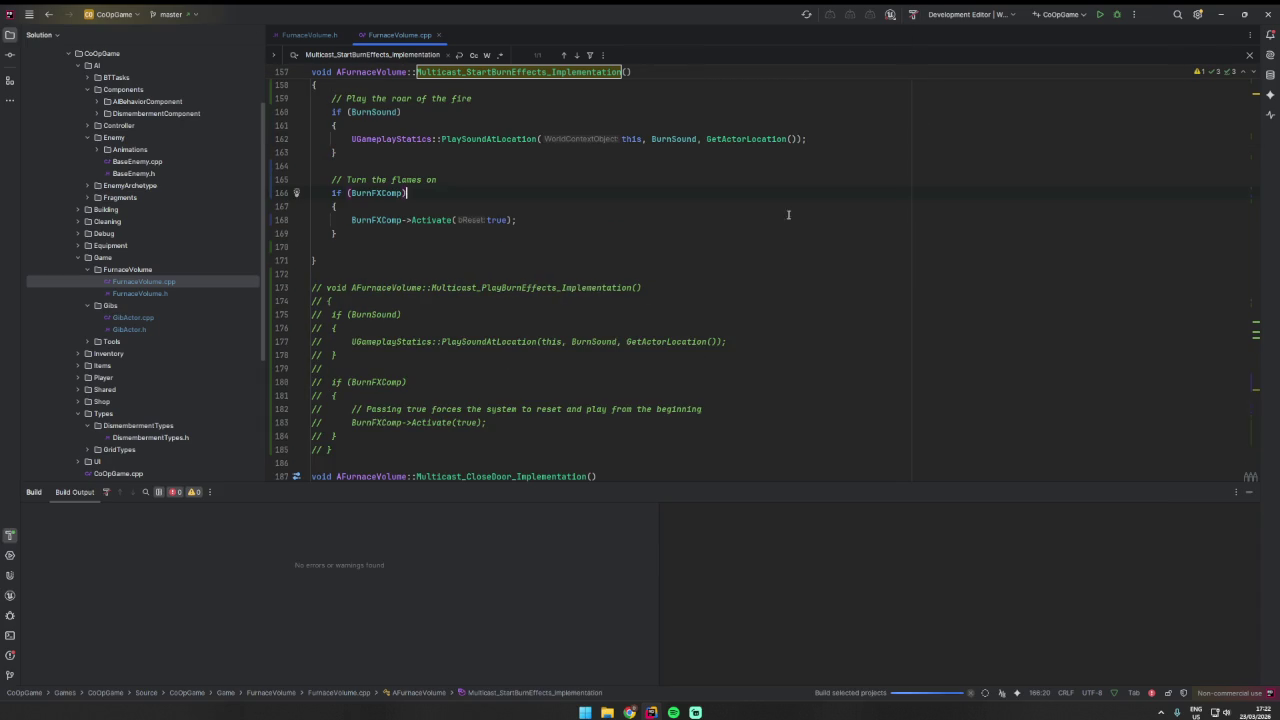
scroll(858, 133, "down", 3)
left_click(560, 389, "ctrl")
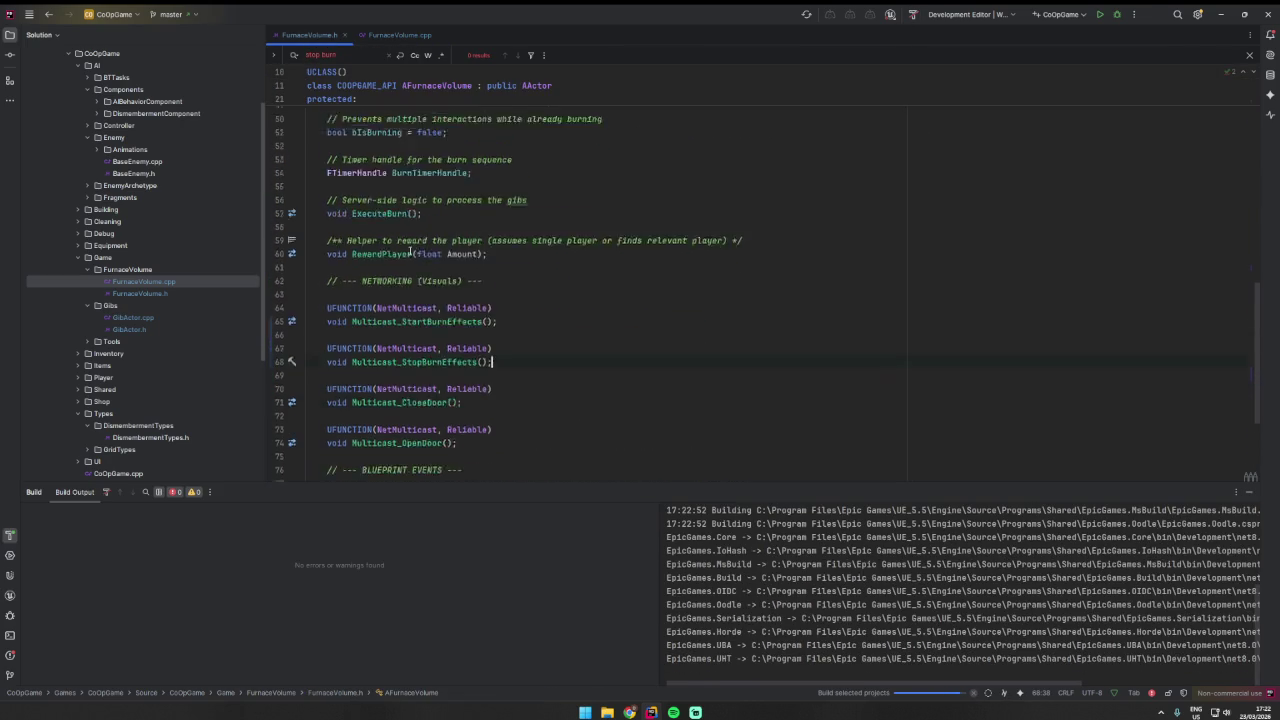
left_click(420, 342, "ctrl")
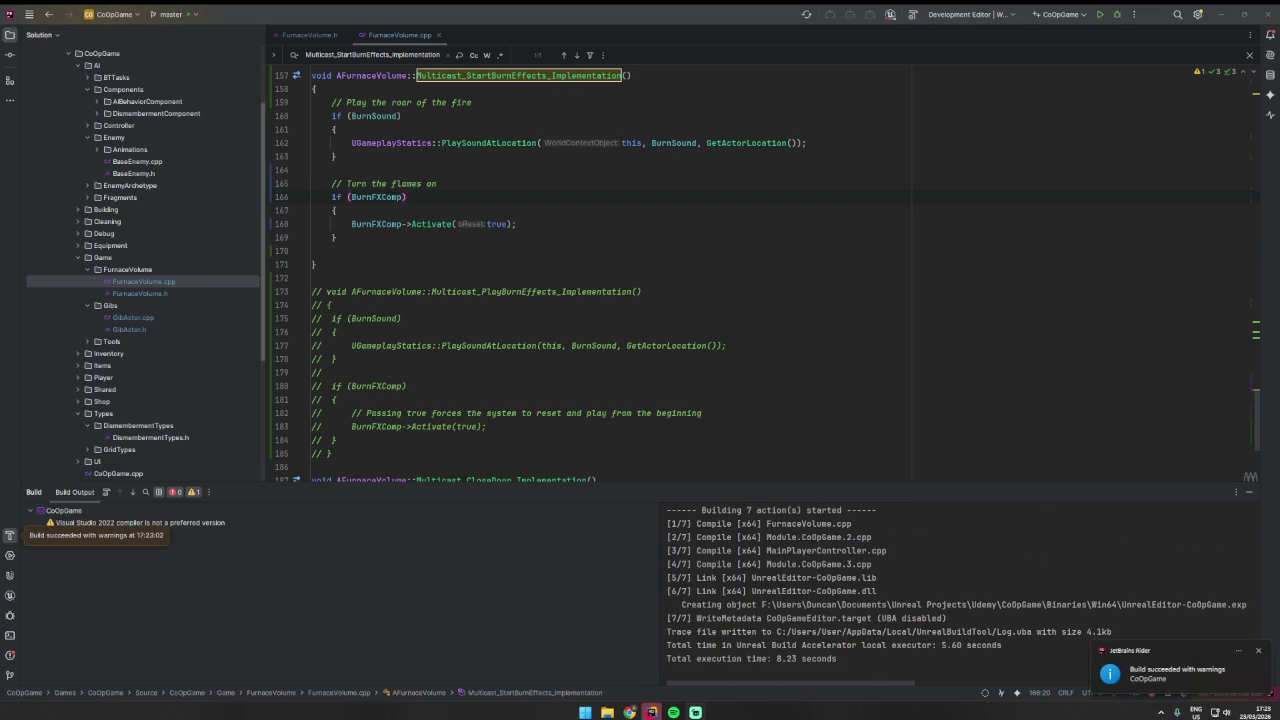
left_click_drag(864, 604, 869, 618)
left_click(402, 318)
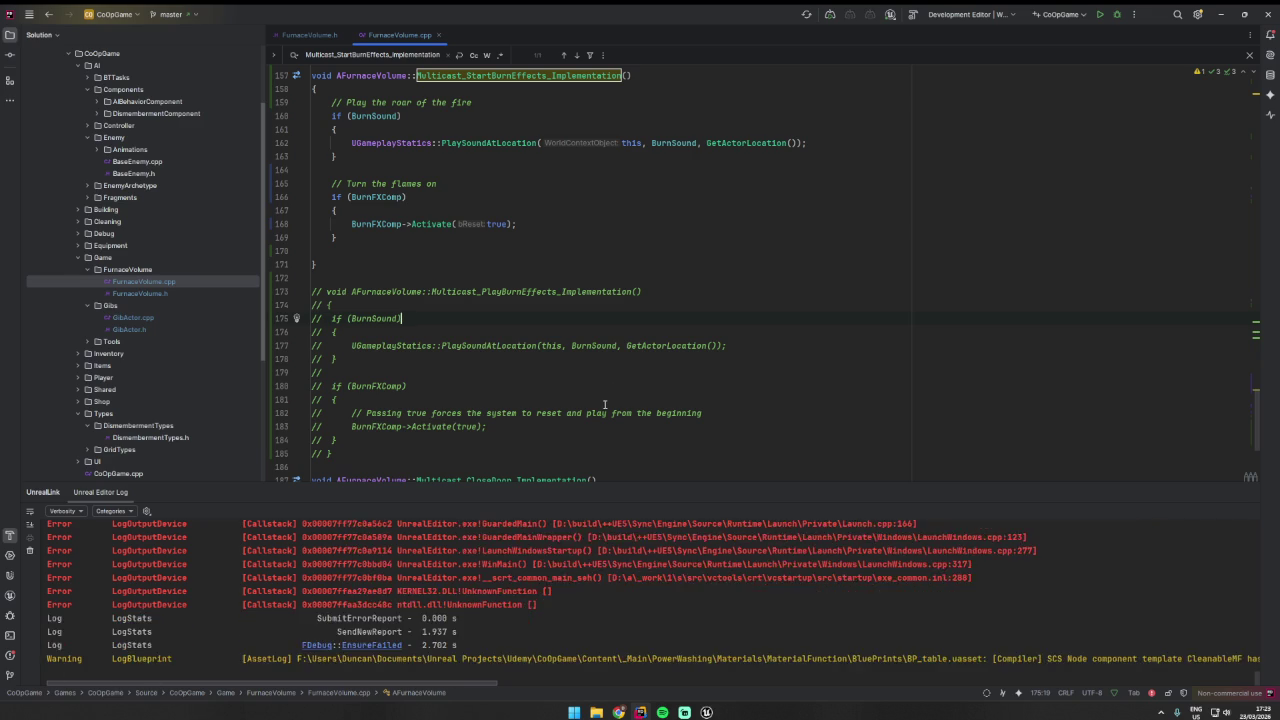
scroll(608, 395, "up", 1)
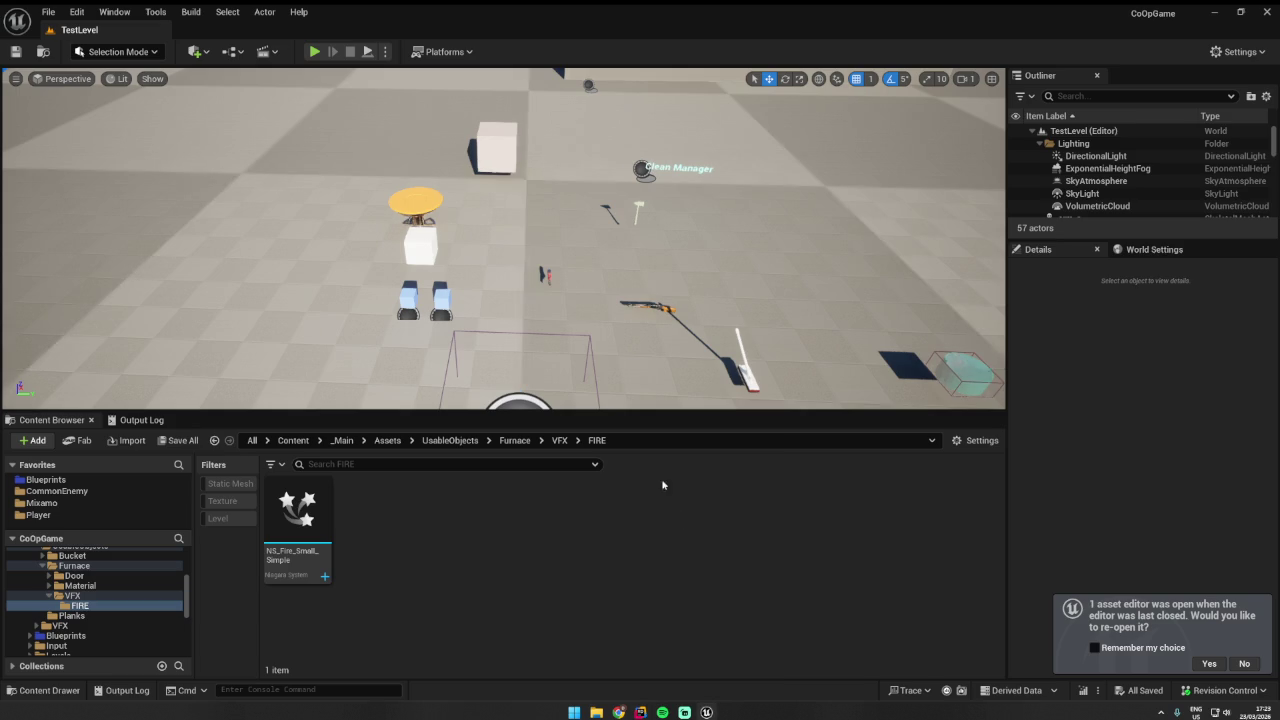
right_click(572, 256)
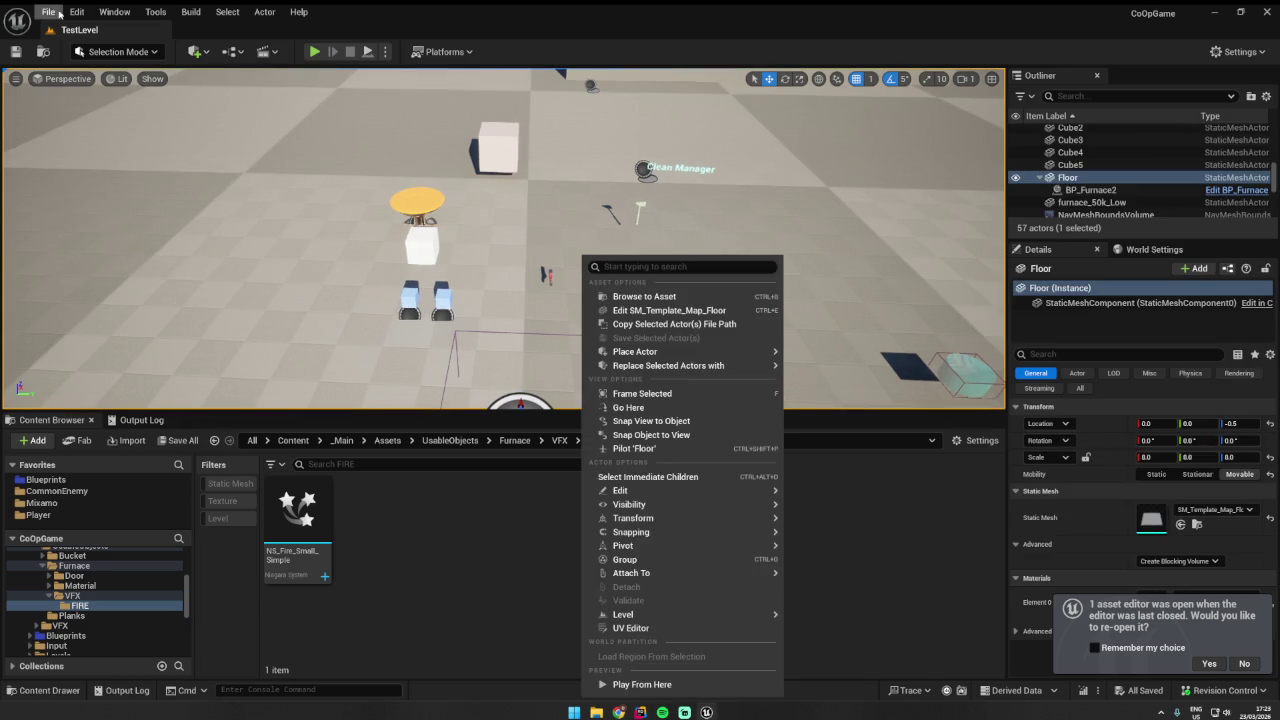
- Open the Demo_1 level from the File menu
left_click(48, 12)
left_click(138, 79)
left_click(675, 280)
left_click(847, 505)
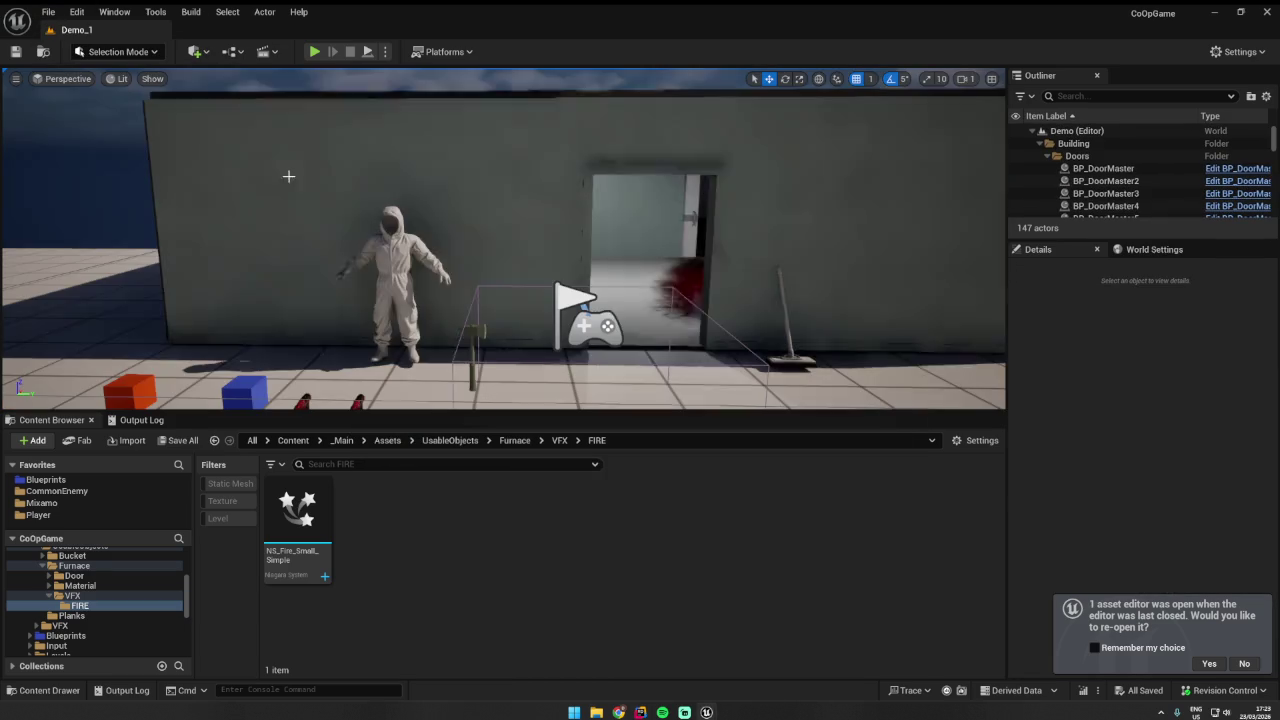
- Play-test the furnace fire, then select the furnace and open BP_Furnace
left_click(314, 51)
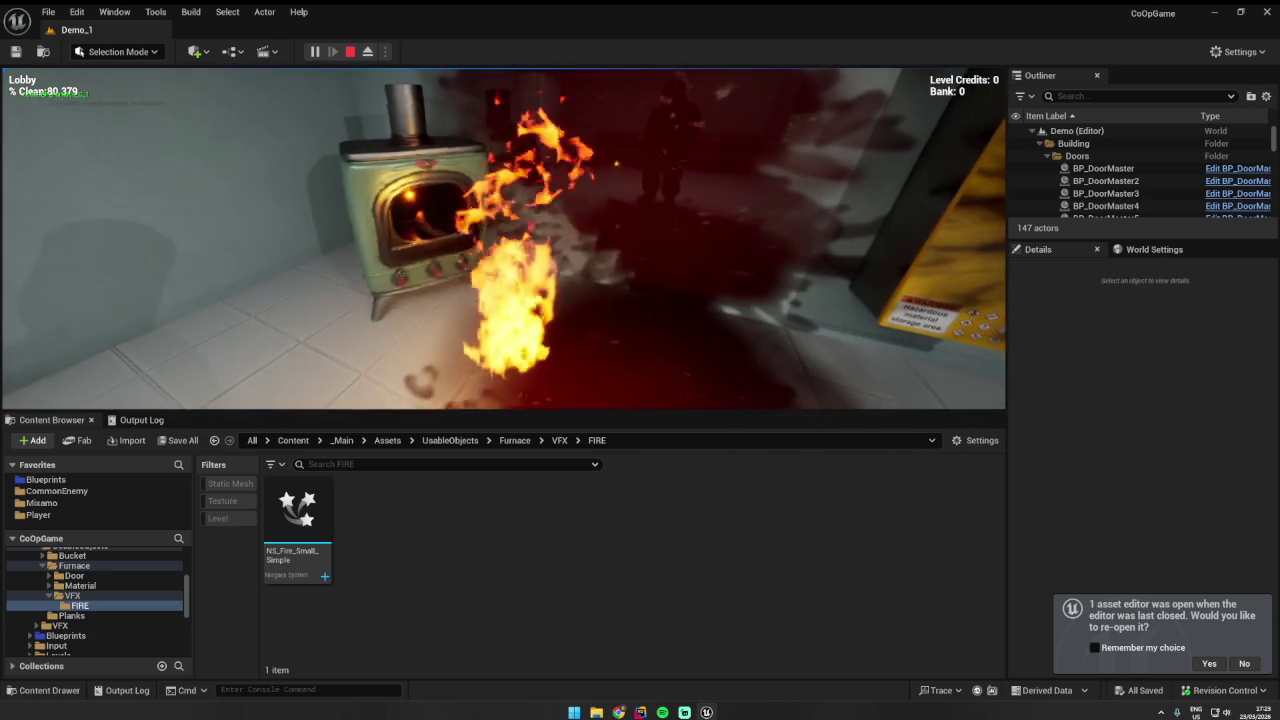
key("Escape")
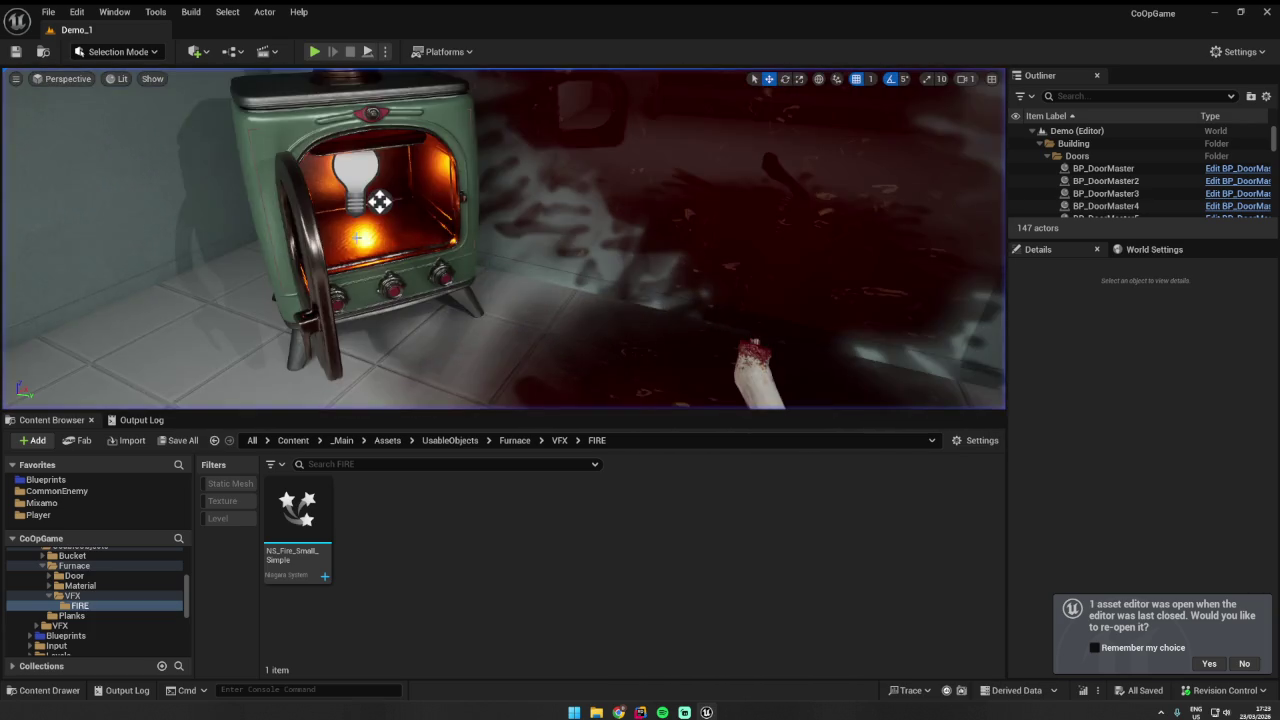
left_click(475, 250)
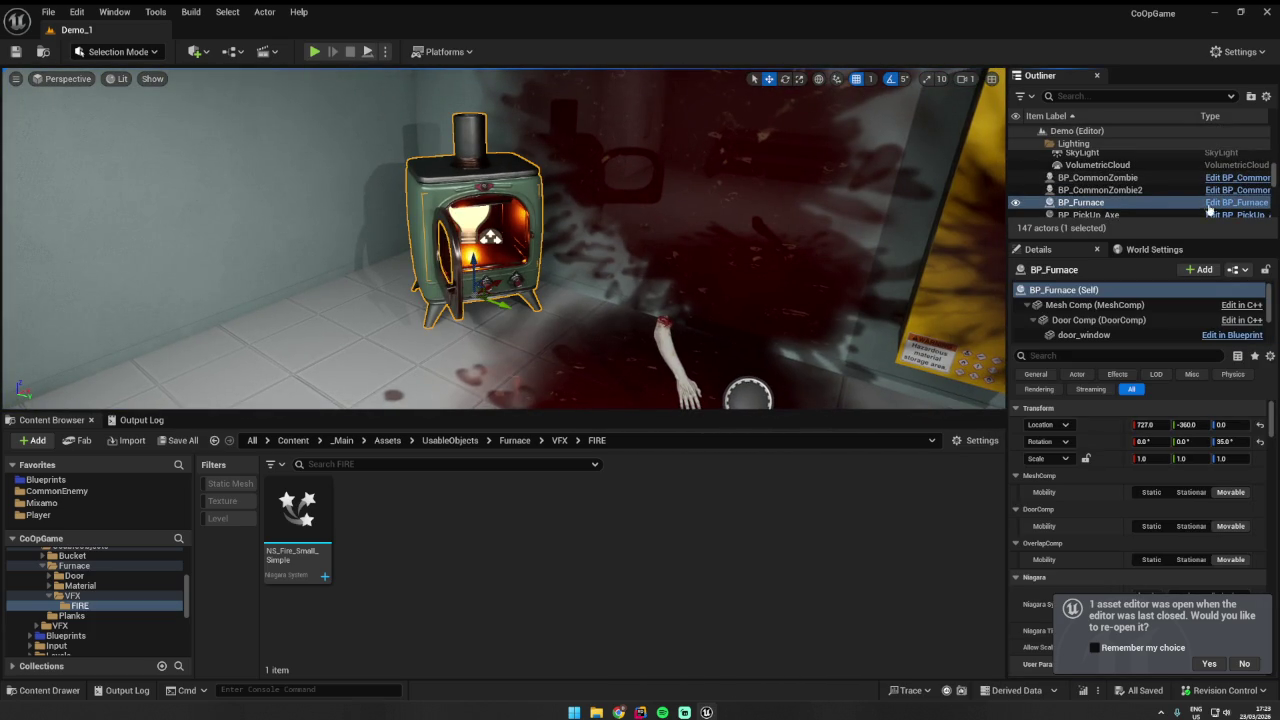
double_click(497, 263)
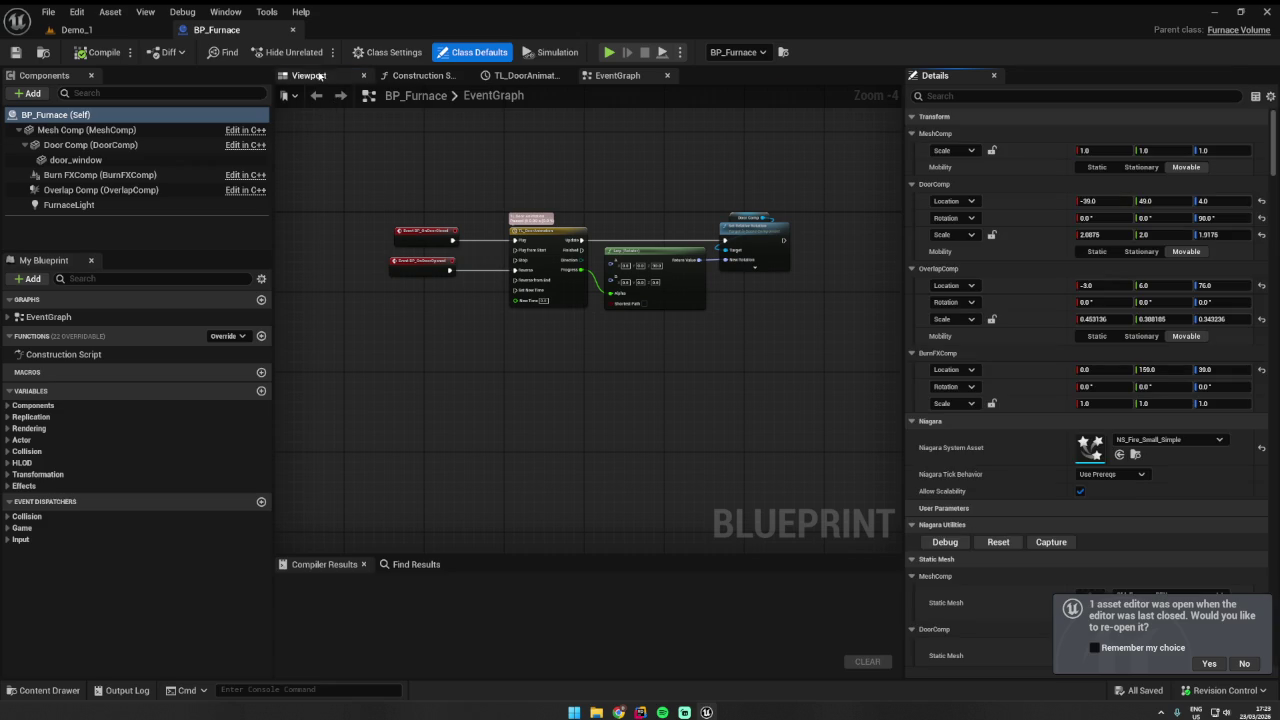
- In the Blueprint viewport, move Burn FXComp up into the stove around 0, -19, 84
left_click(309, 75)
double_click(89, 190)
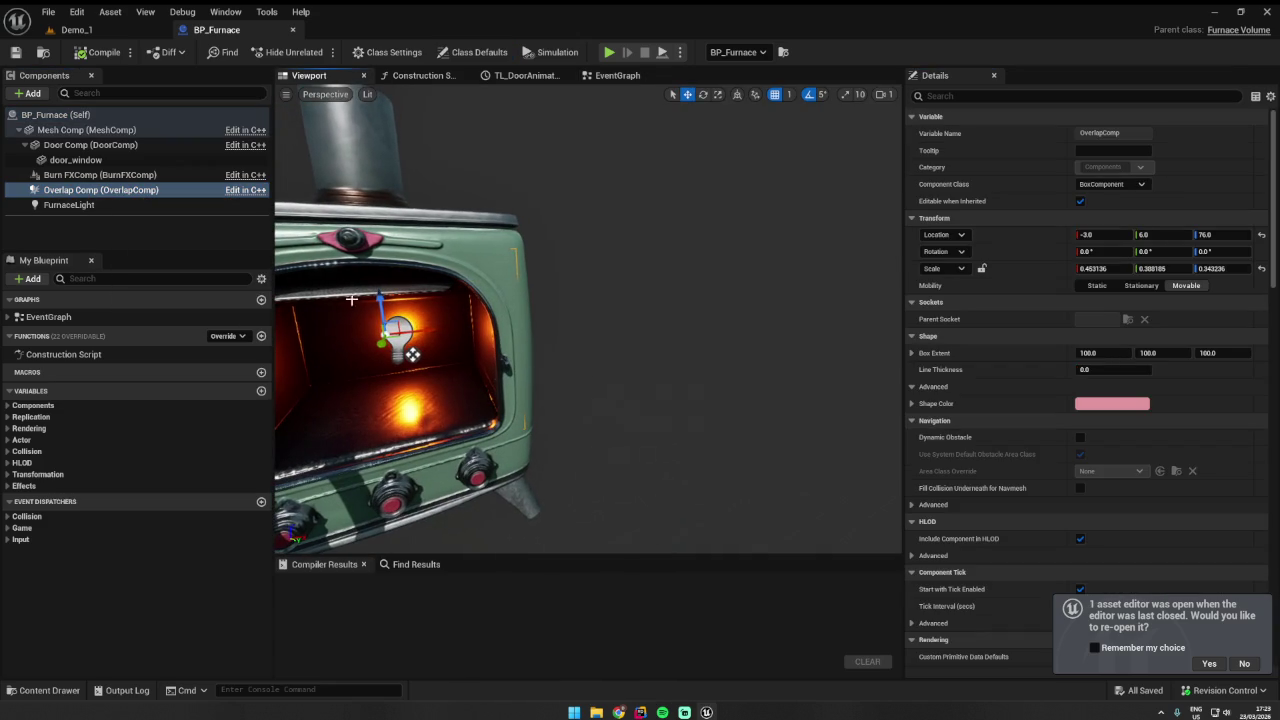
double_click(78, 175)
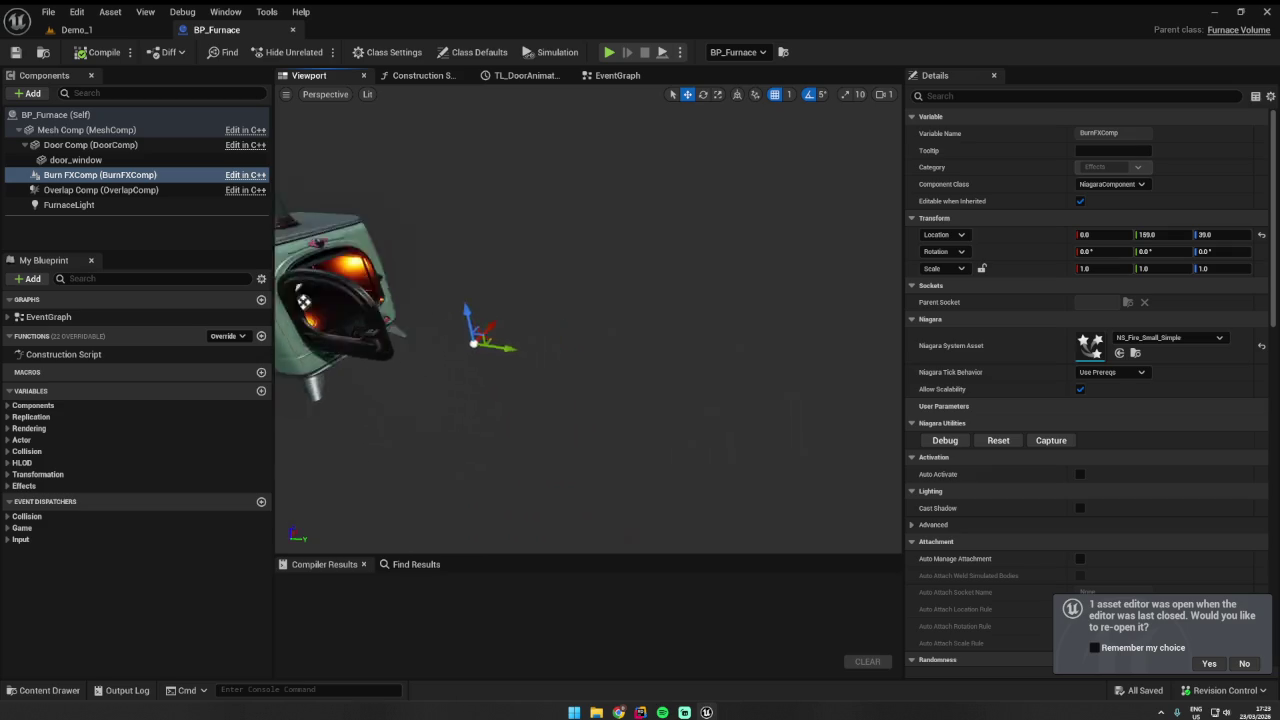
mouse_move(592, 450)
left_mouse_down()
mouse_move(432, 162)
mouse_move(443, 194)
mouse_move(520, 272)
mouse_move(480, 357)
mouse_move(374, 391)
mouse_move(320, 466)
mouse_move(555, 448)
mouse_move(611, 411)
mouse_move(686, 411)
mouse_move(697, 457)
mouse_move(827, 524)
mouse_move(479, 170)
left_mouse_up()
left_click_drag(486, 245, 481, 115)
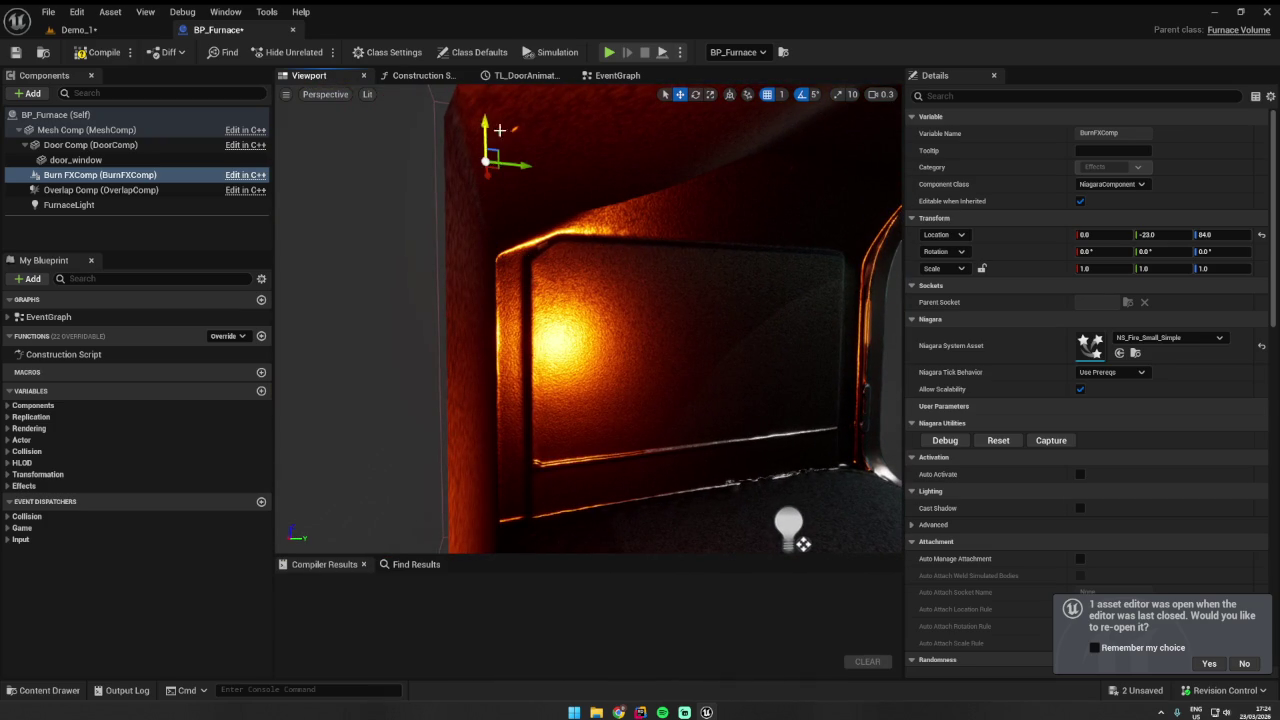
left_click_drag(536, 168, 628, 177)
- Tilt the fire 45°, compile BP_Furnace, and go back to the Demo_1 level
key("e")
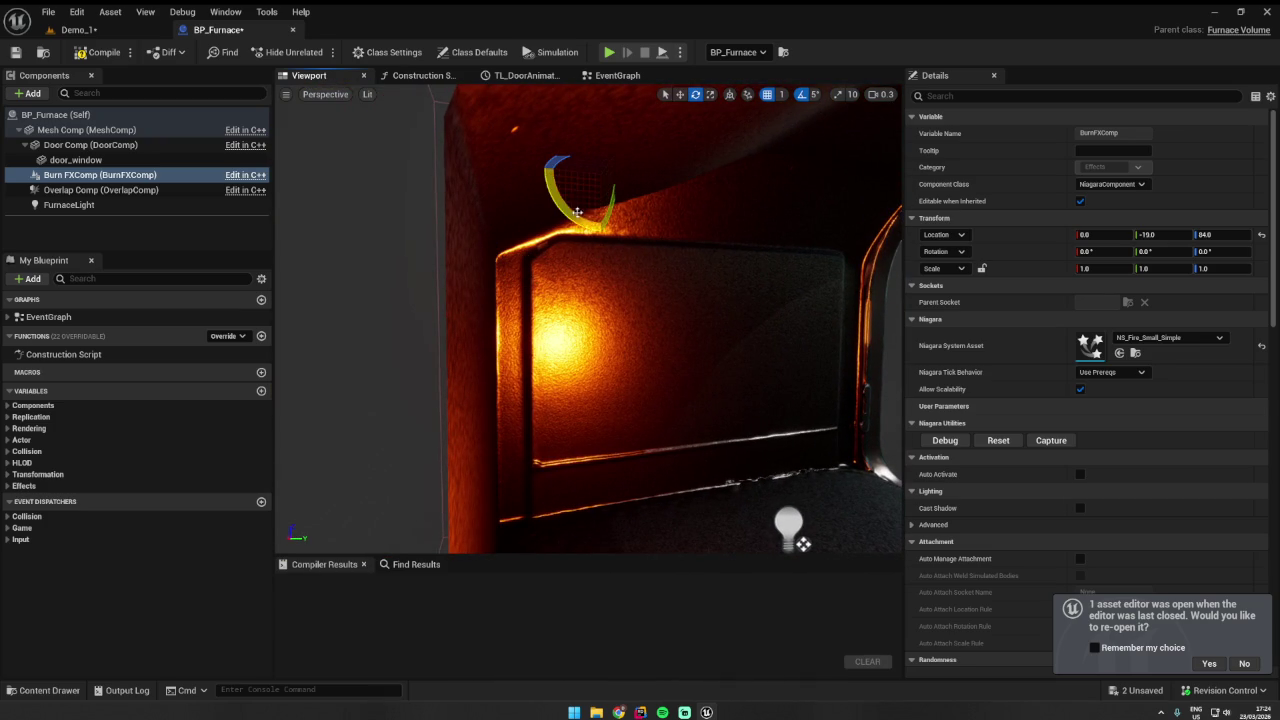
mouse_move(600, 300)
left_mouse_down()
mouse_move(560, 320)
mouse_move(560, 300)
mouse_move(575, 300)
mouse_move(607, 425)
left_mouse_up()
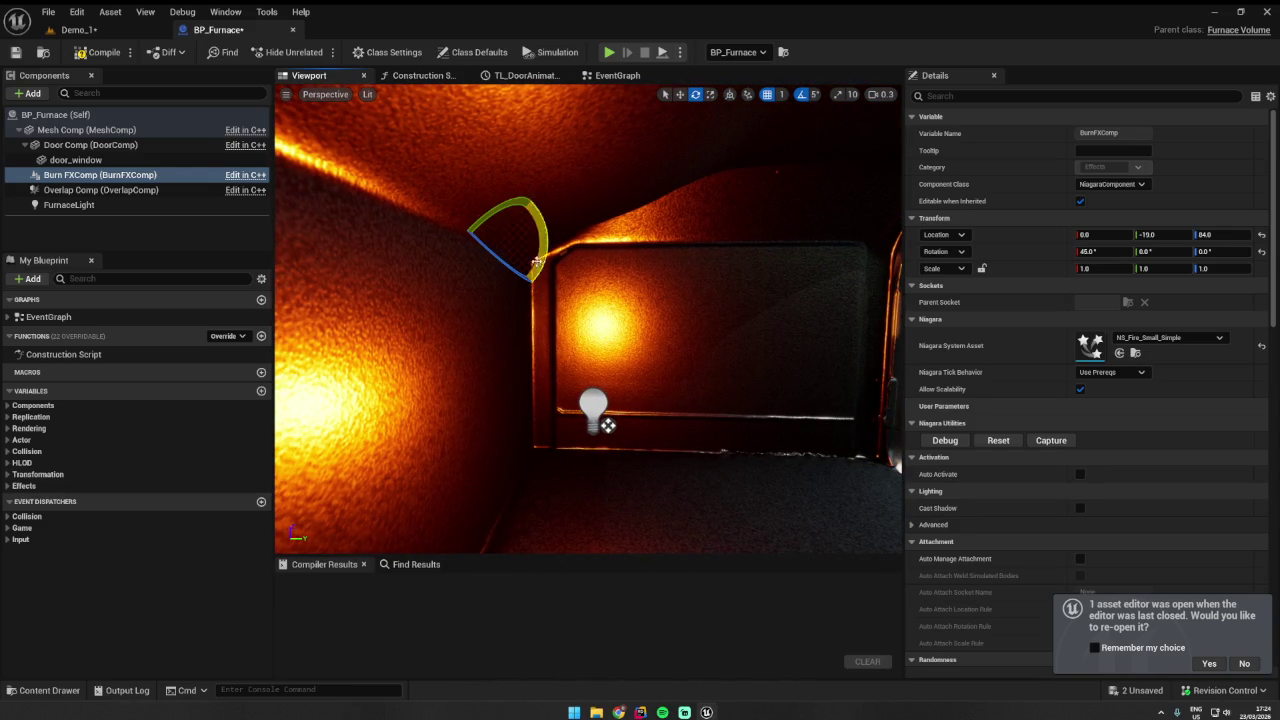
left_click(97, 52)
left_click(98, 31)
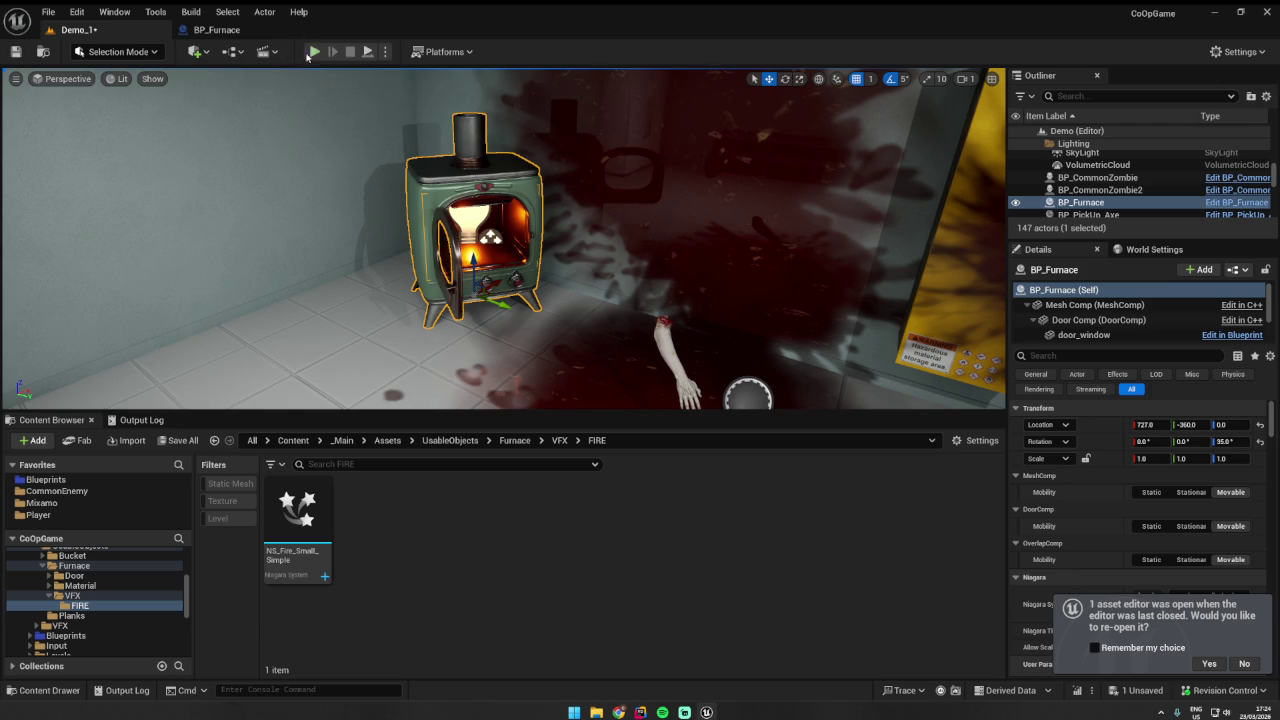
- Play-test the level to check the flames inside the stove, then reopen BP_Furnace
left_click(314, 52)
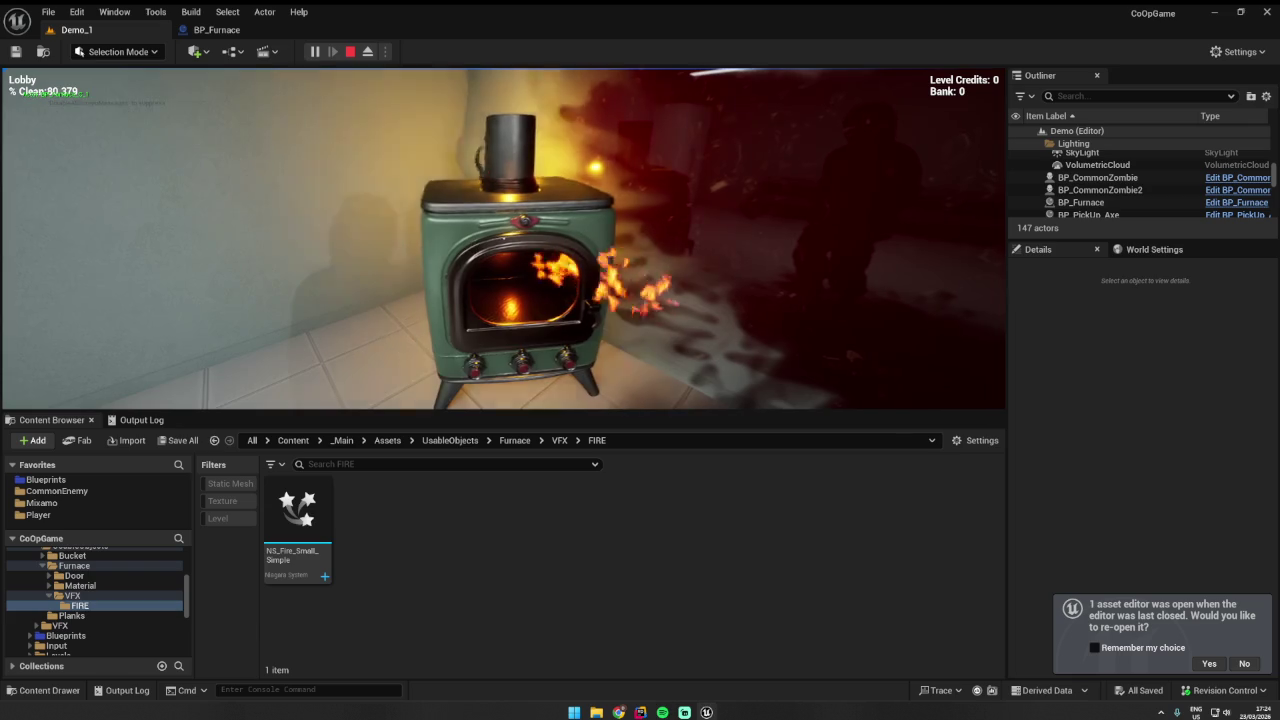
key("e")
key("Escape")
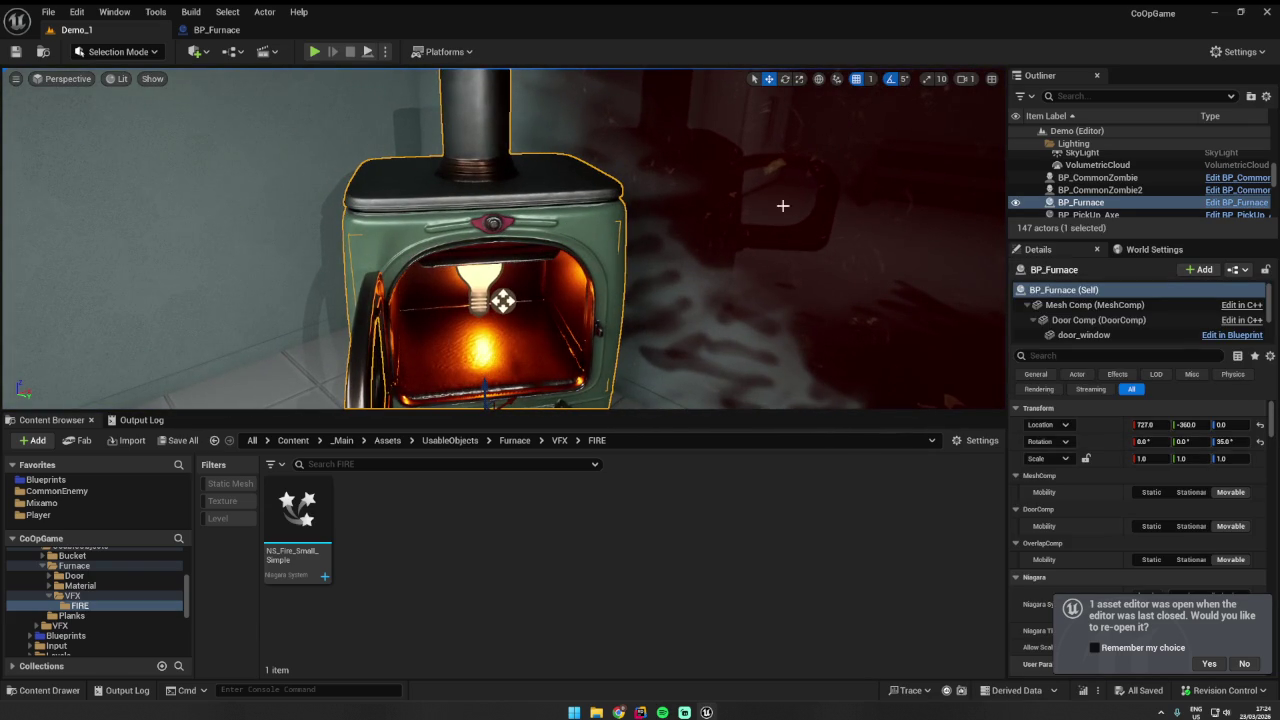
left_click(222, 30)
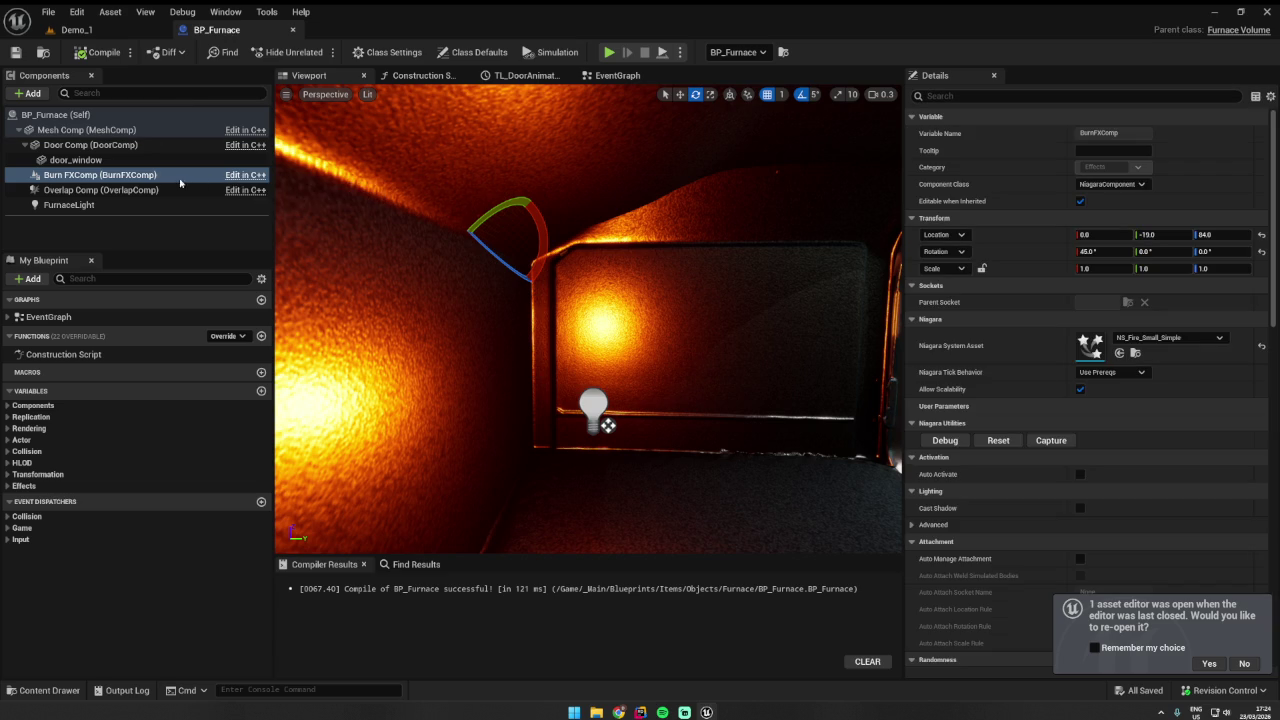
- Lower Burn FXComp inside the furnace to 0, -12.64, 77.64 with the move gizmo
left_click_drag(592, 192, 638, 146)
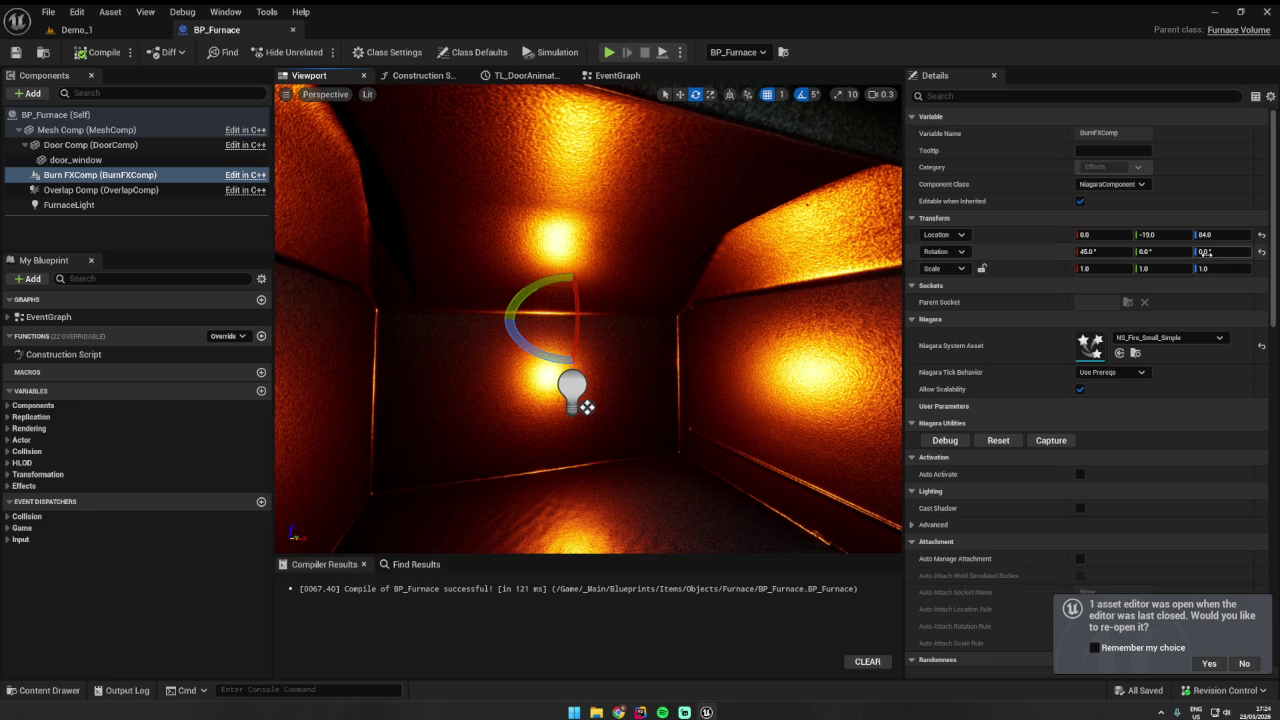
scroll(579, 289, "up", 3)
key("w")
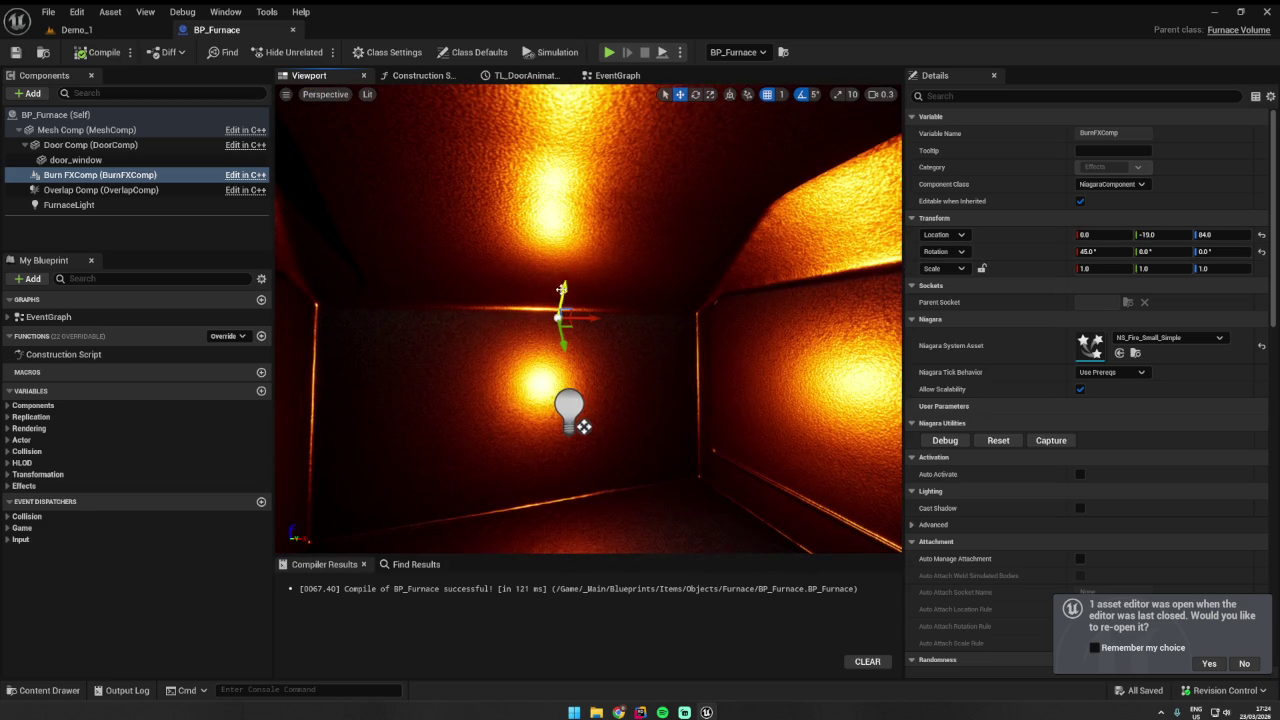
left_click_drag(565, 337, 574, 374)
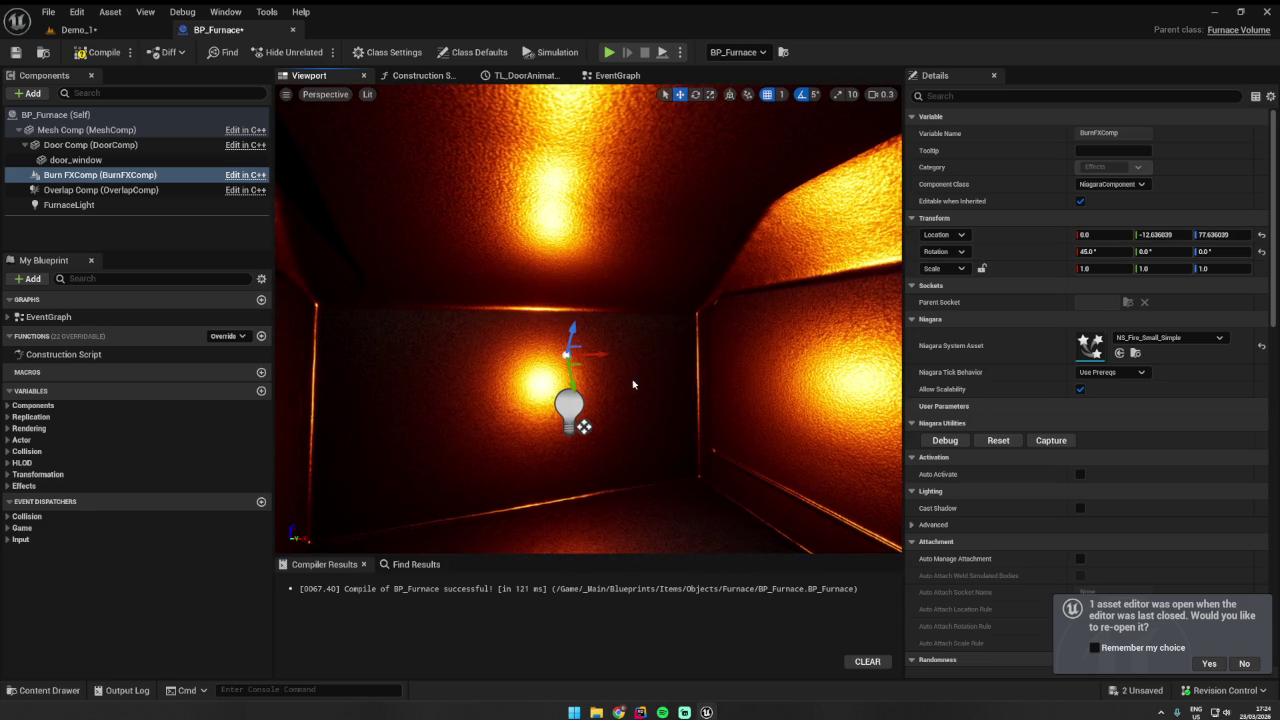
- Play-test Demo_1, opening the furnace door to check the lowered fire
left_click(162, 36)
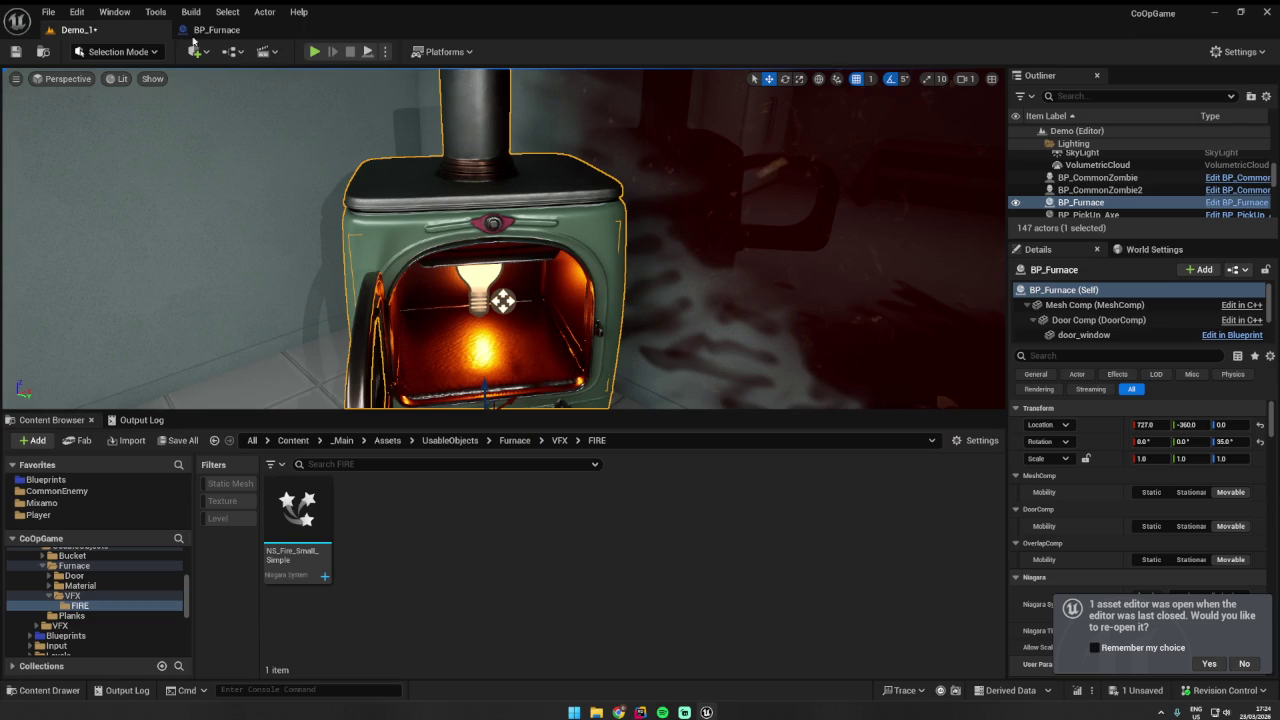
left_click(315, 52)
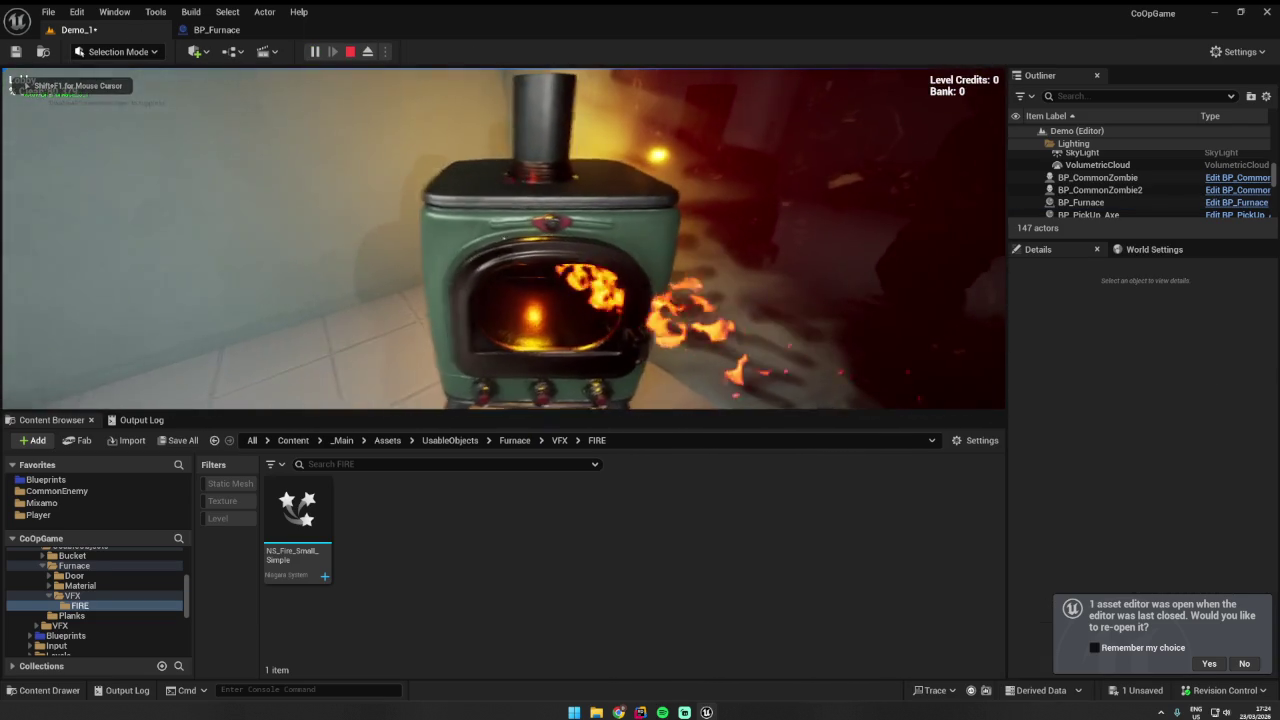
key("e")
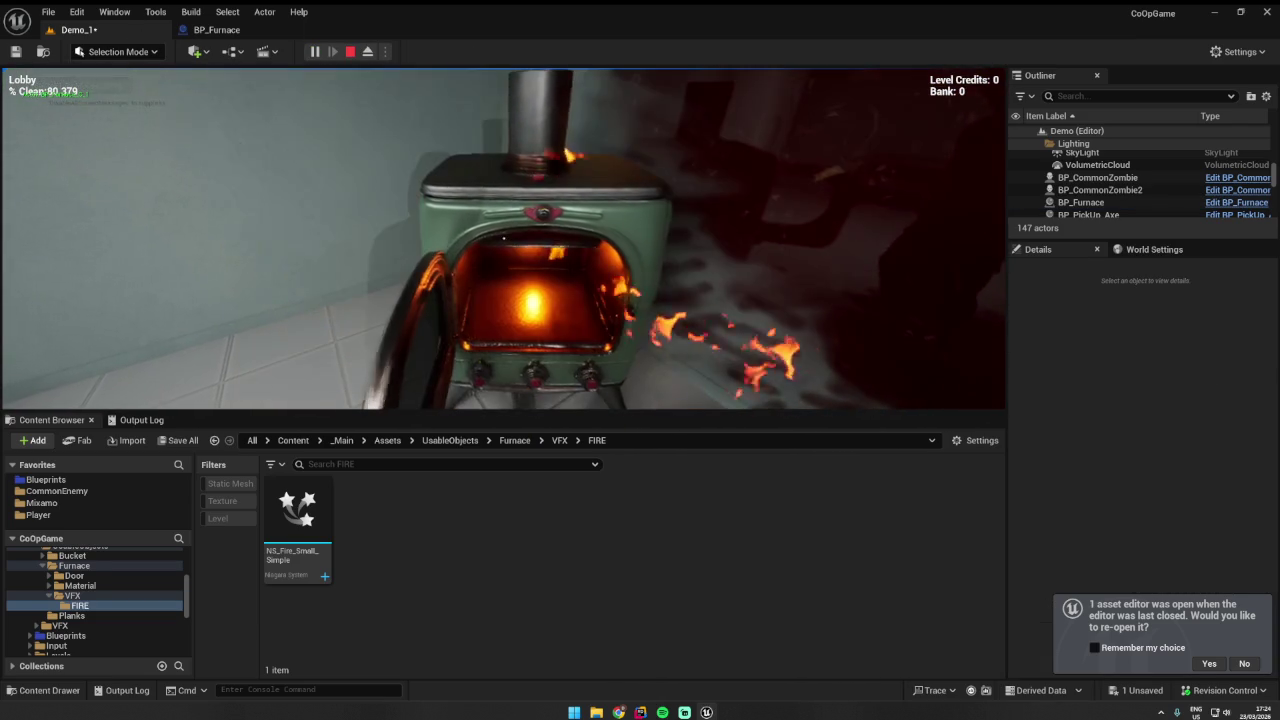
key("Escape")
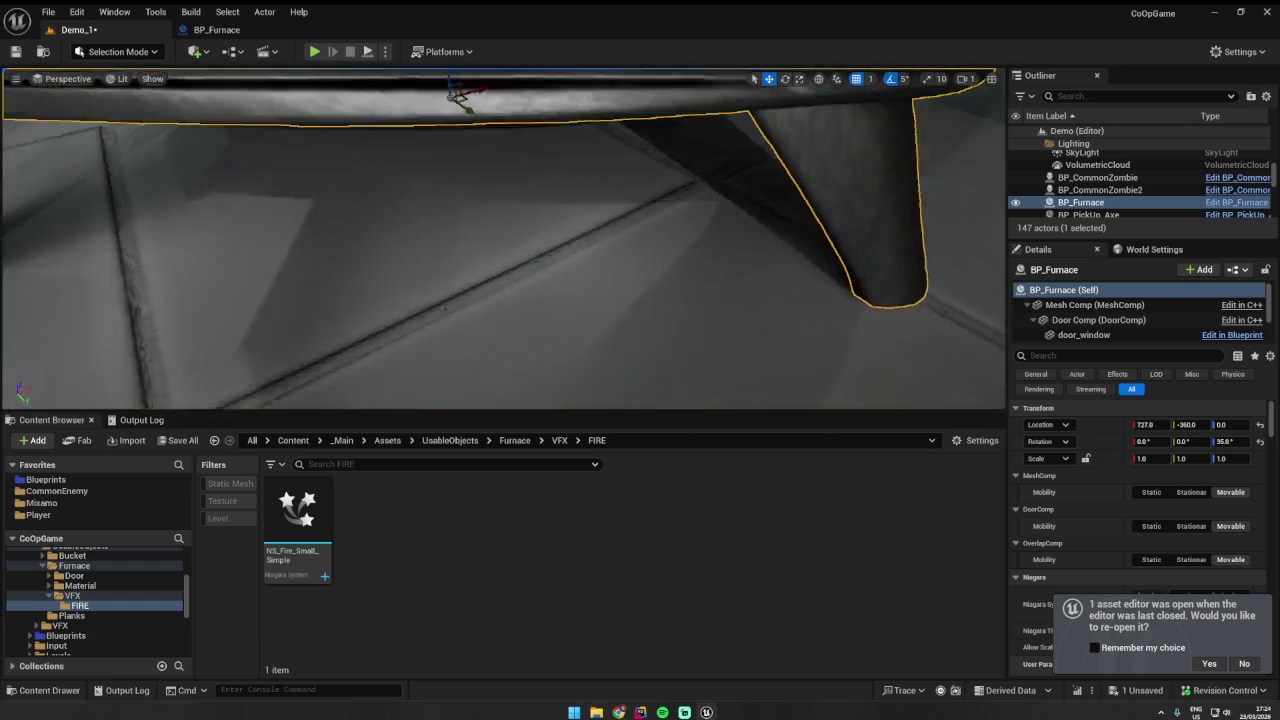
left_click_drag(151, 131, 151, 131)
- Open the NS_Fire_Small_Simple Niagara system from the content browser
left_click(244, 31)
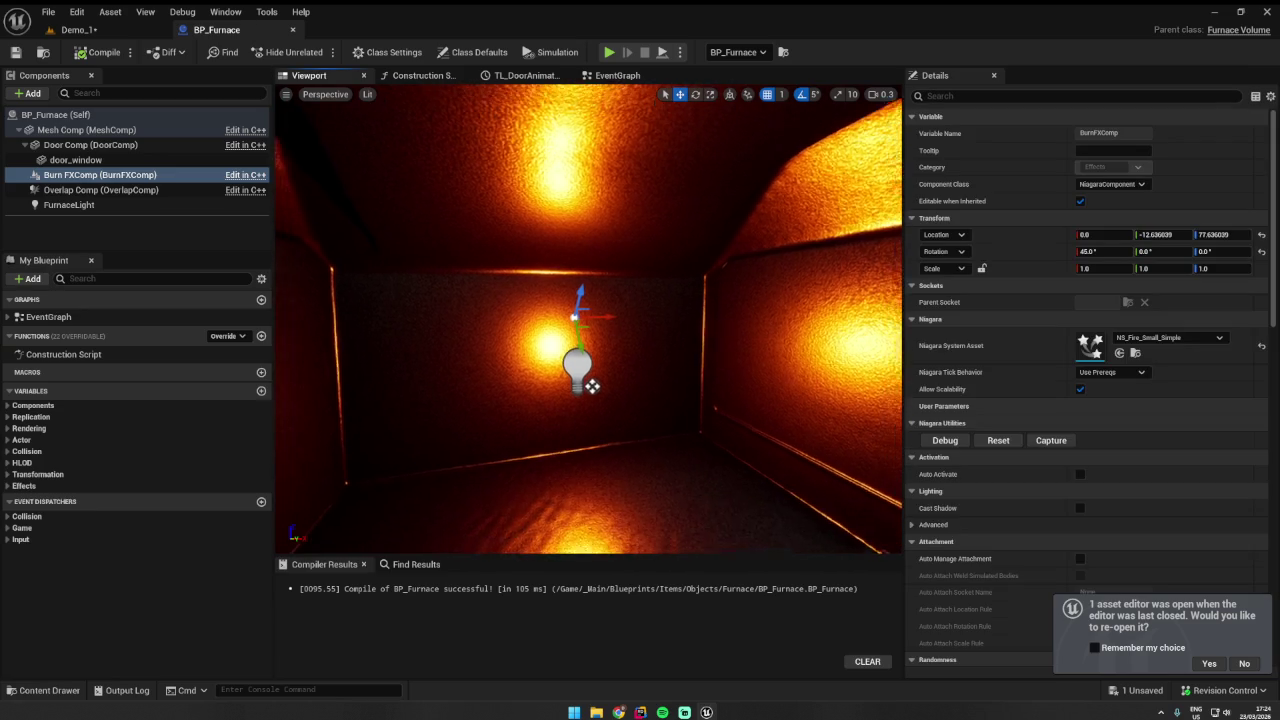
left_click(1119, 353)
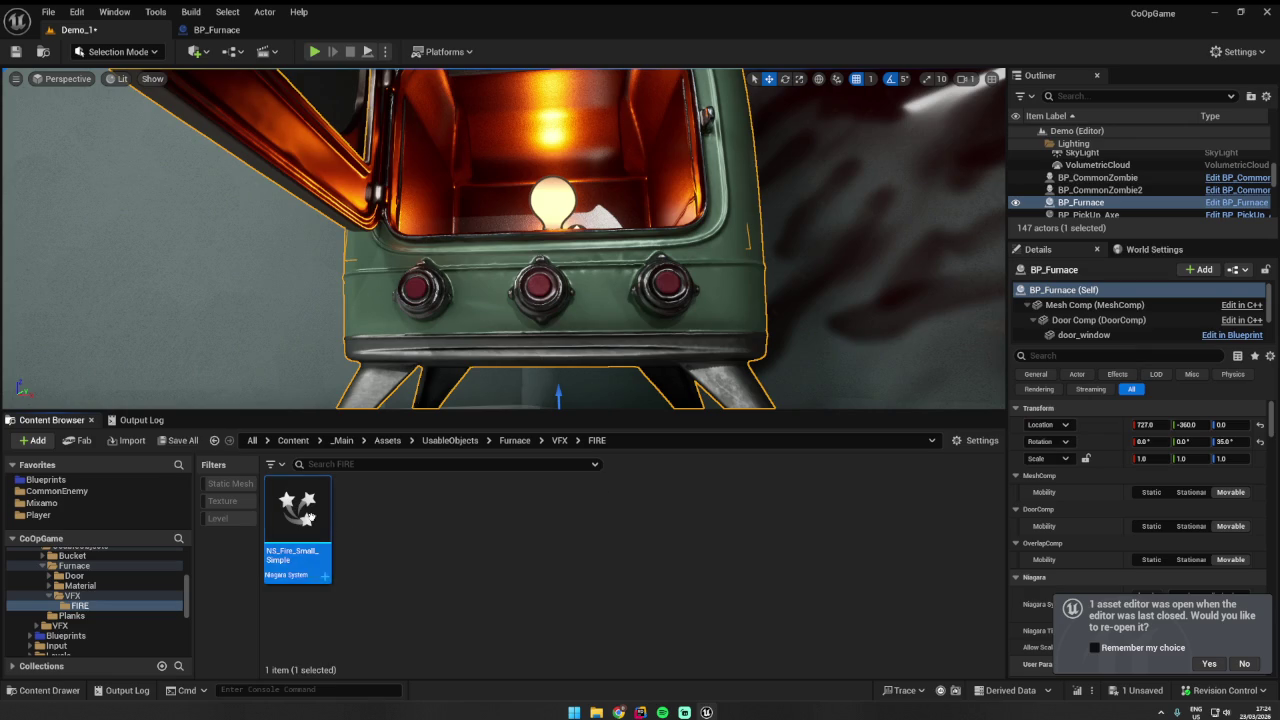
key("Return")
- Inspect NE_Flame_01's Sprite Renderer settings and pan the graph to NE_Heat, then return to Demo_1
left_click_drag(431, 469, 477, 476)
left_click(515, 419)
mouse_move(860, 470)
left_mouse_down()
mouse_move(686, 470)
mouse_move(911, 464)
left_mouse_up()
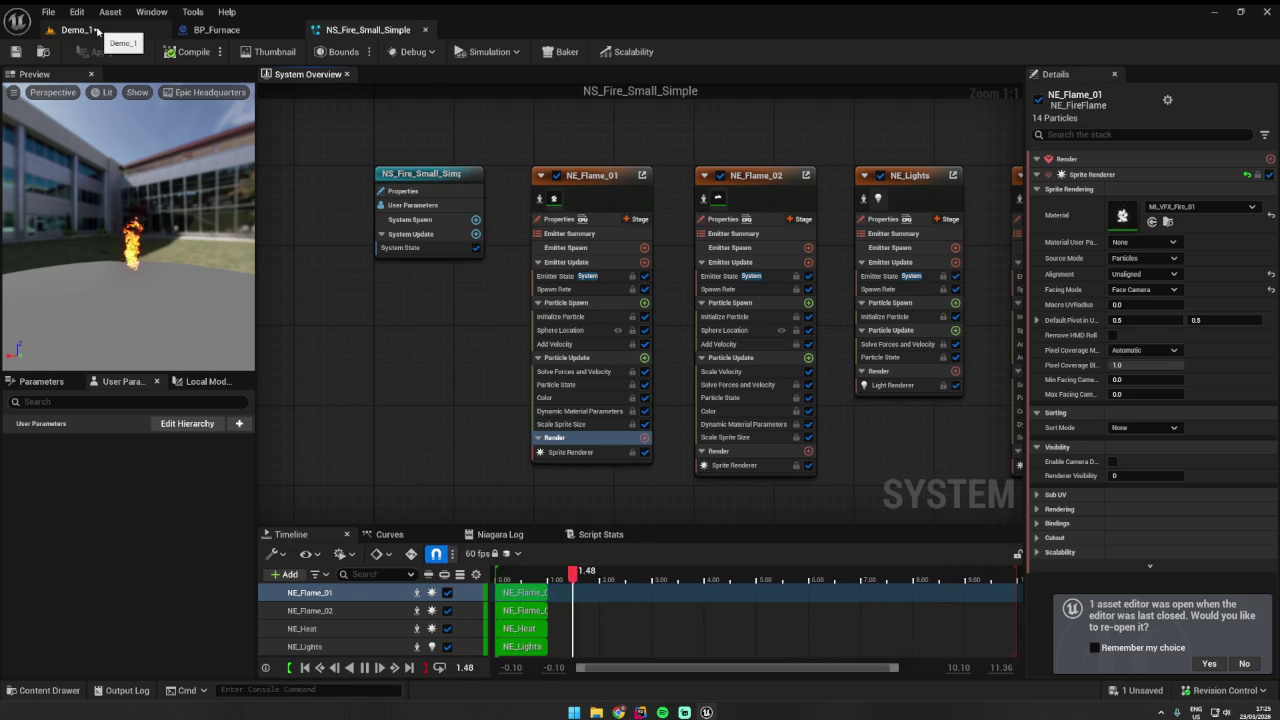
mouse_move(362, 265)
left_mouse_down()
mouse_move(346, 294)
mouse_move(277, 297)
mouse_move(276, 276)
mouse_move(397, 289)
left_mouse_up()
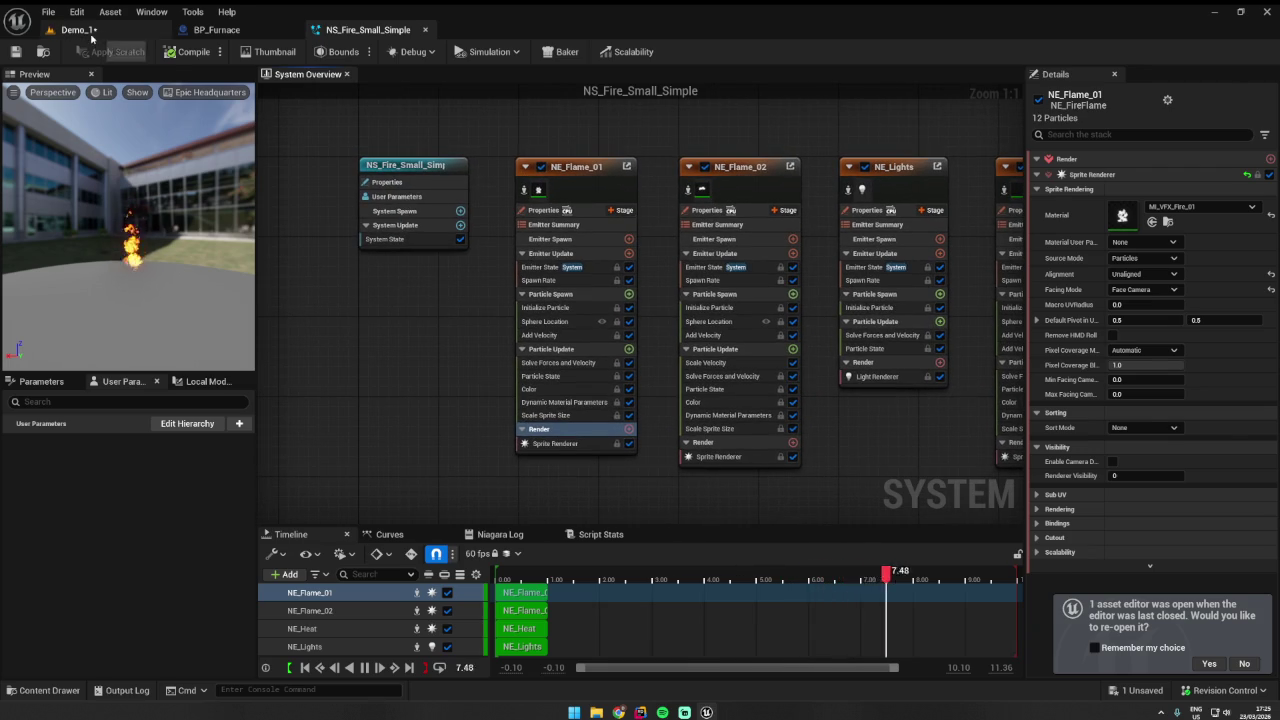
left_click(88, 31)
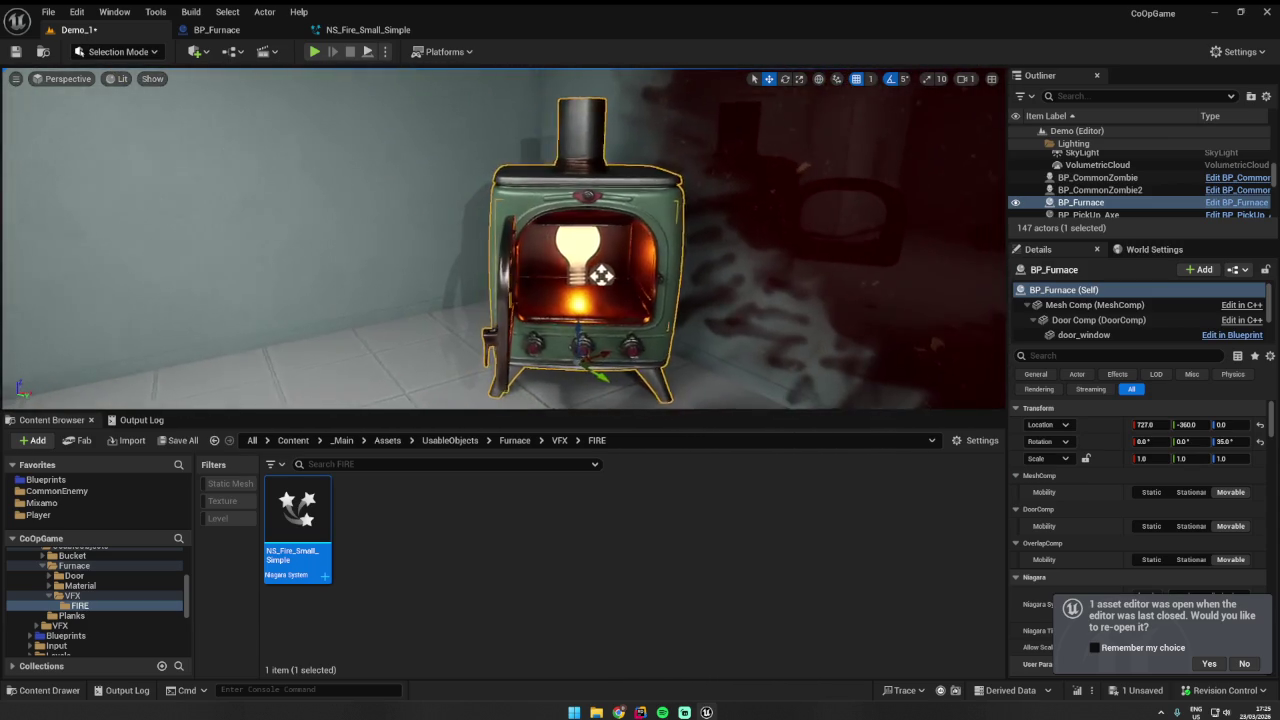
- In BP_Furnace, open the Niagara Debugger for the fire, then close it
left_click(216, 29)
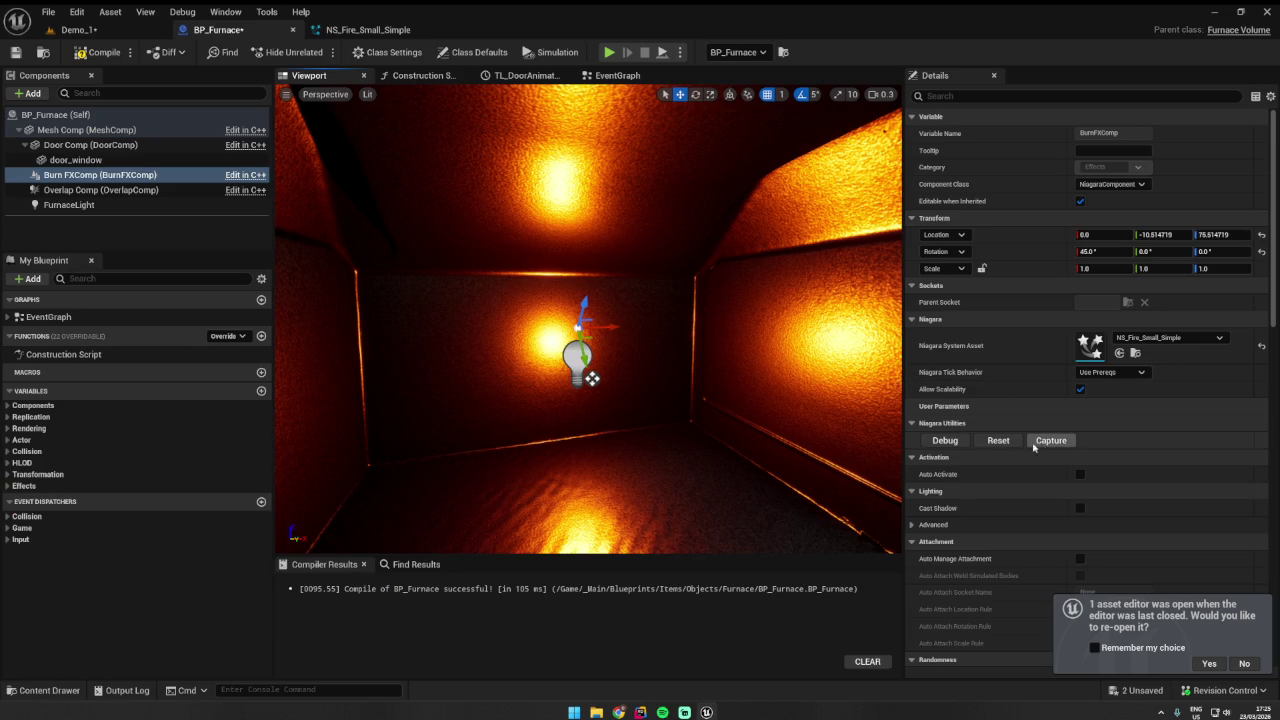
left_click(946, 440)
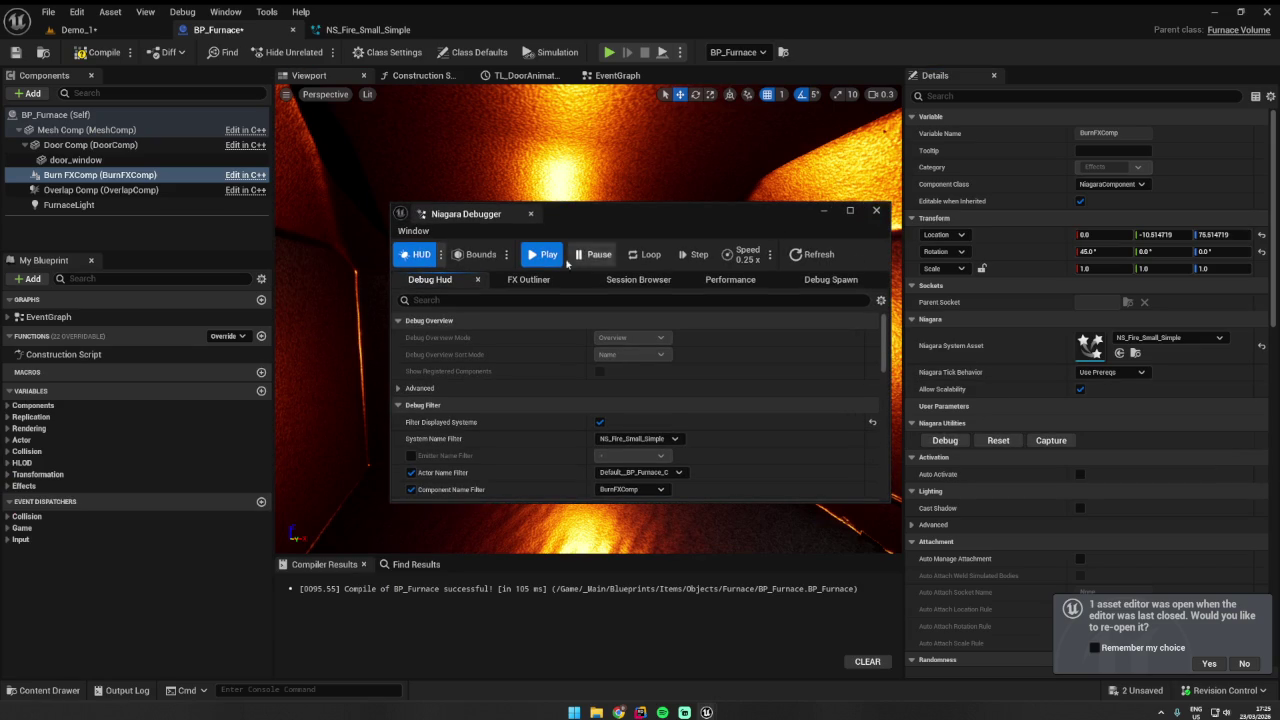
mouse_move(594, 218)
left_mouse_down()
mouse_move(741, 214)
mouse_move(897, 187)
left_mouse_up()
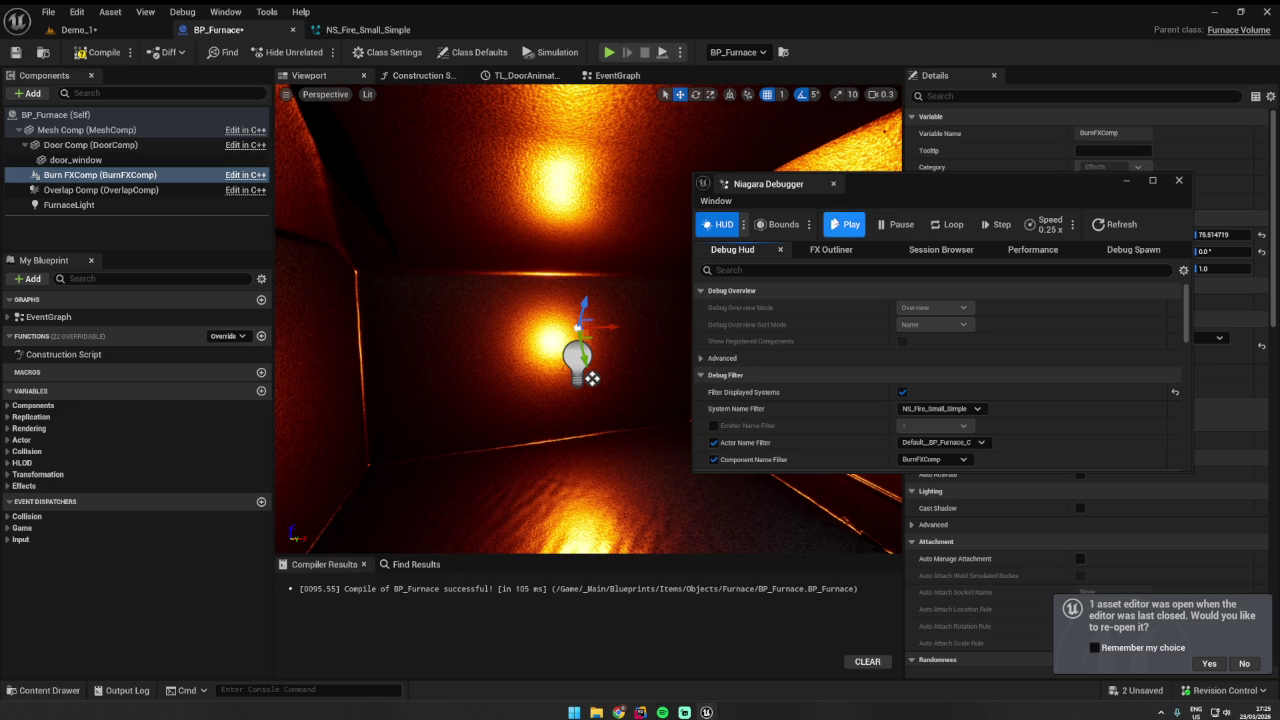
left_click(1180, 182)
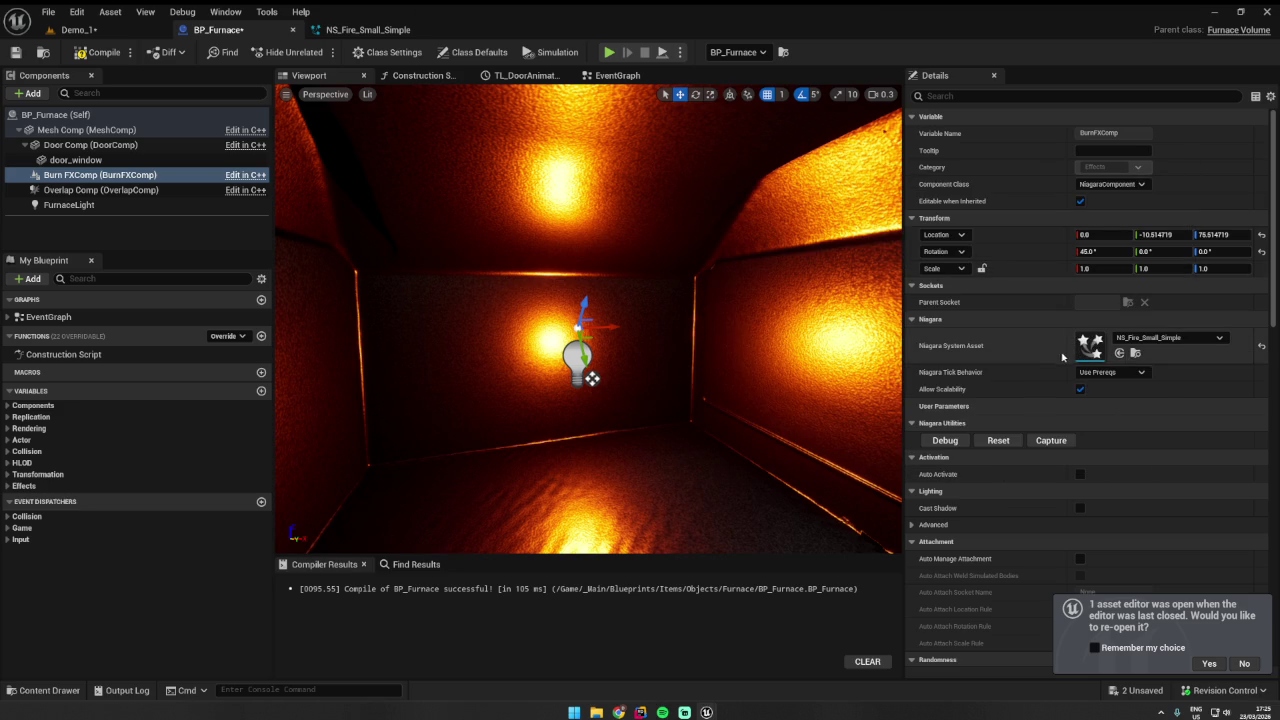
scroll(1063, 356, "down", 3)
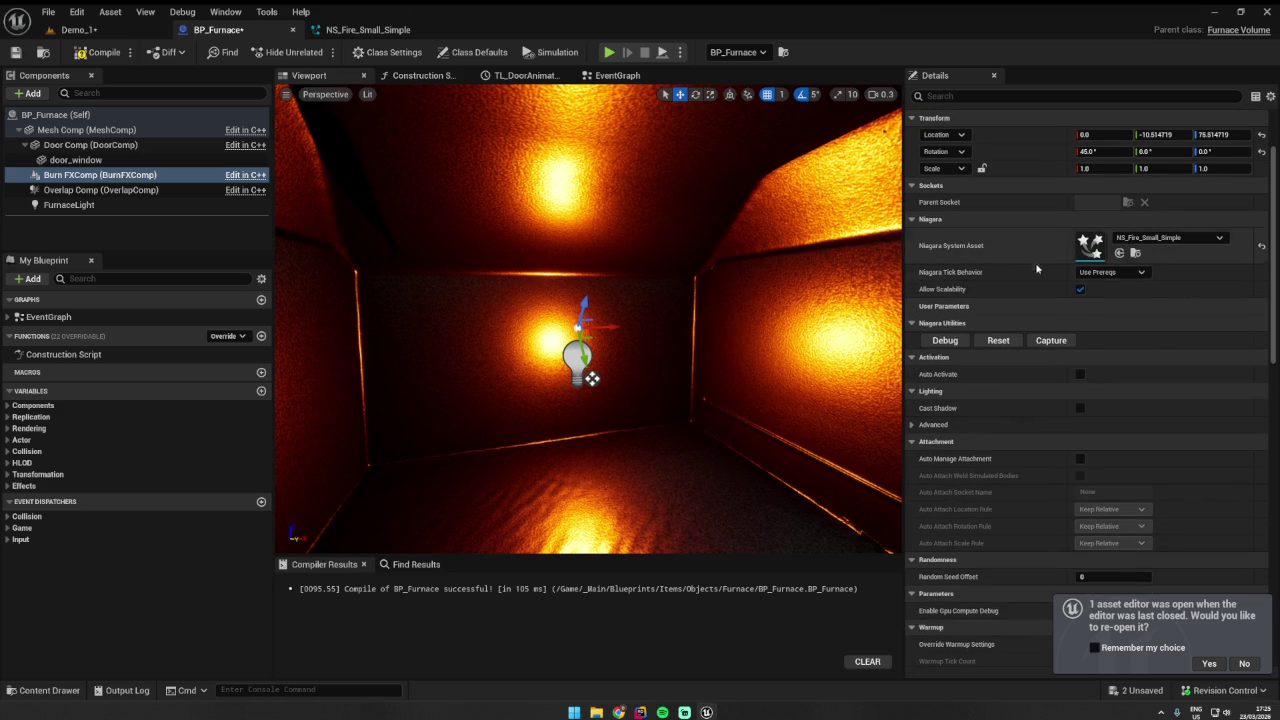
scroll(620, 298, "down", 10)
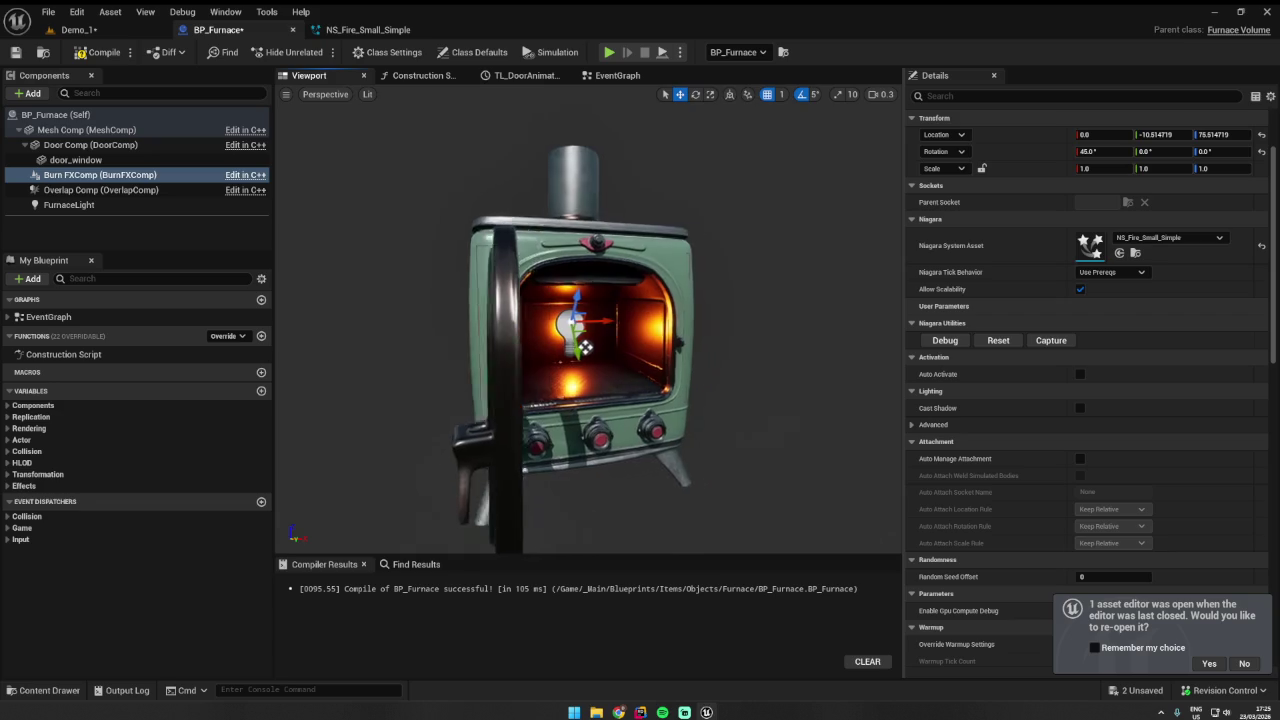
- Rotate Burn FXComp to 35.26, -30, 35.26, save the blueprint, and Save All in Demo_1
key("e")
left_click_drag(605, 305, 560, 290)
key("ctrl+s")
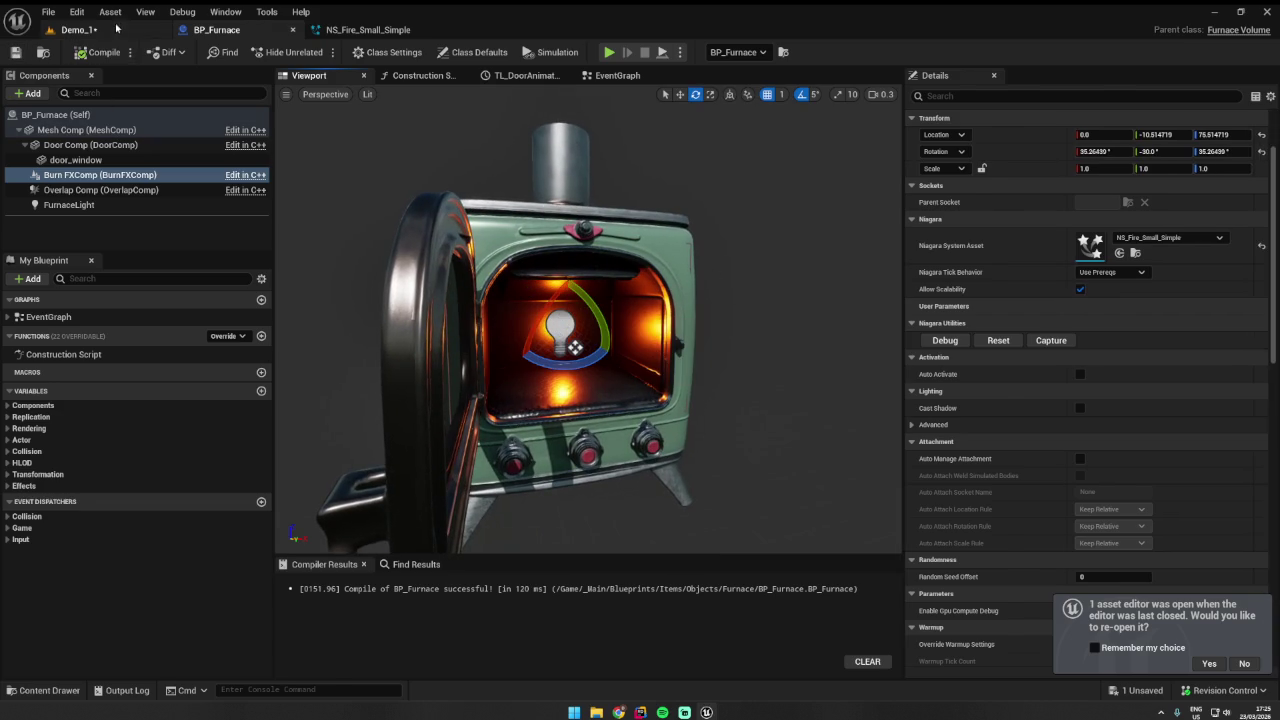
left_click(75, 29)
left_click(15, 51)
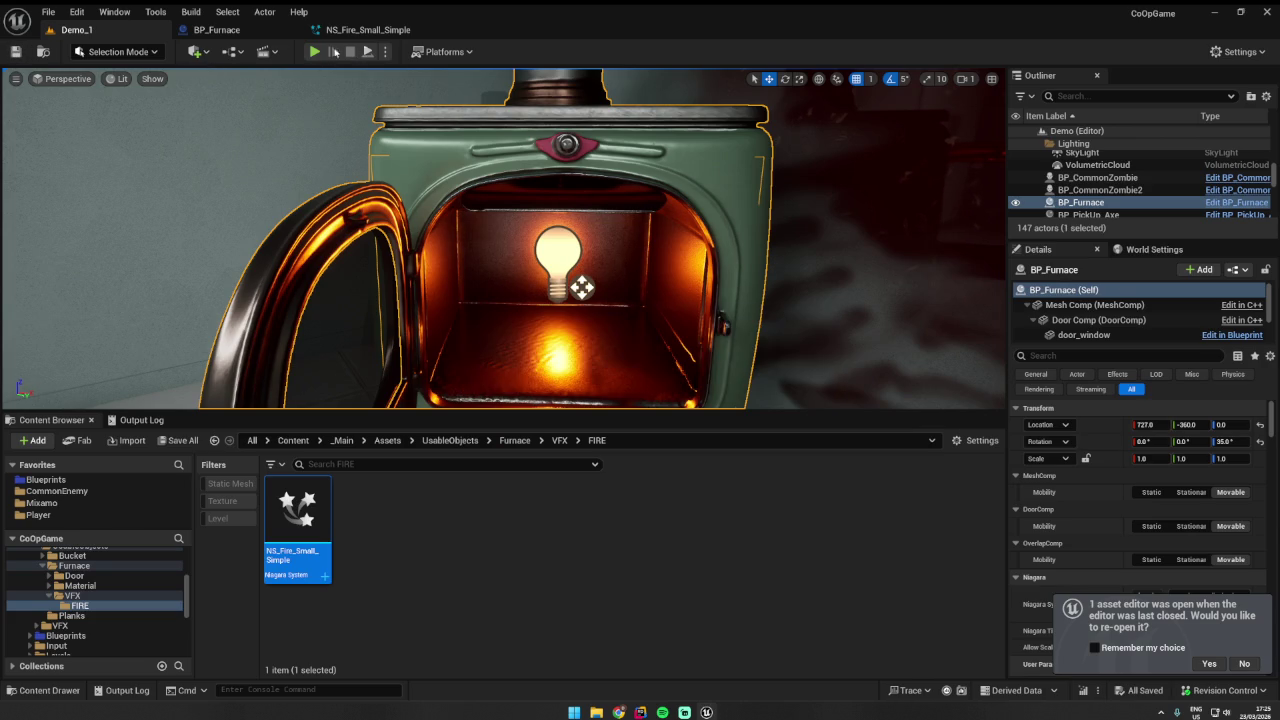
- Play-test Demo_1, opening and closing the furnace door to watch the fire, then reopen BP_Furnace
left_click(315, 52)
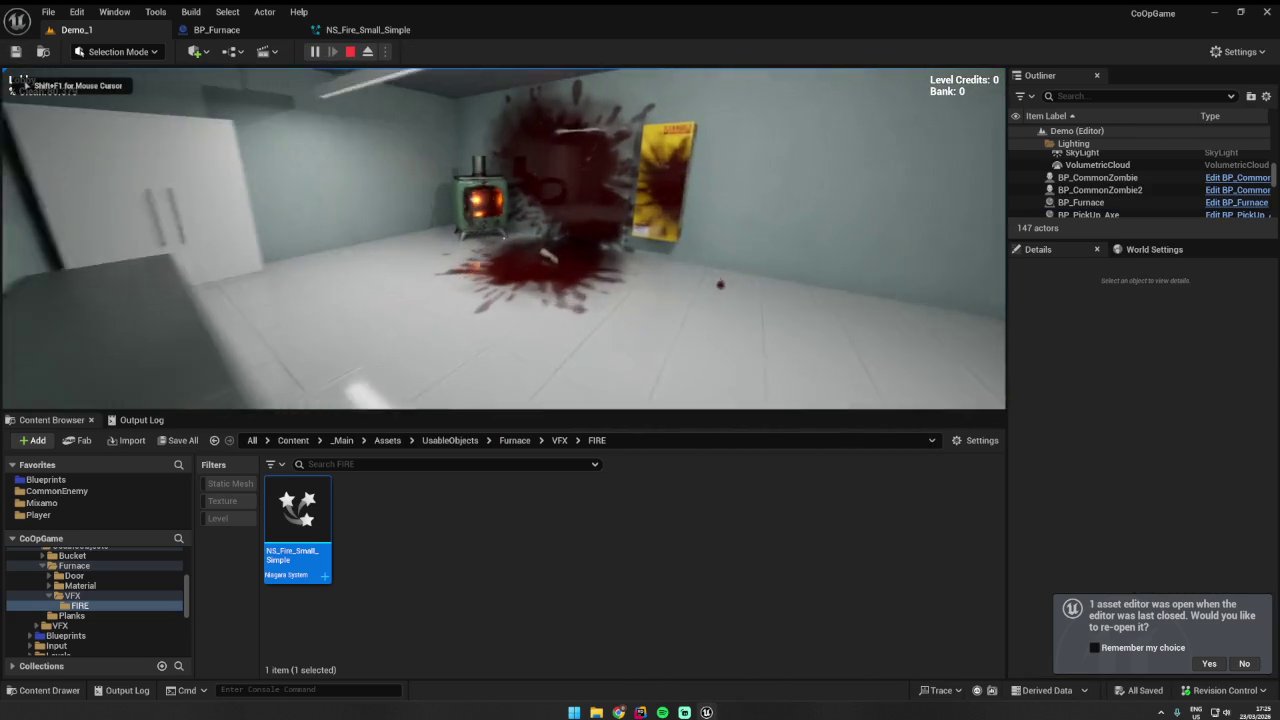
key("w")
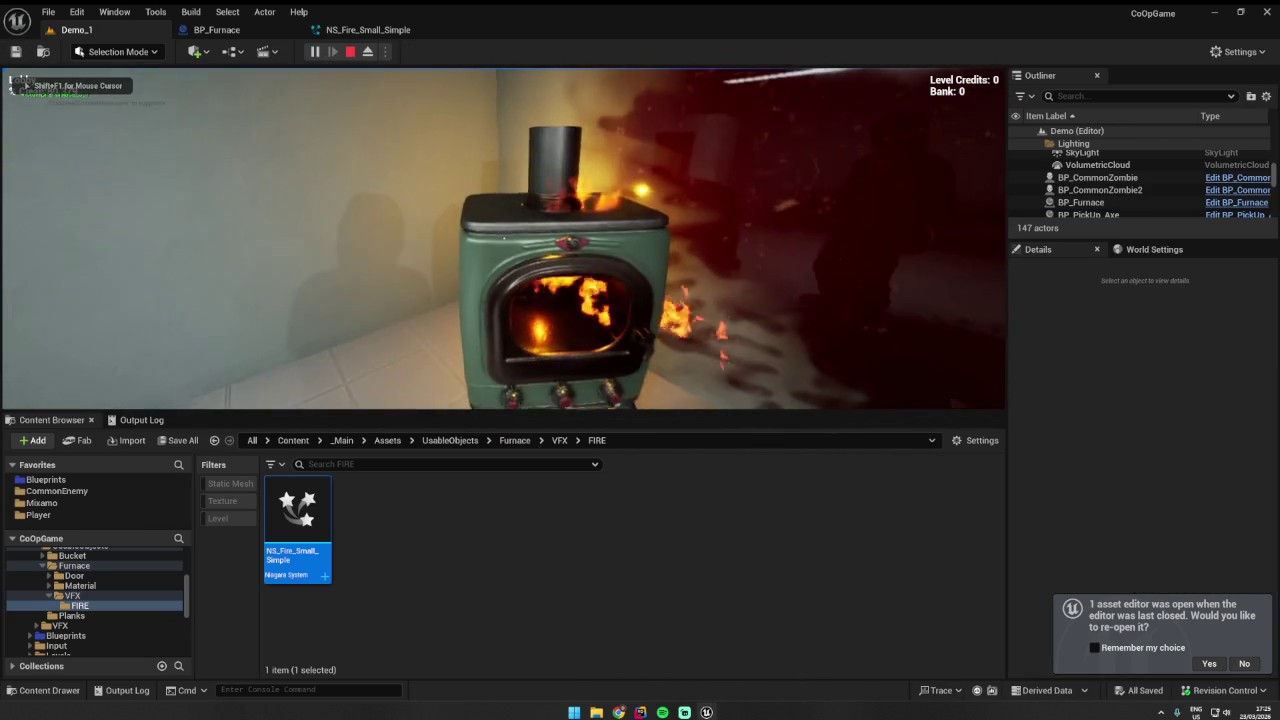
key("w")
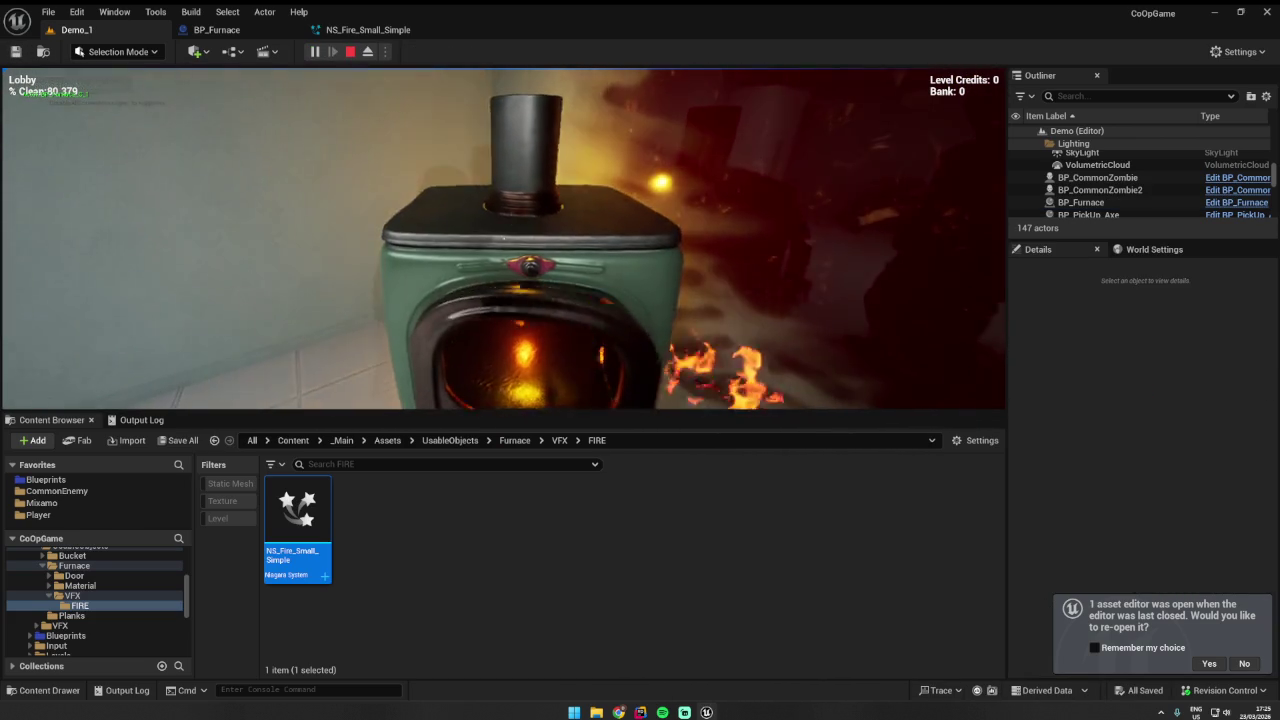
key("e")
key("s")
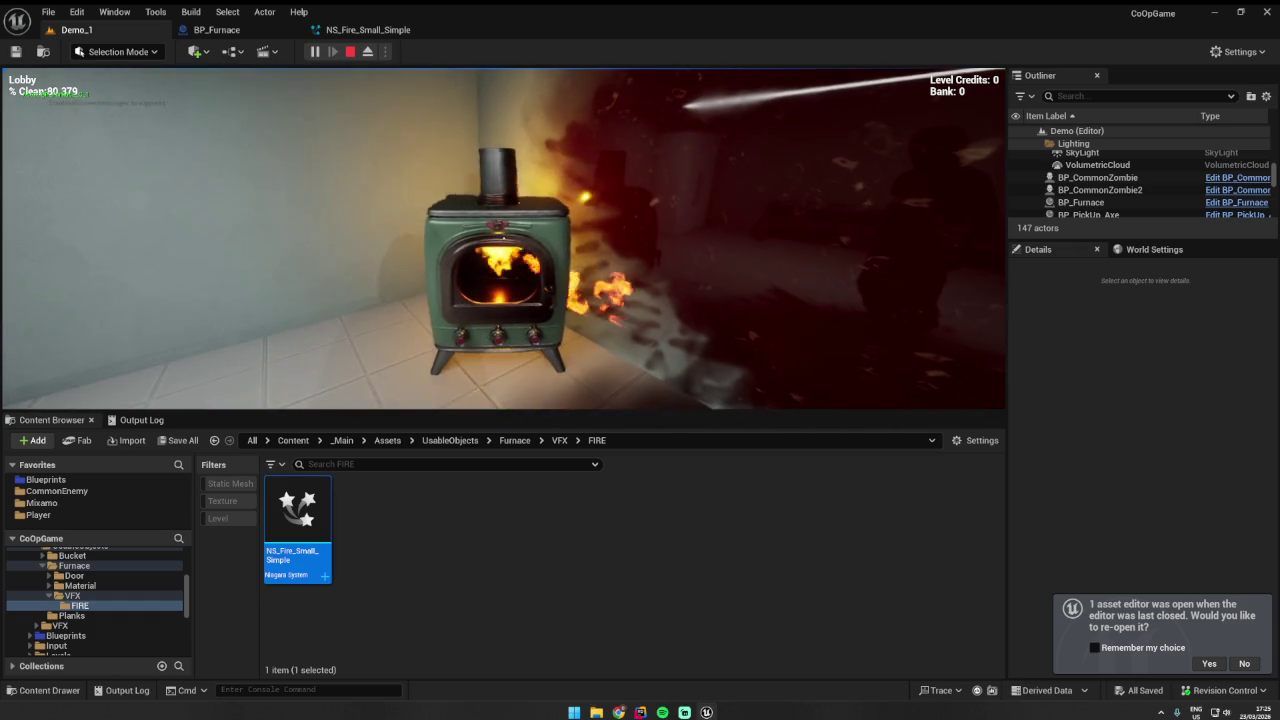
key("e")
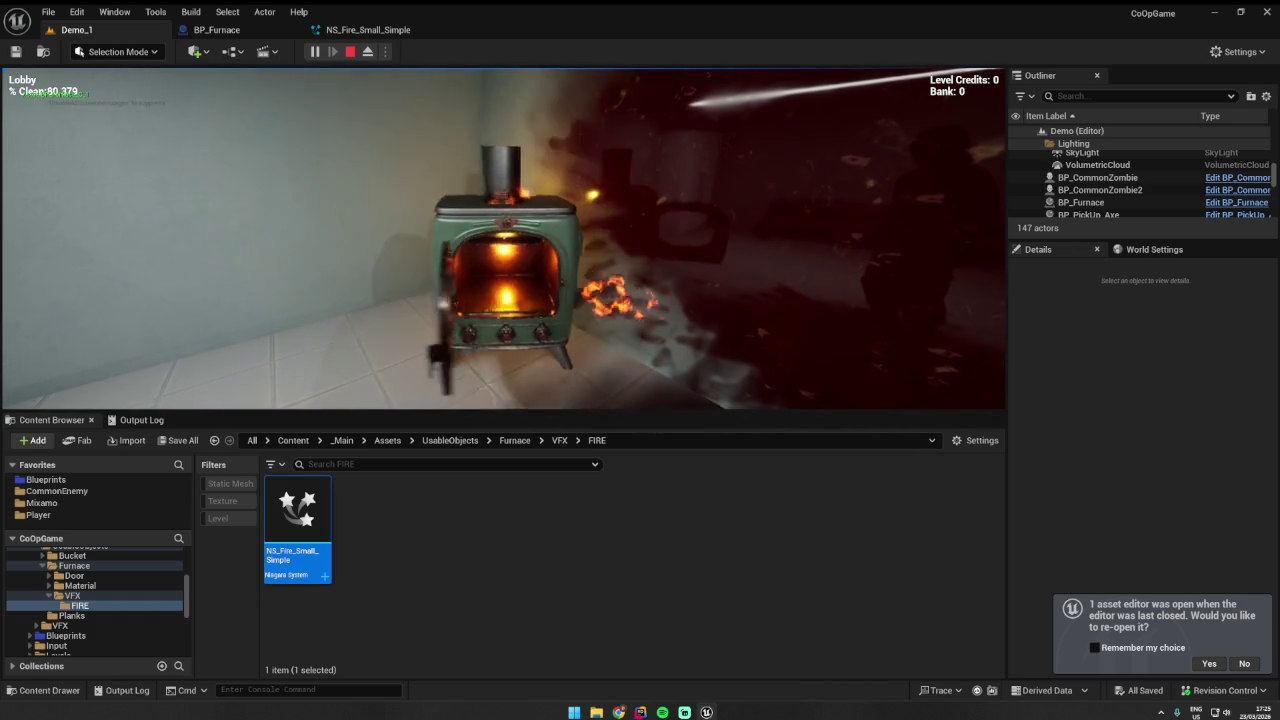
key("e")
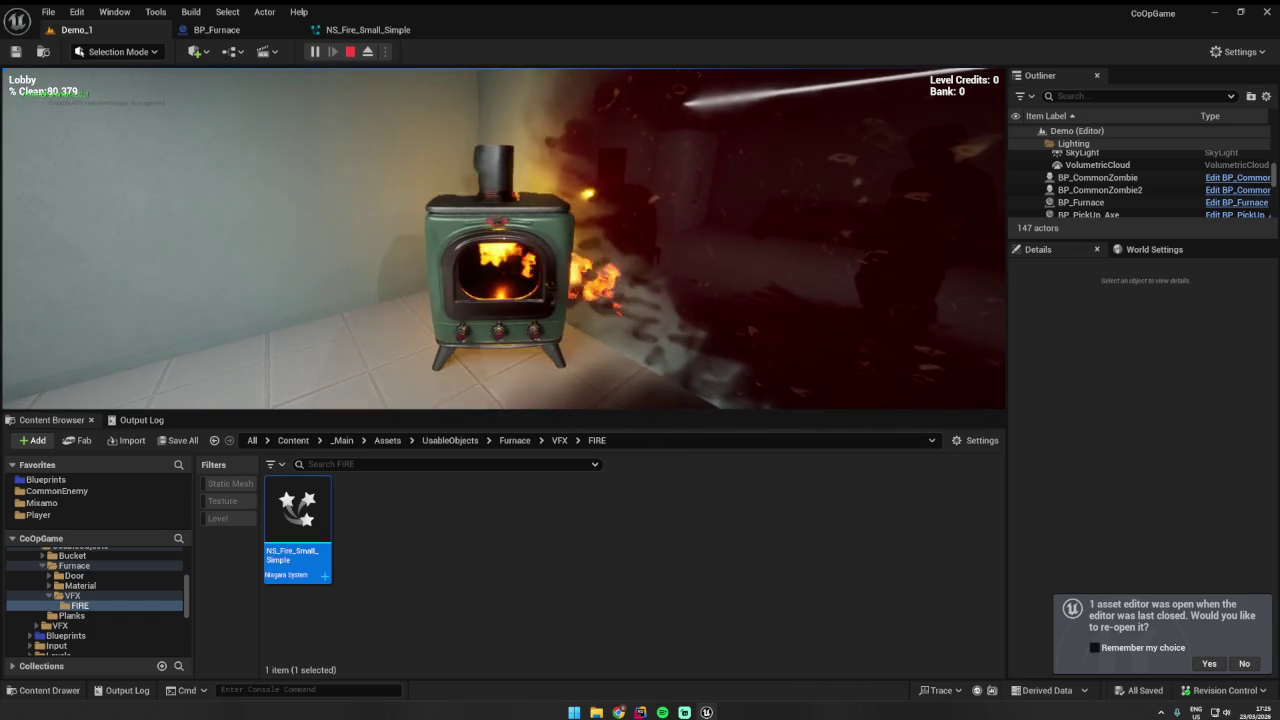
key("e")
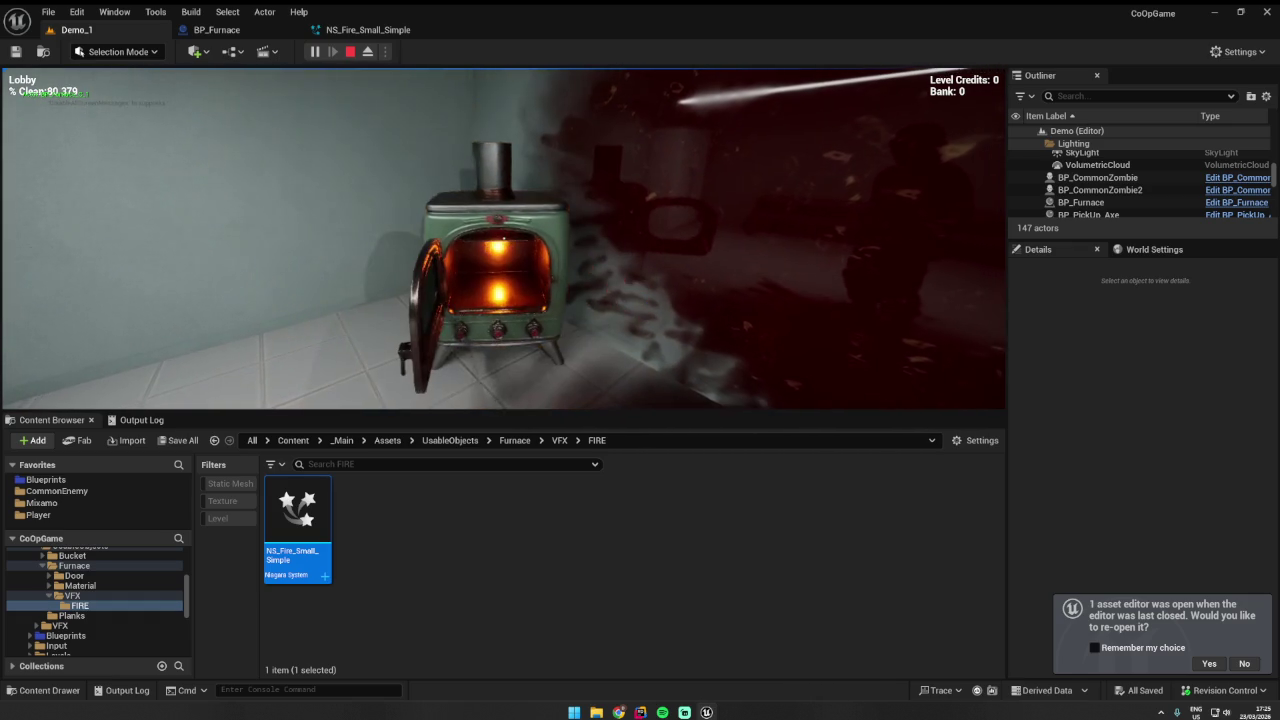
key("Escape")
left_click(217, 29)
- Reset Burn FXComp's location and rotation to 0, 0, 0
left_click(147, 191)
left_click(150, 175)
left_click(573, 346)
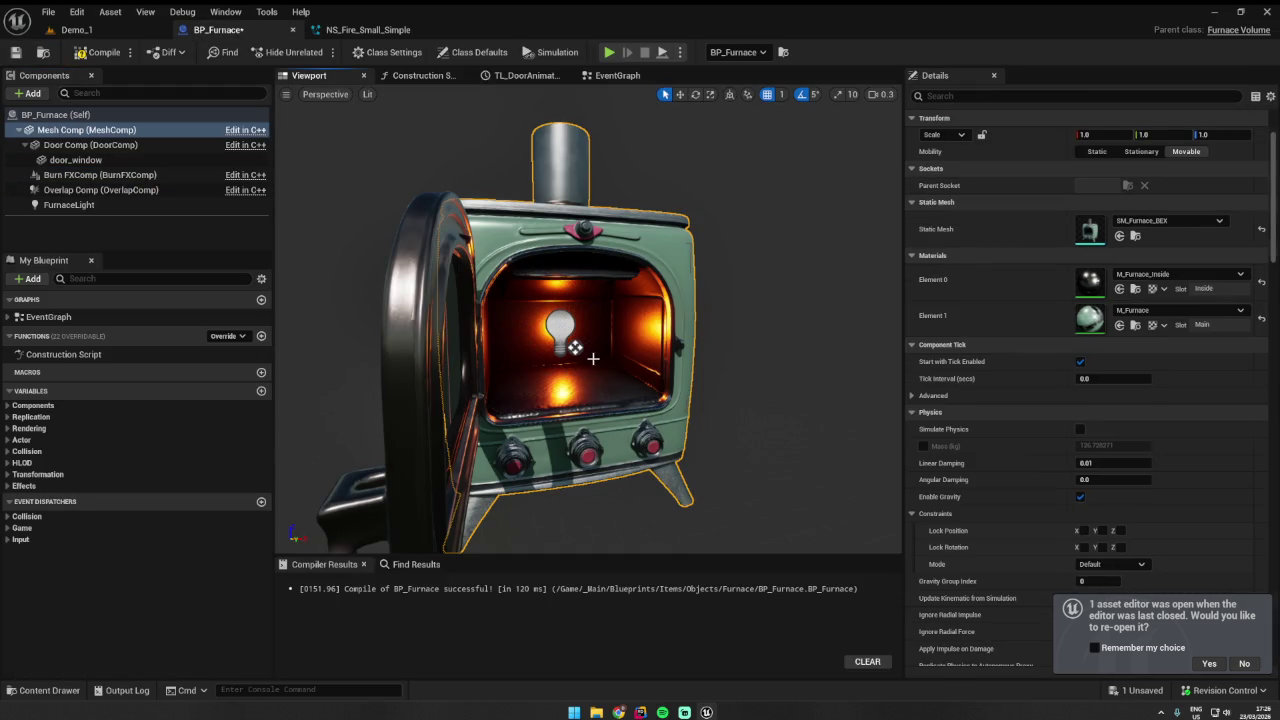
left_click(573, 346)
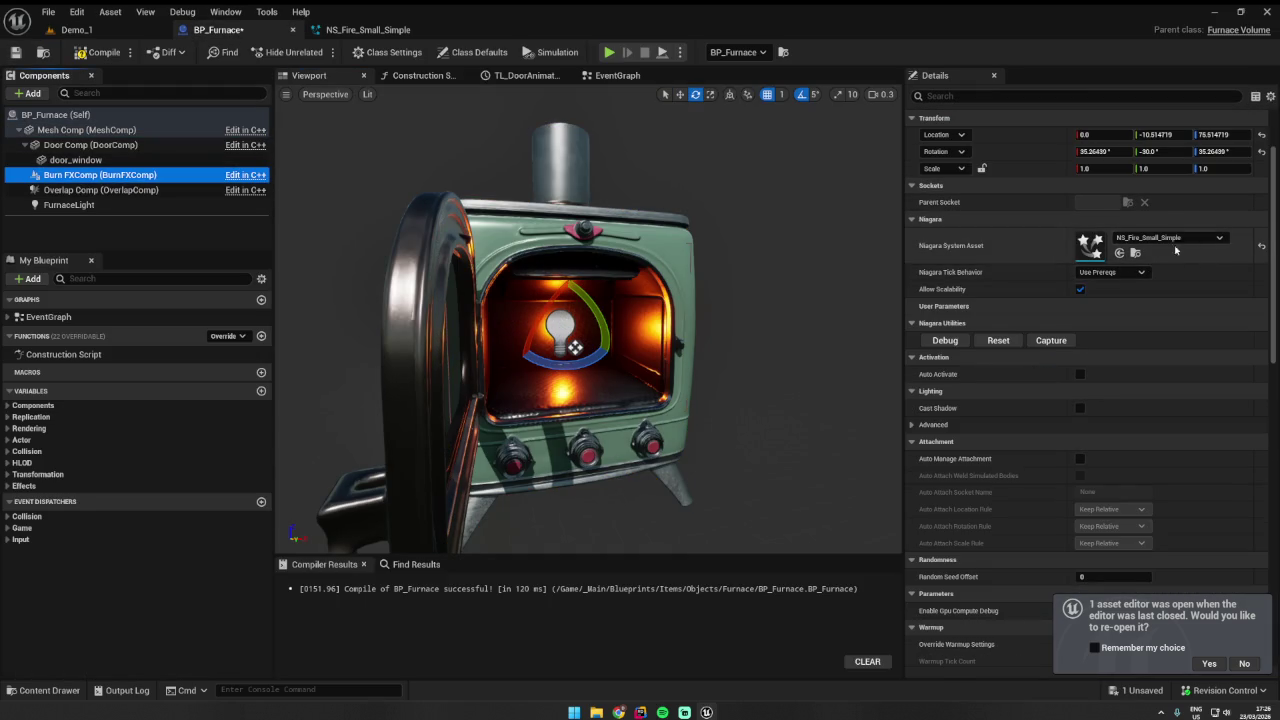
scroll(1240, 240, "up", 1)
left_click(1262, 174)
left_click(1262, 191)
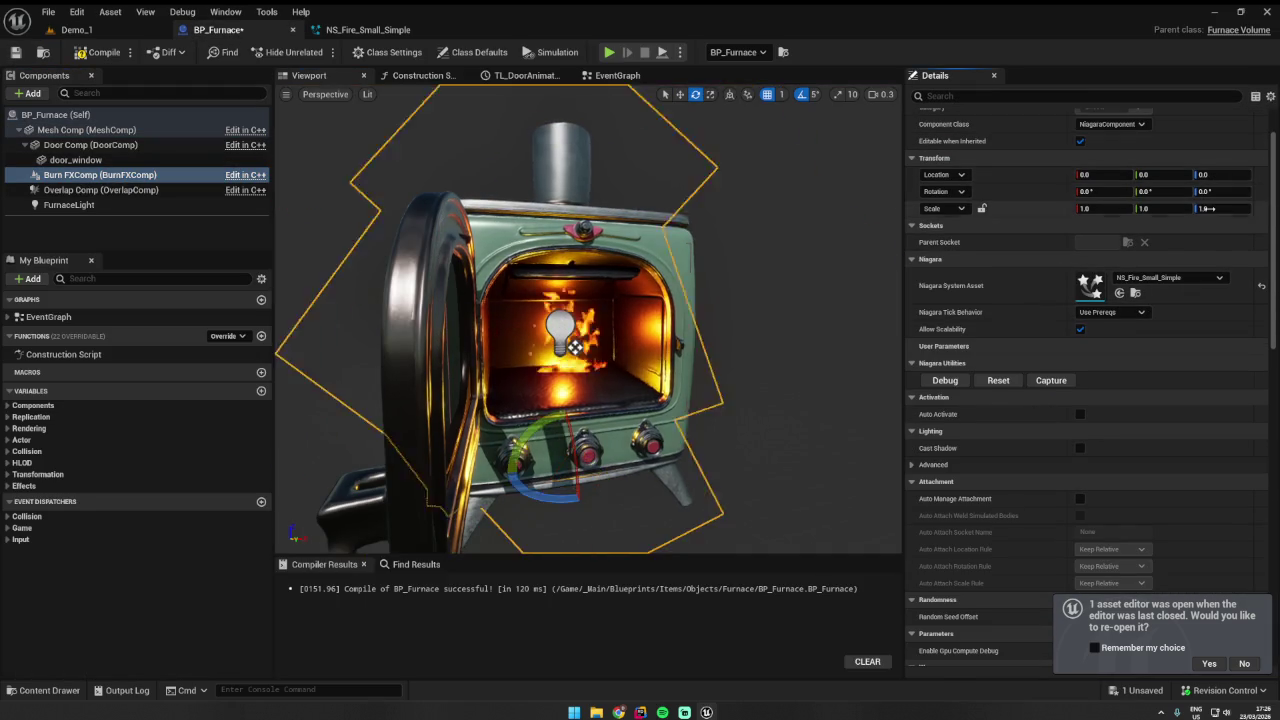
scroll(603, 266, "down", 5)
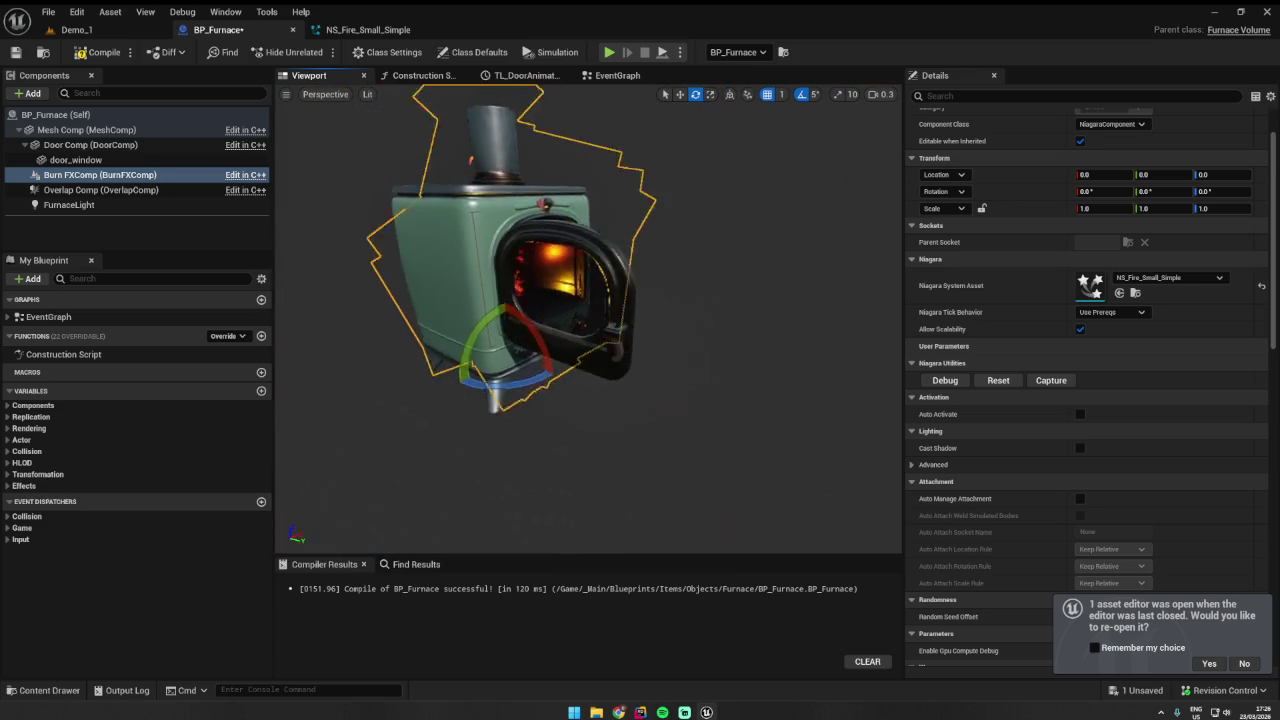
- Move Burn FXComp out along Y to 145 in front of the open furnace door
left_click_drag(603, 266, 455, 200)
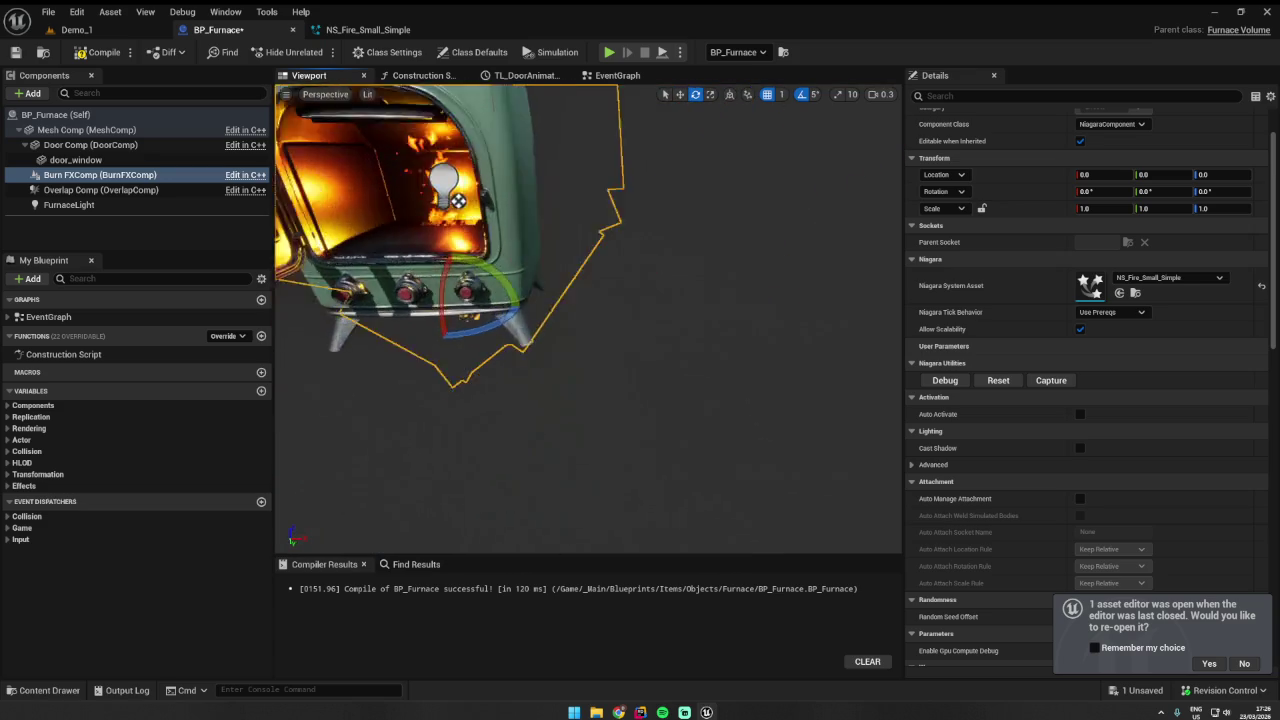
left_click_drag(686, 259, 626, 259)
key("w")
left_click_drag(530, 330, 525, 358)
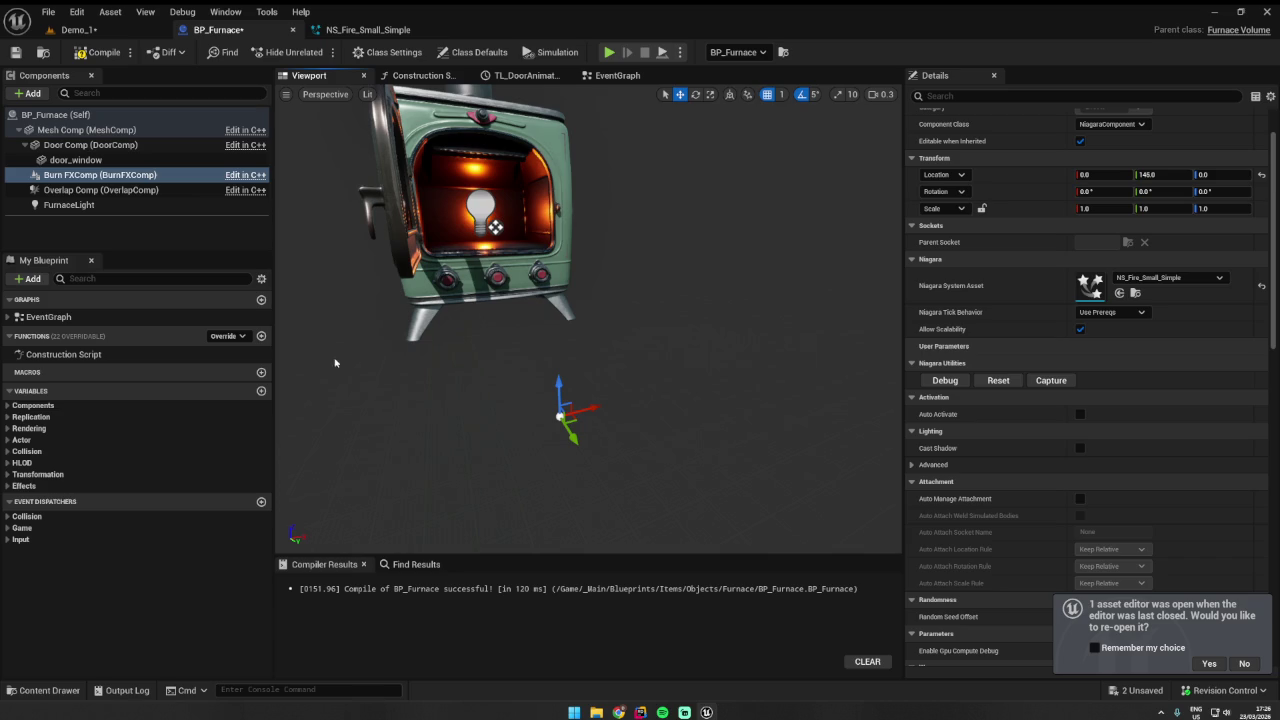
- In the Content Drawer, paste the FIRE folder path to show the NS_Fire_Small_Simple asset
left_click(75, 690)
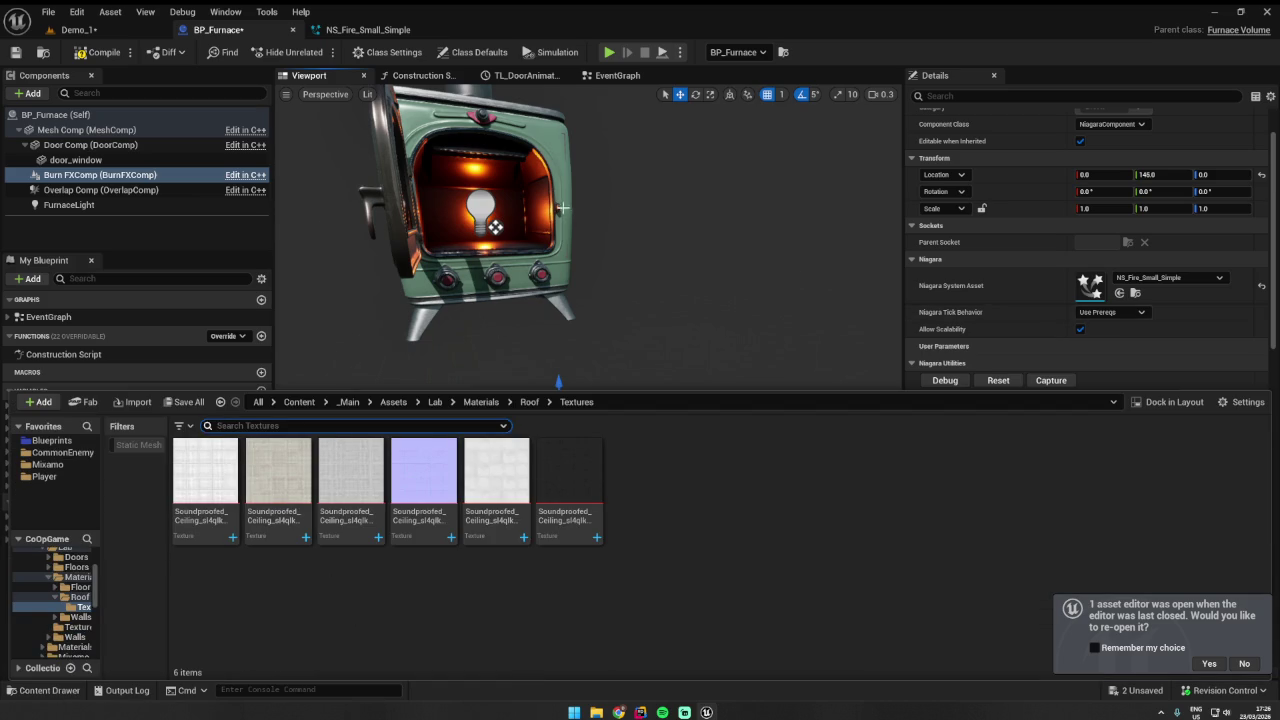
left_click(1119, 213)
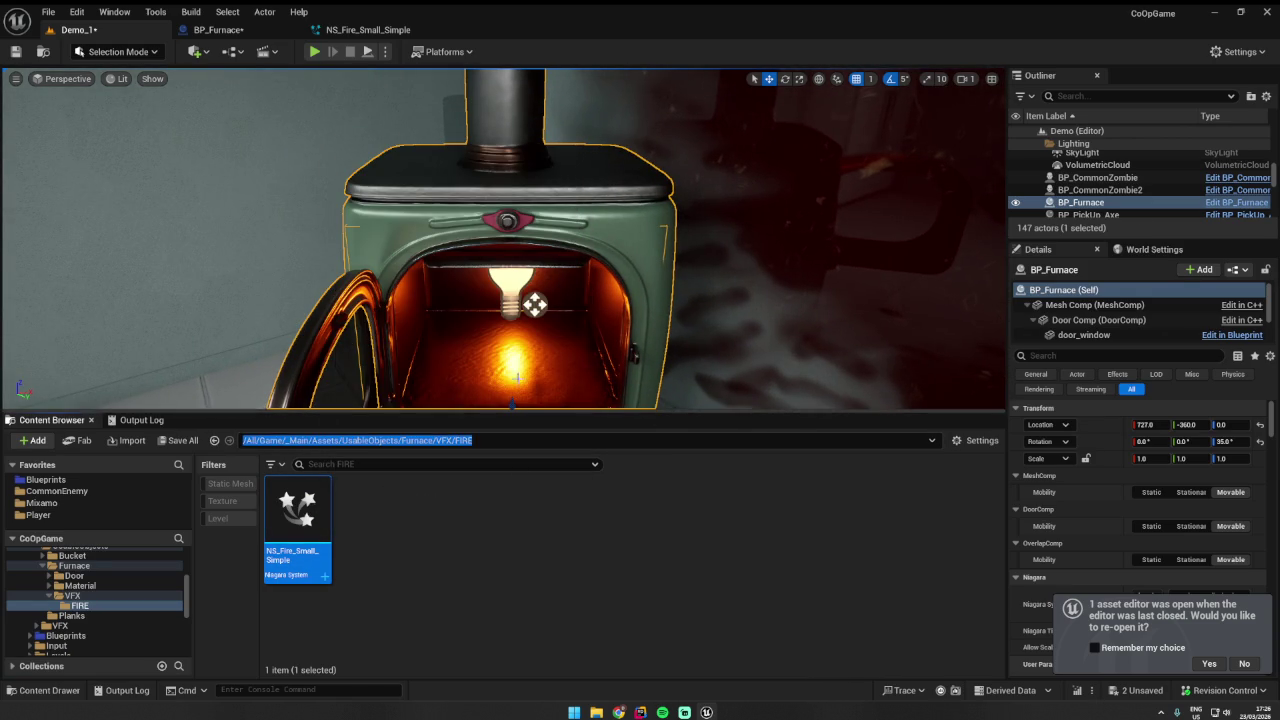
left_click(245, 33)
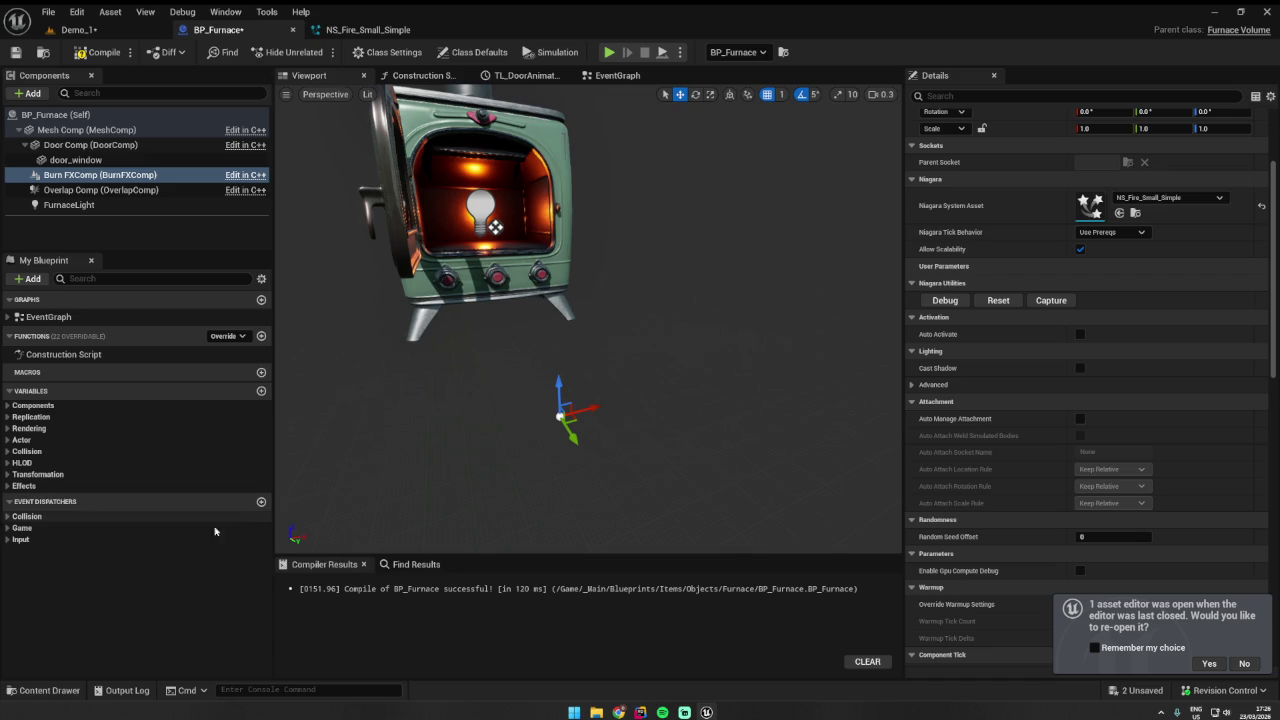
left_click(47, 690)
left_click(680, 410)
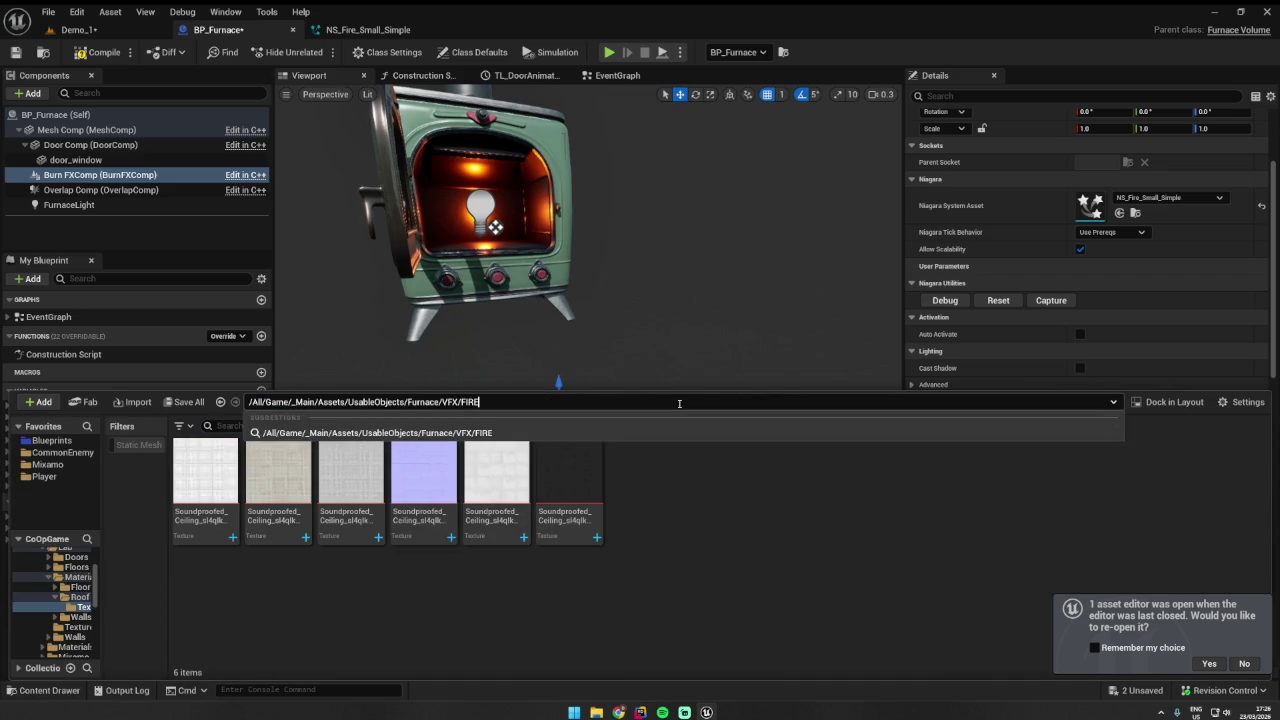
key("ctrl+v")
key("Return")
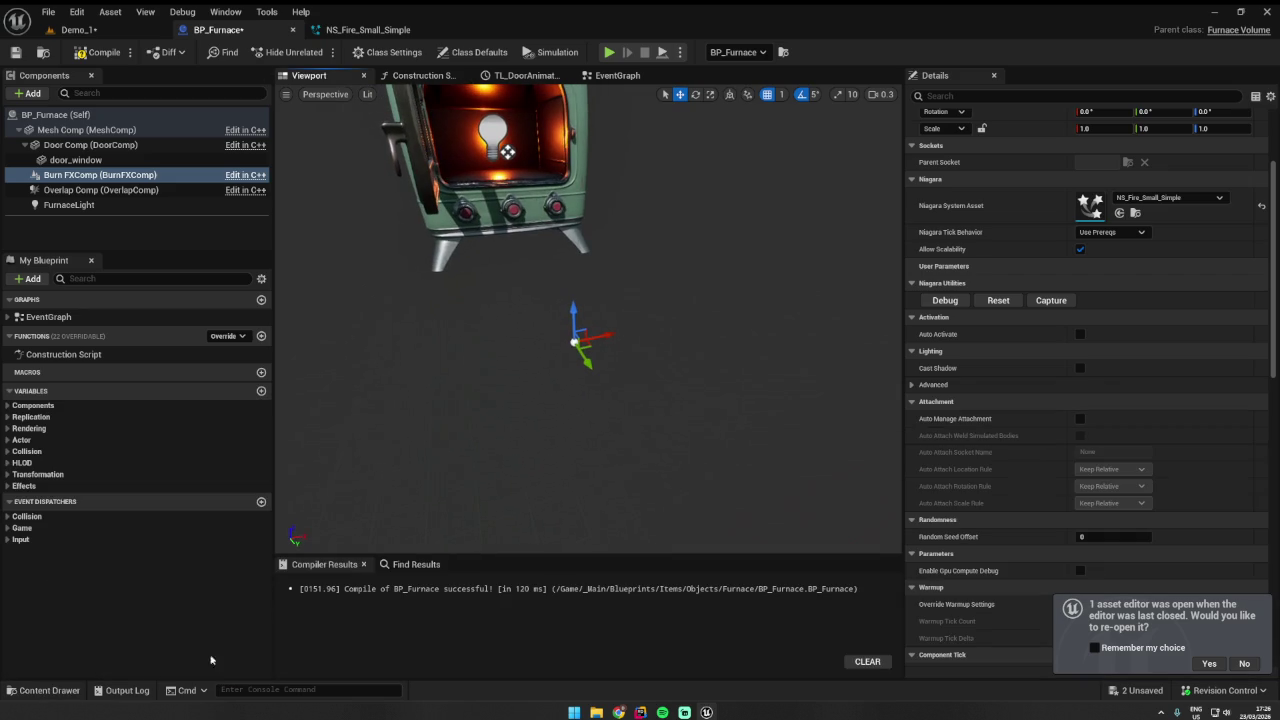
key("ctrl+space")
- Select the added NS_Fire_Small_Simple component, try rotating it, then undo the stray rotation
left_click(449, 286)
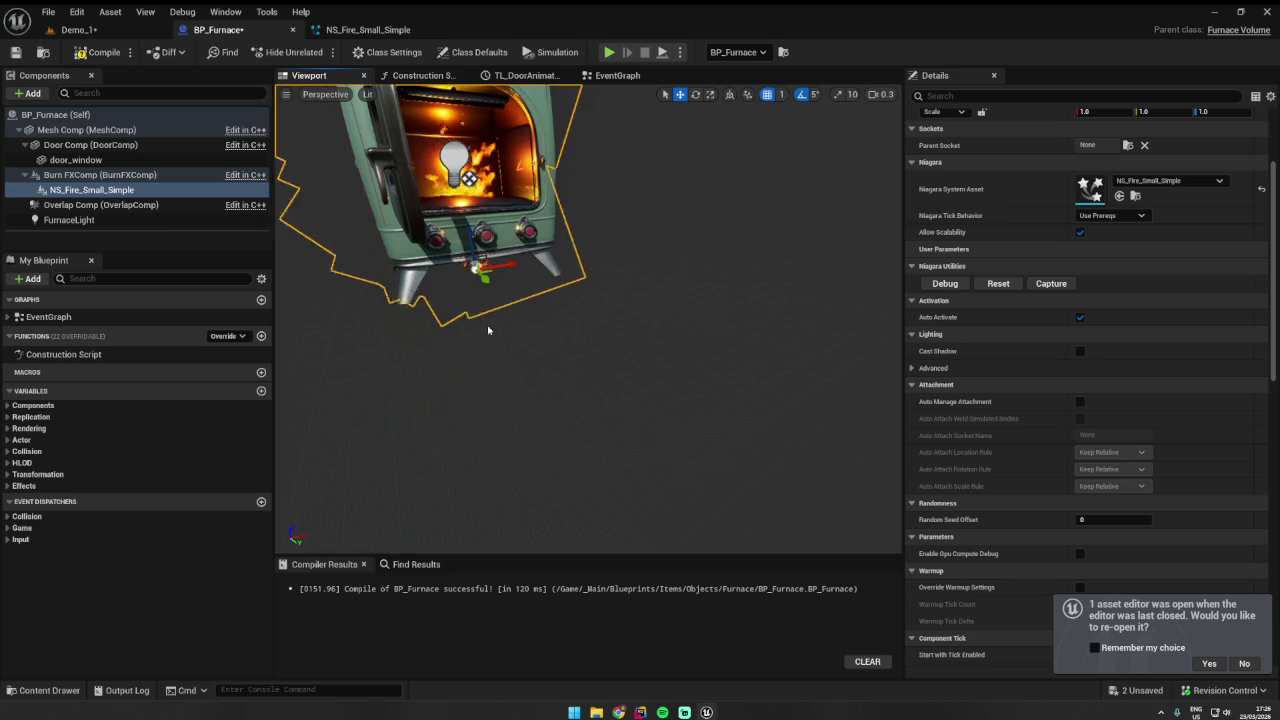
mouse_move(560, 340)
left_mouse_down()
mouse_move(631, 431)
mouse_move(541, 382)
left_mouse_up()
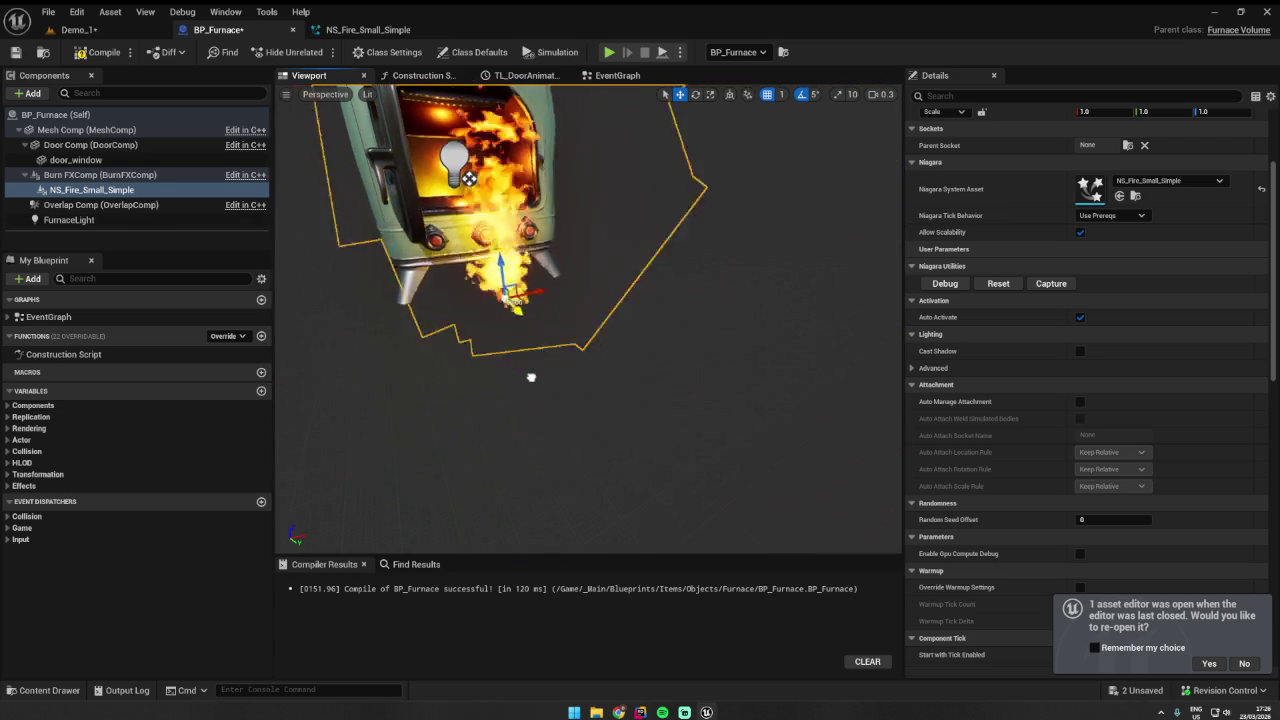
mouse_move(517, 290)
left_mouse_down()
mouse_move(533, 322)
mouse_move(560, 330)
left_mouse_up()
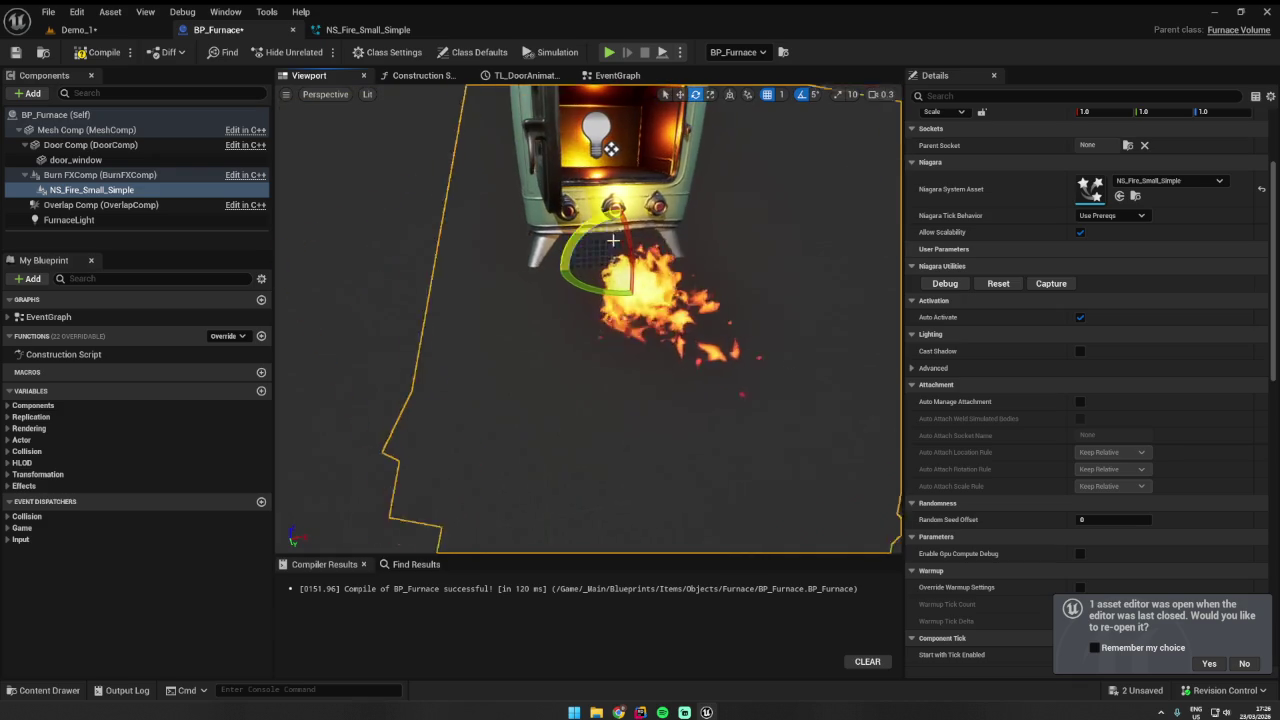
left_click_drag(602, 291, 750, 250)
left_click_drag(761, 143, 596, 282)
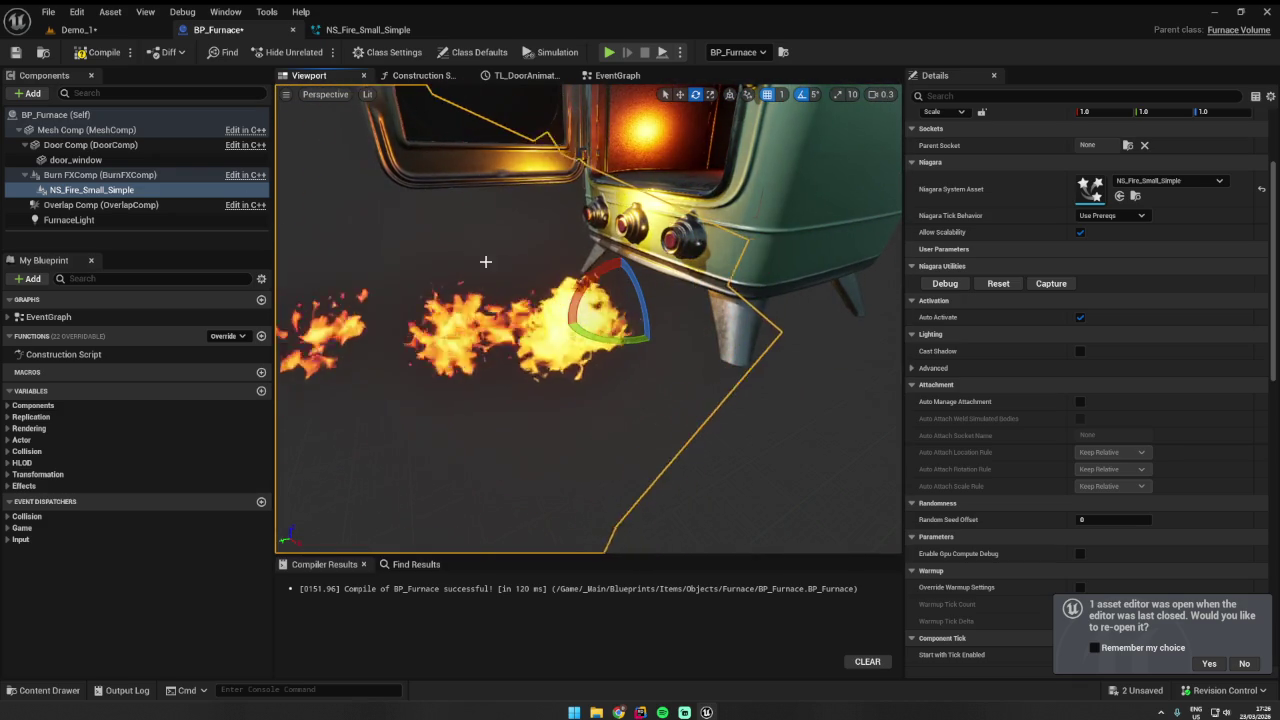
key("ctrl+z")
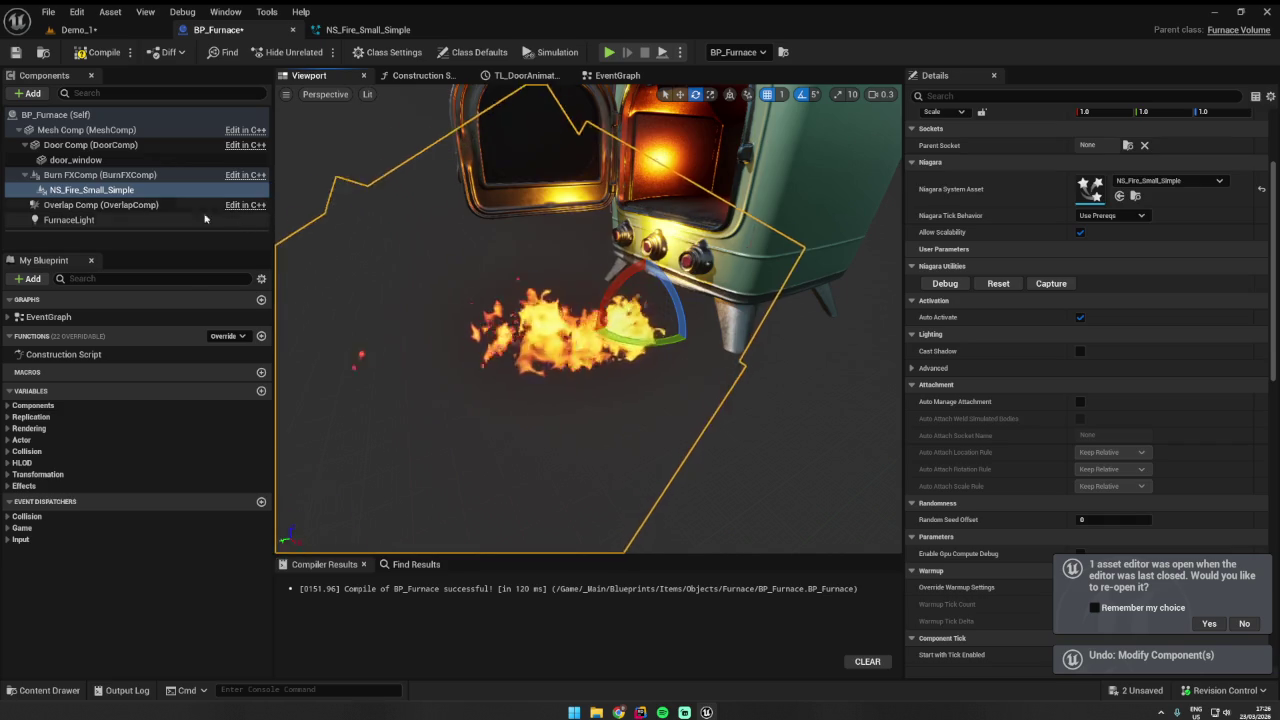
- Zero the NS_Fire_Small_Simple component's location and rotation, then select Burn FXComp
left_click(126, 191)
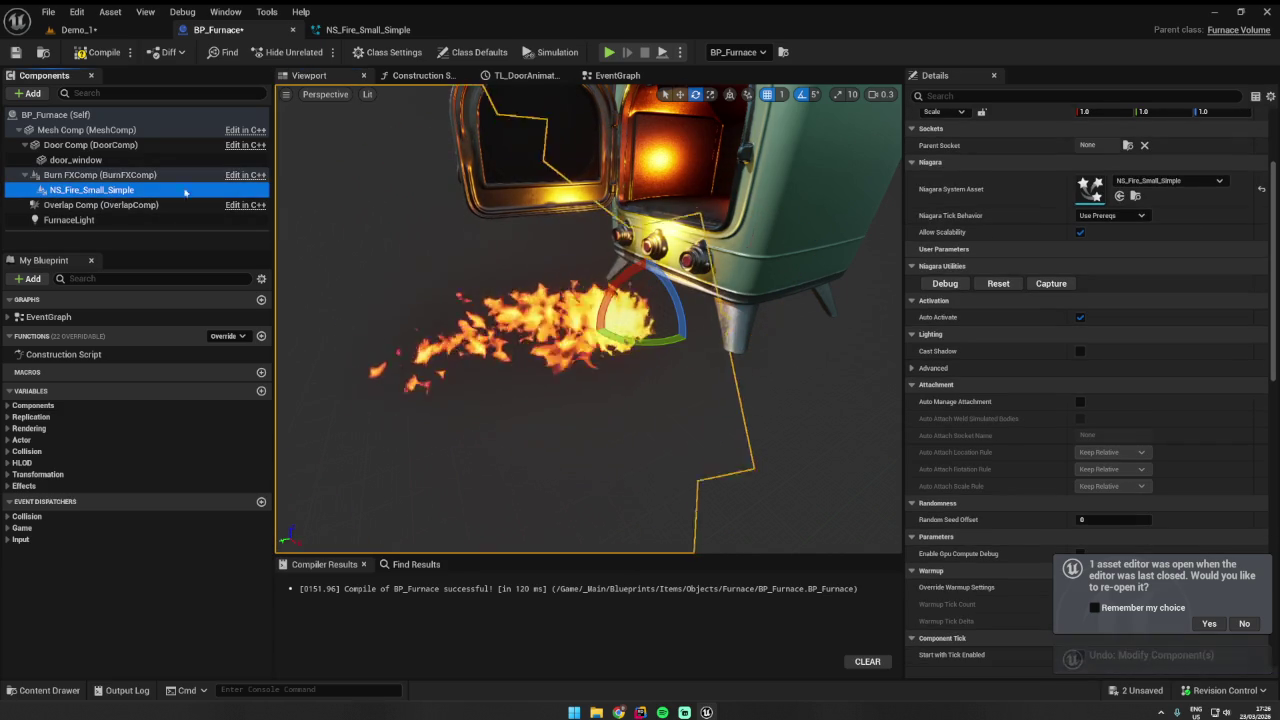
scroll(1259, 217, "up", 3)
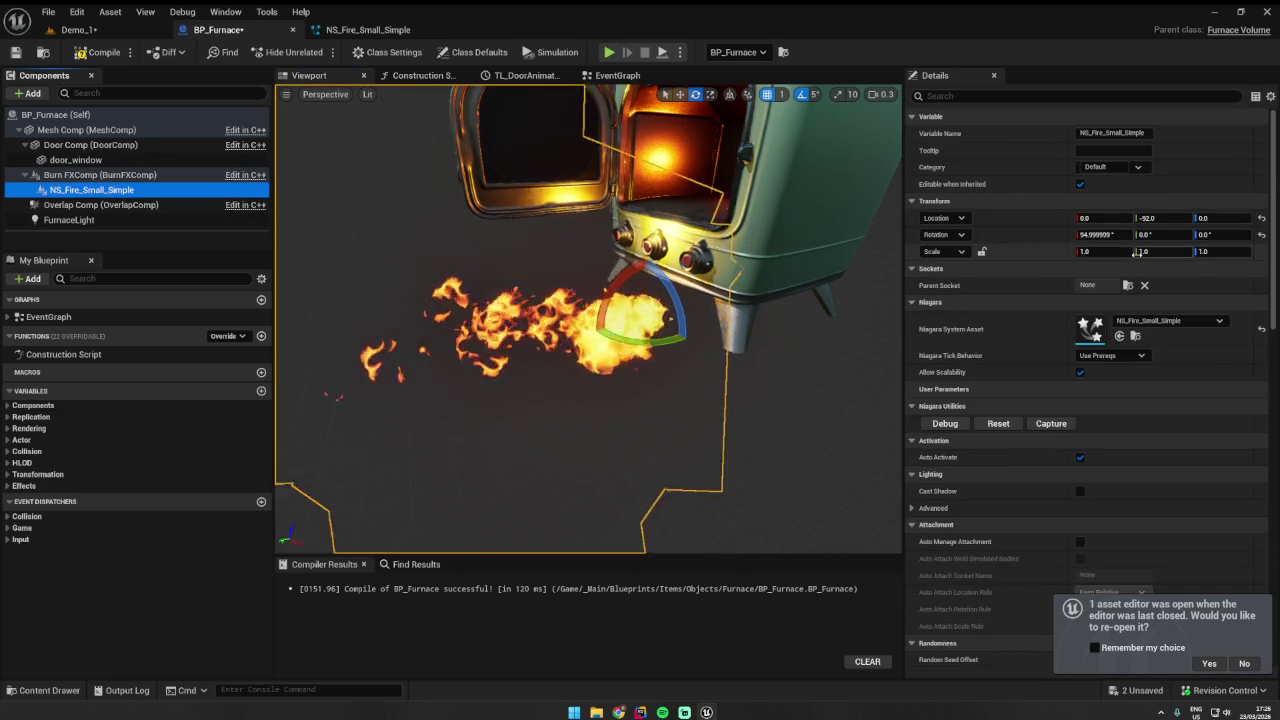
left_click(1261, 217)
left_click(1261, 234)
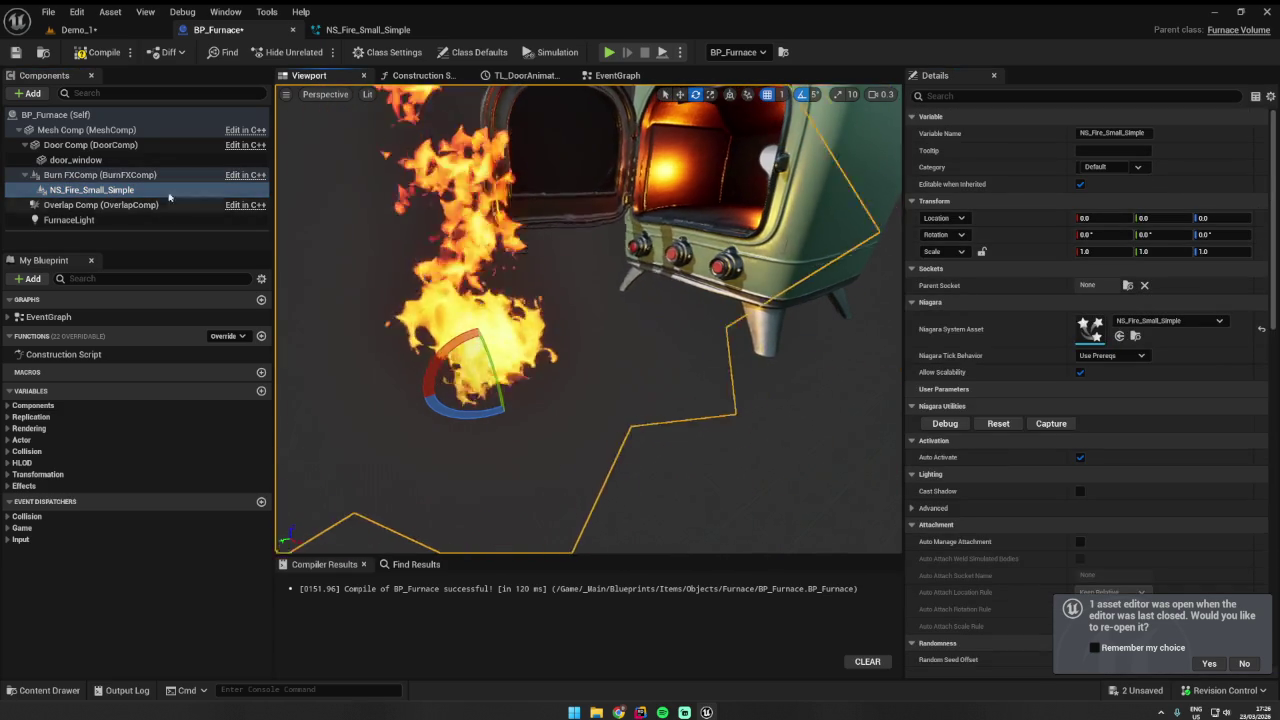
left_click(128, 190)
left_click(125, 175)
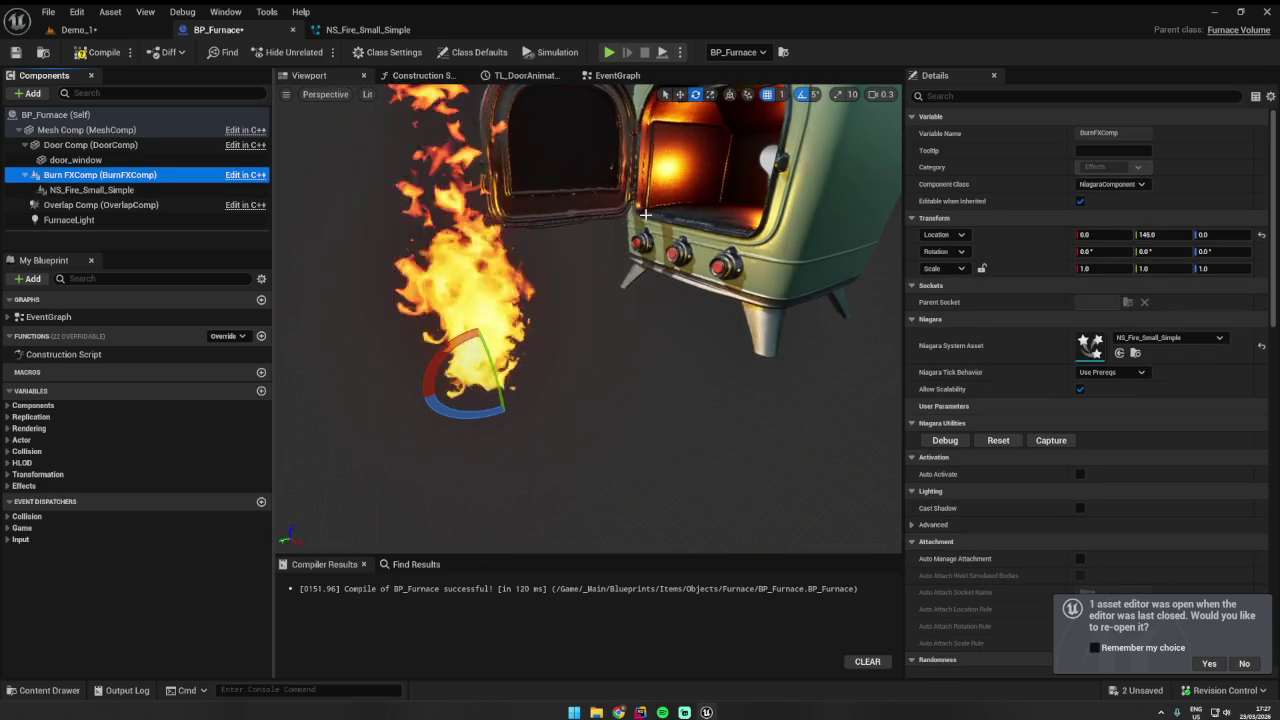
- Move Burn FXComp back toward the furnace and raise it slightly inside
left_click(680, 94)
left_click_drag(465, 388, 435, 398)
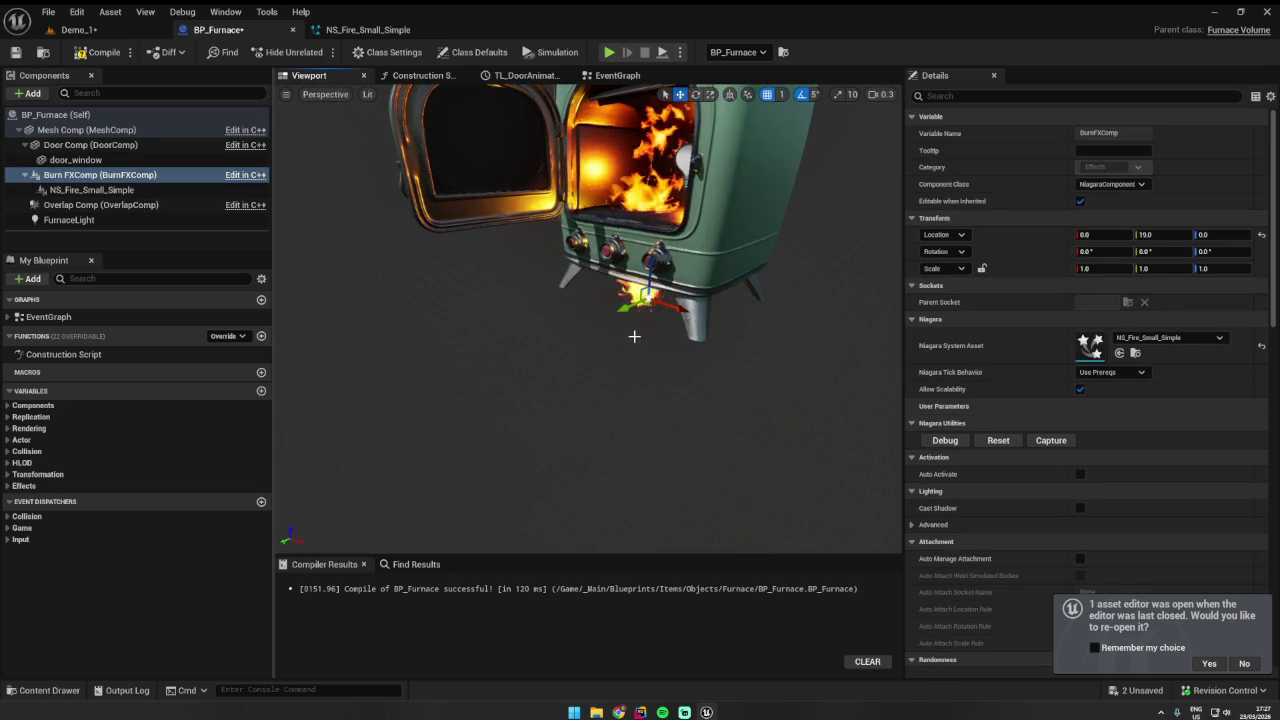
left_click_drag(680, 303, 620, 303)
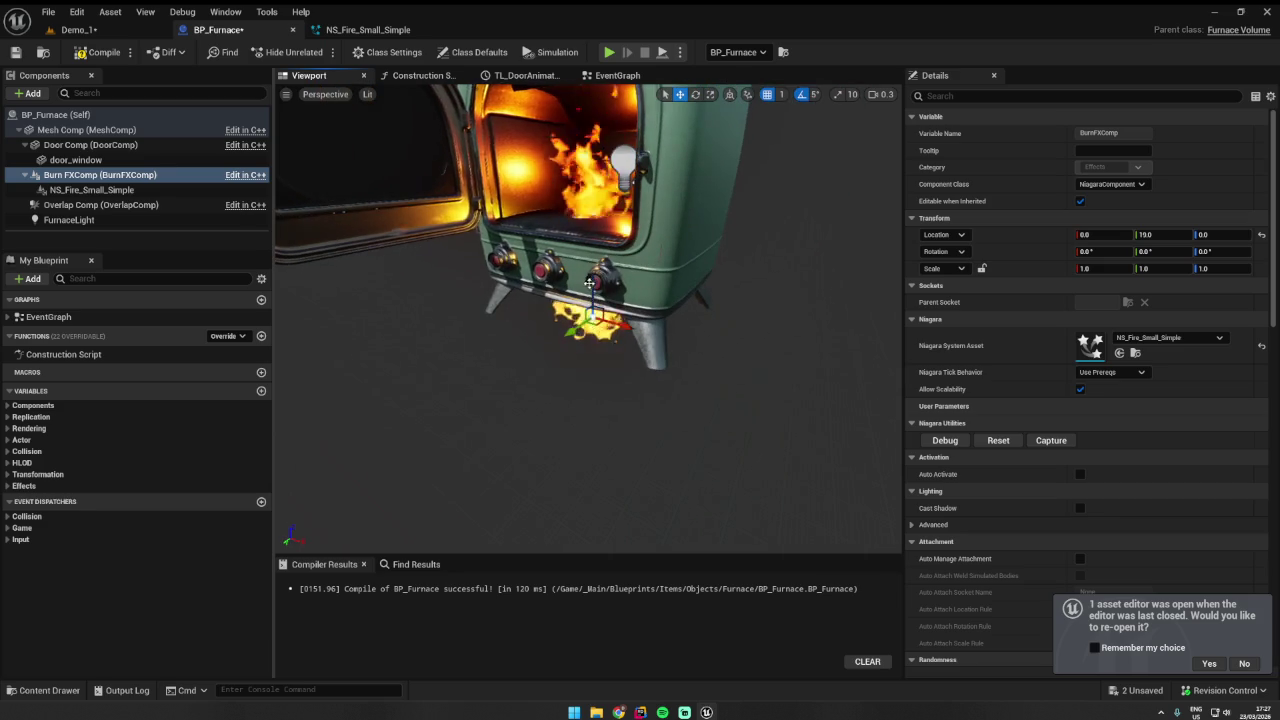
mouse_move(594, 183)
left_mouse_down()
mouse_move(620, 220)
mouse_move(595, 270)
left_mouse_up()
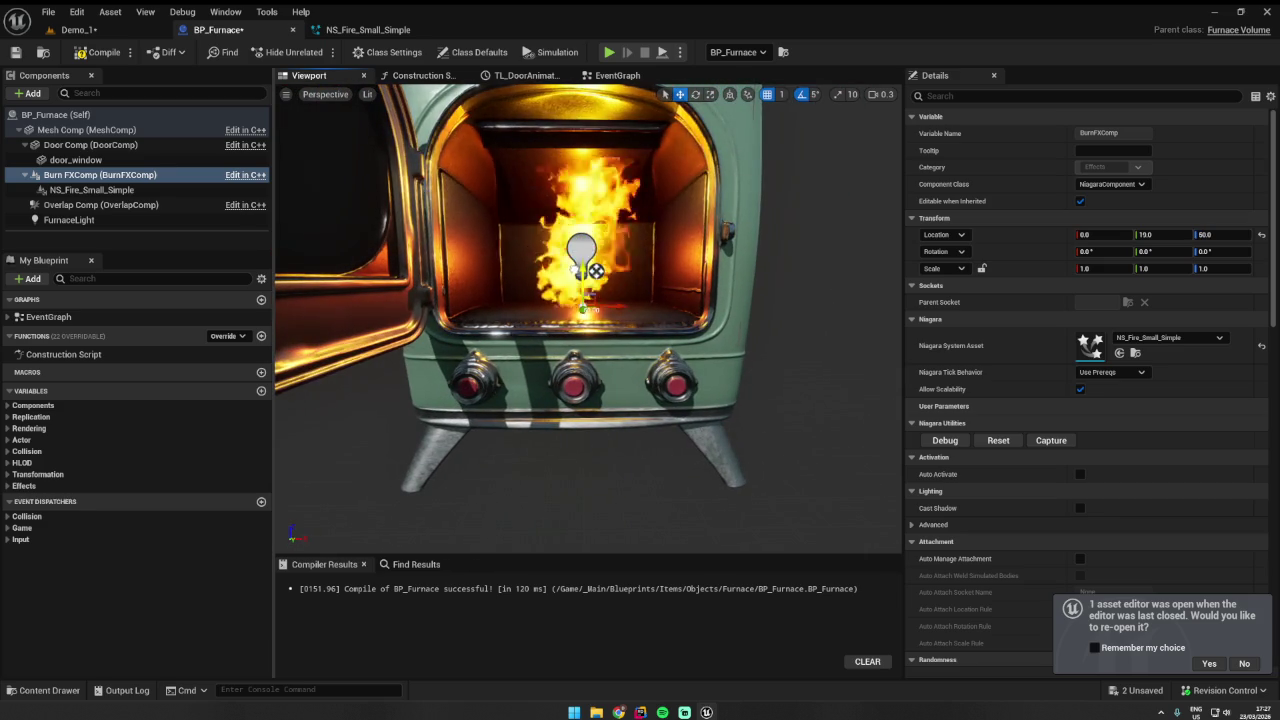
key("f")
- Stretch the flames wider by scaling Burn FXComp to Y 2.19
key("r")
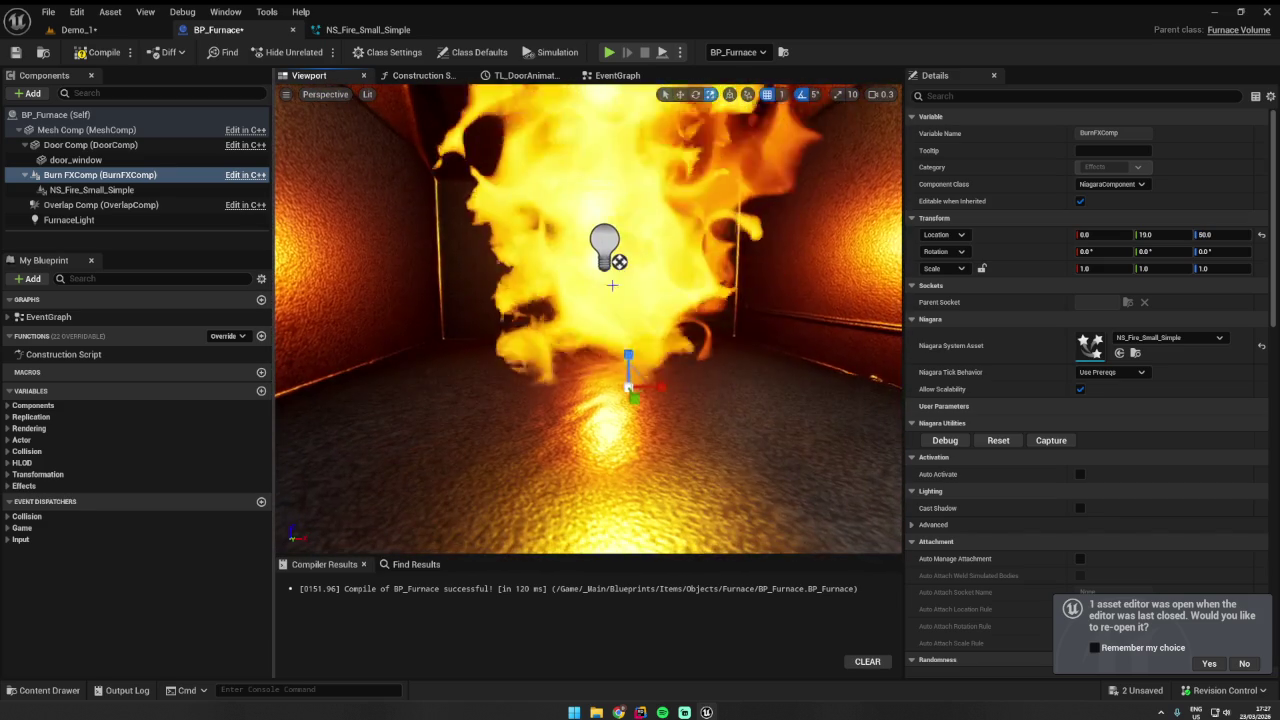
mouse_move(660, 386)
left_mouse_down()
mouse_move(700, 380)
mouse_move(664, 321)
mouse_move(612, 352)
left_mouse_up()
scroll(664, 321, "down", 2)
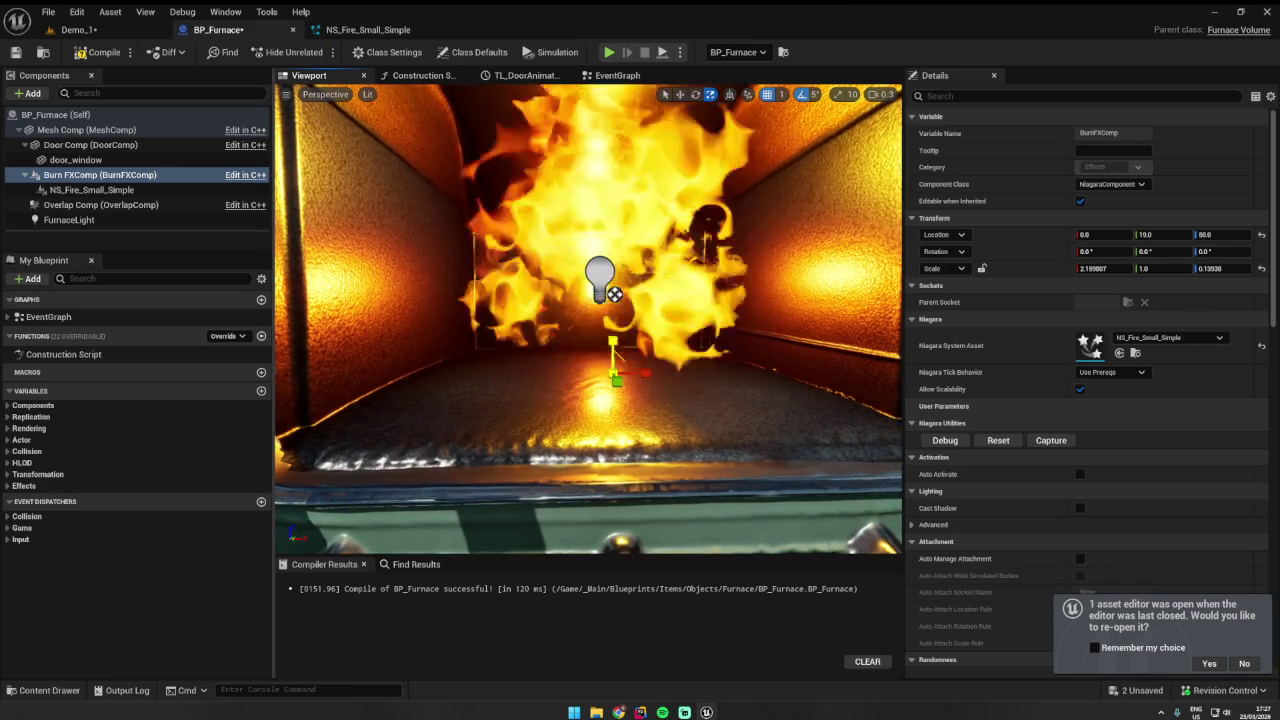
scroll(588, 318, "down", 5)
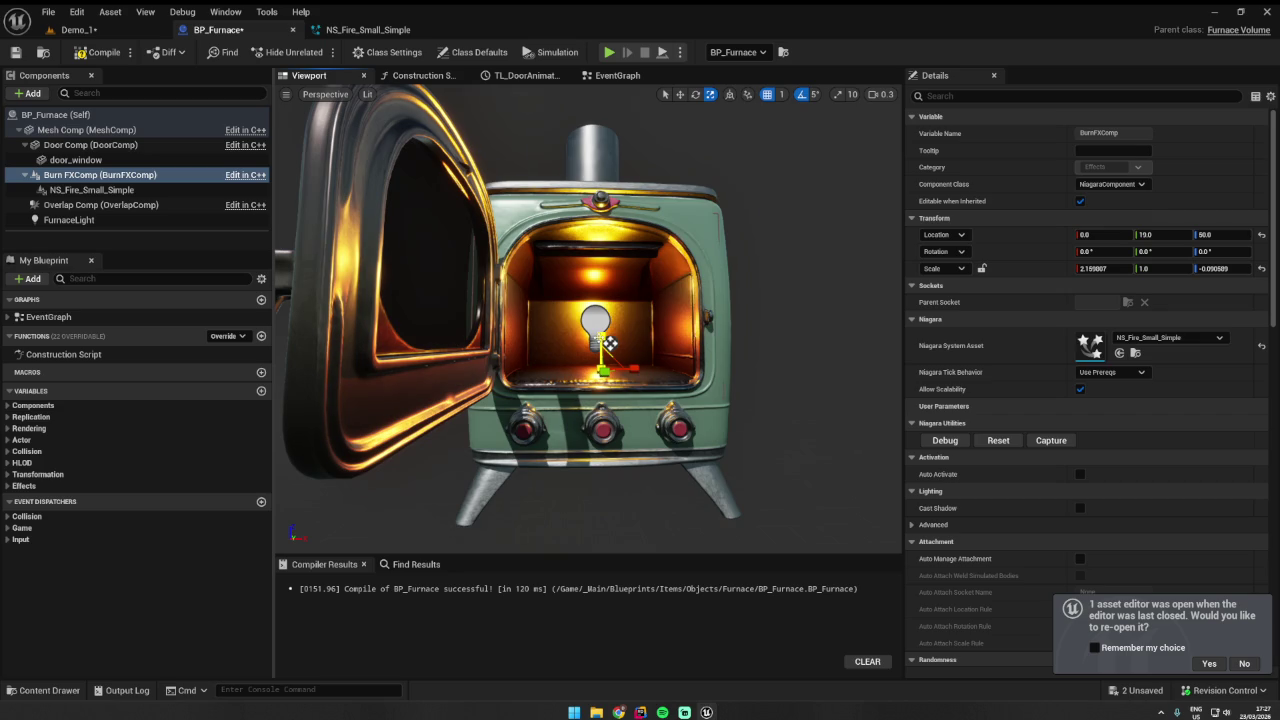
scroll(595, 327, "up", 5)
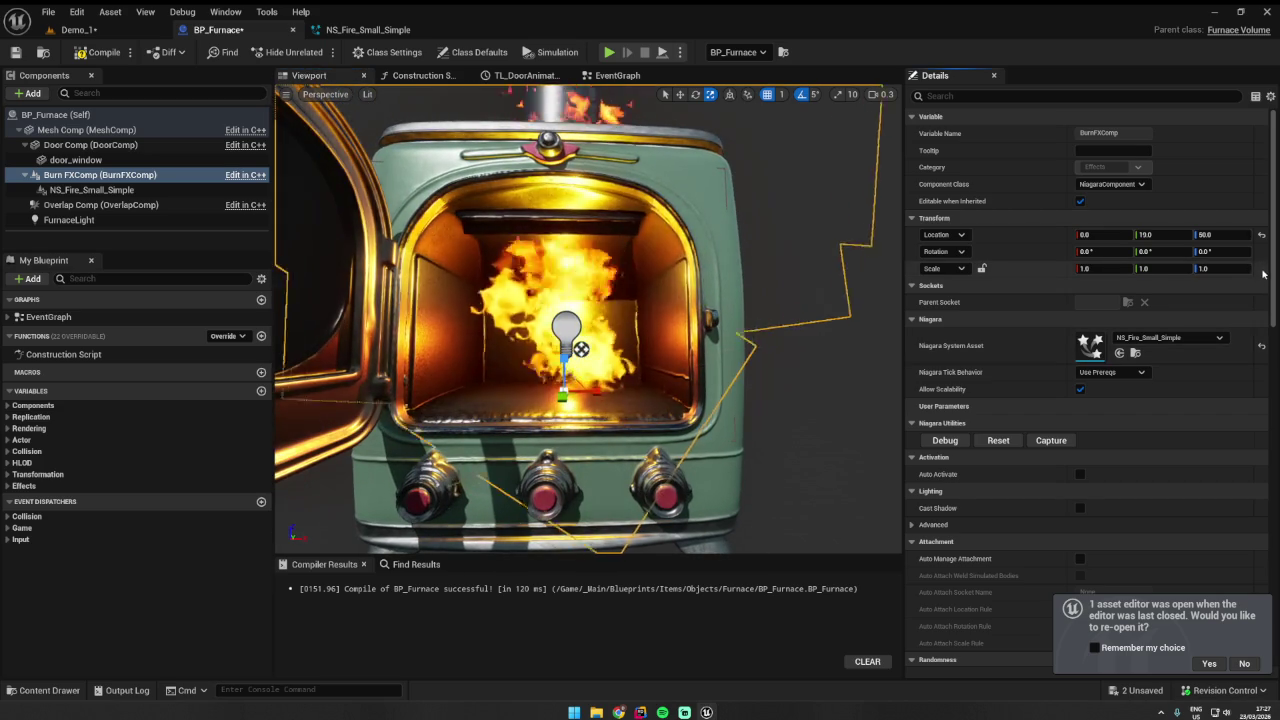
scroll(737, 308, "down", 3)
mouse_move(737, 308)
left_mouse_down()
mouse_move(605, 318)
mouse_move(615, 352)
mouse_move(600, 355)
left_mouse_up()
scroll(660, 312, "up", 5)
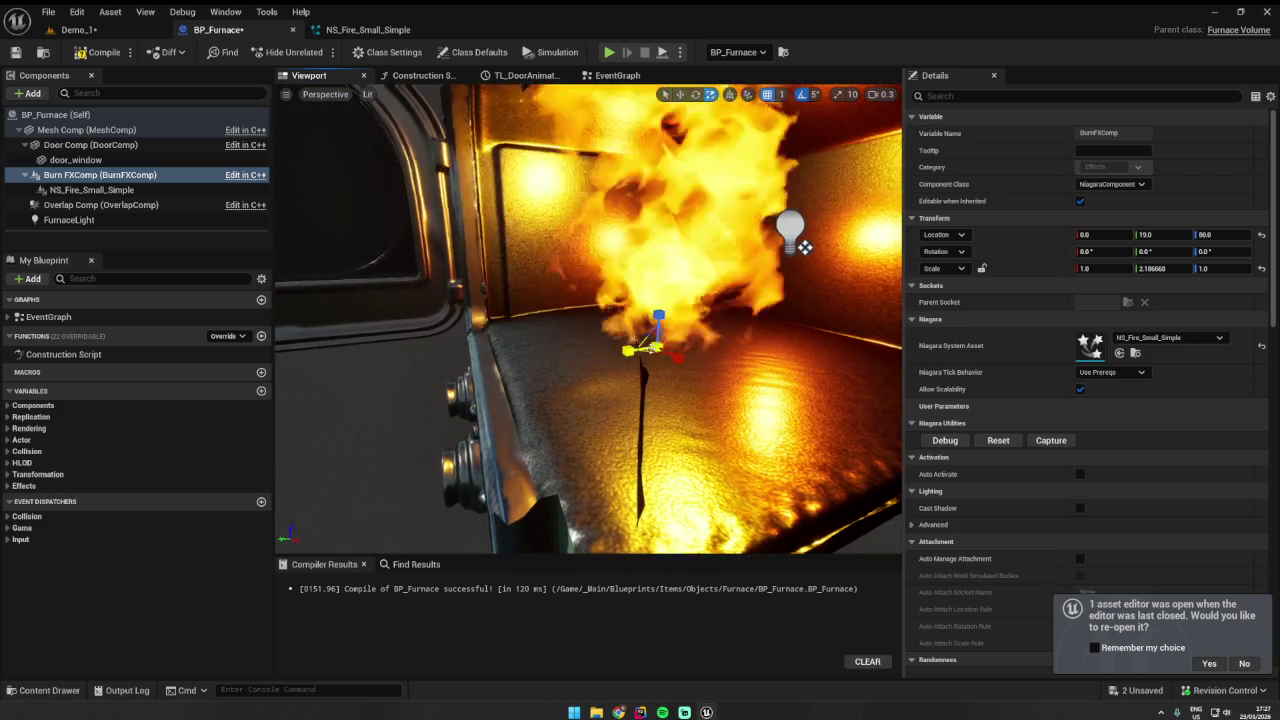
mouse_move(694, 340)
left_mouse_down()
mouse_move(679, 330)
mouse_move(660, 360)
left_mouse_up()
- Using world-aligned axes, push the fire deeper into the firebox at 0, -24, 61
key("w")
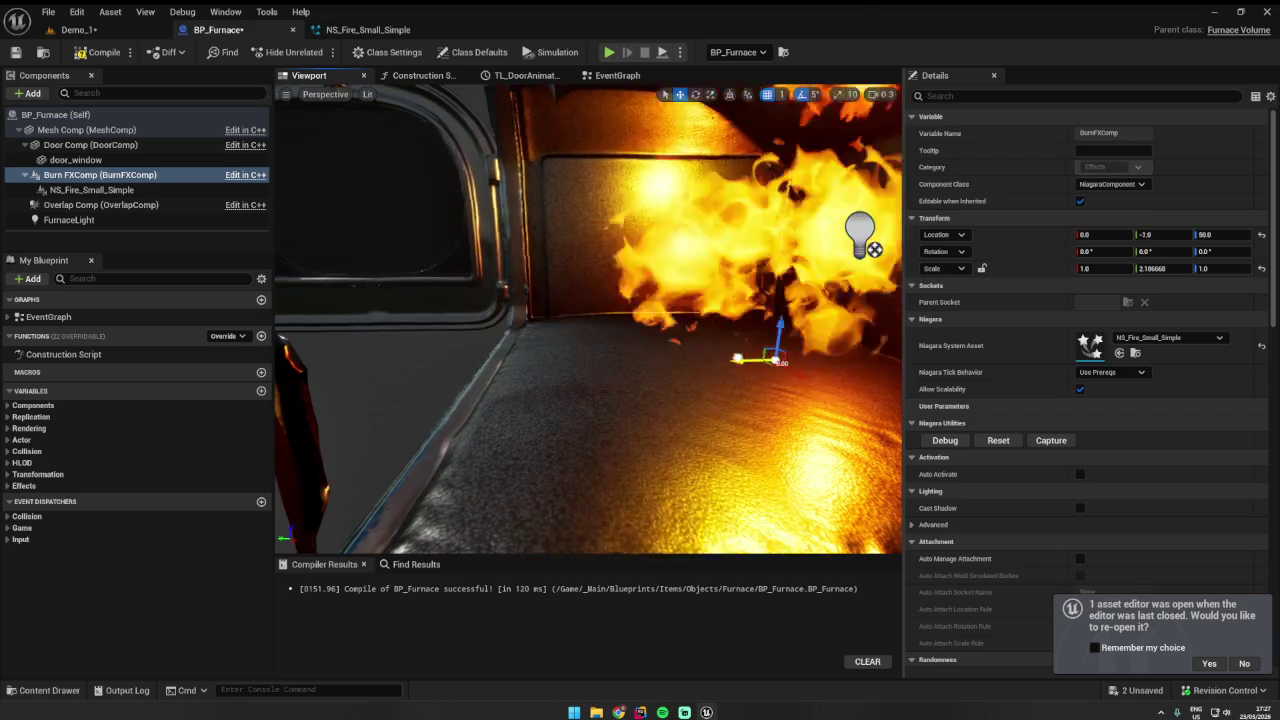
scroll(875, 250, "down", 5)
left_click_drag(588, 320, 540, 320)
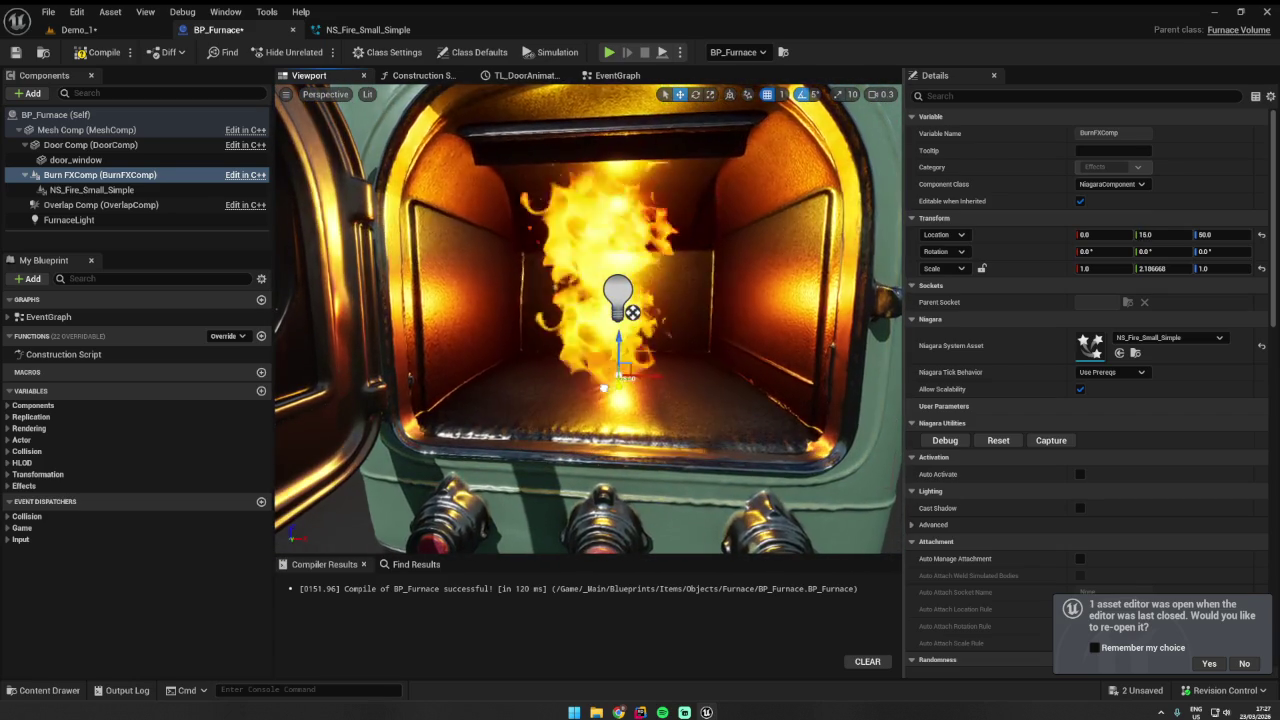
mouse_move(659, 331)
left_mouse_down()
mouse_move(615, 331)
mouse_move(645, 352)
mouse_move(713, 314)
mouse_move(800, 297)
left_mouse_up()
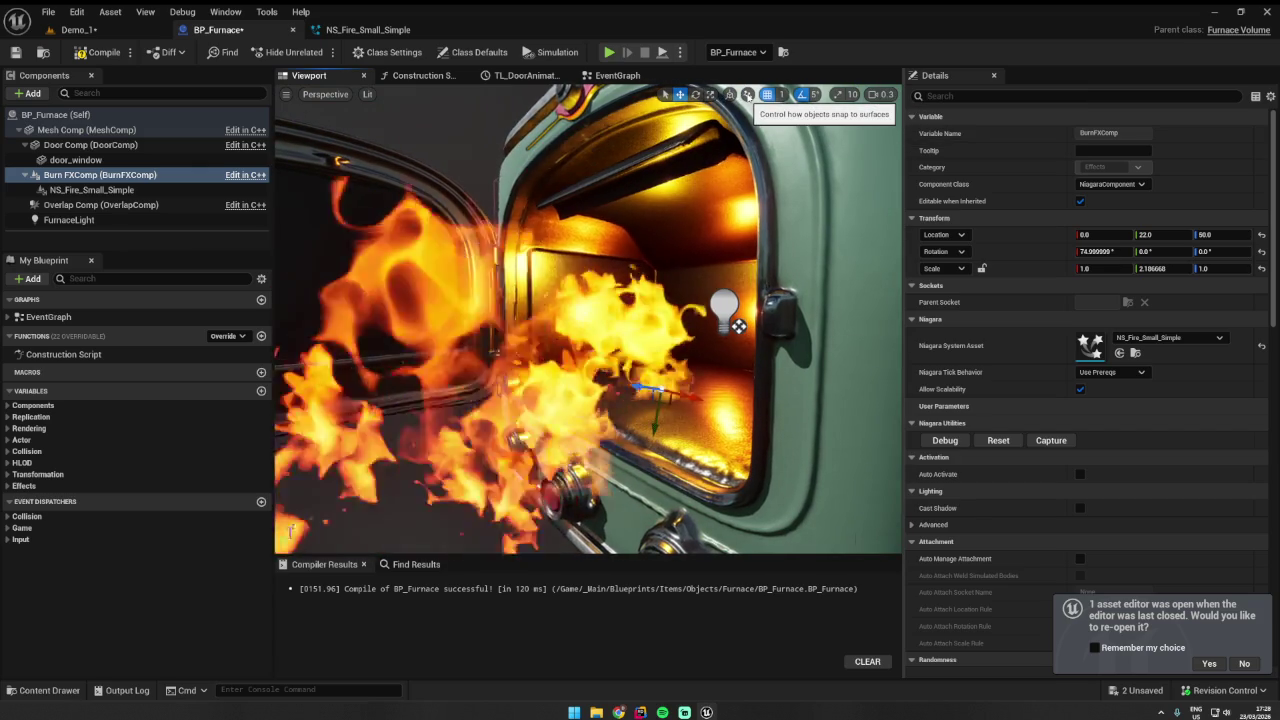
left_click(722, 95)
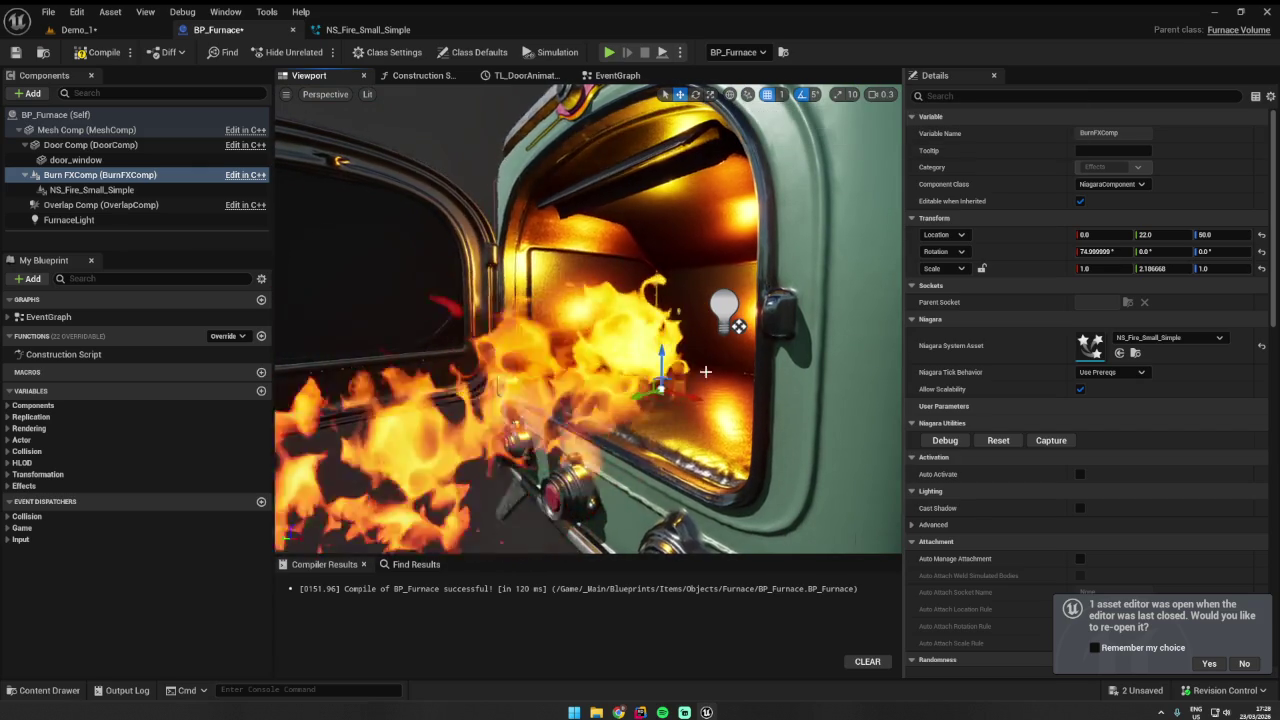
left_click_drag(600, 350, 560, 350)
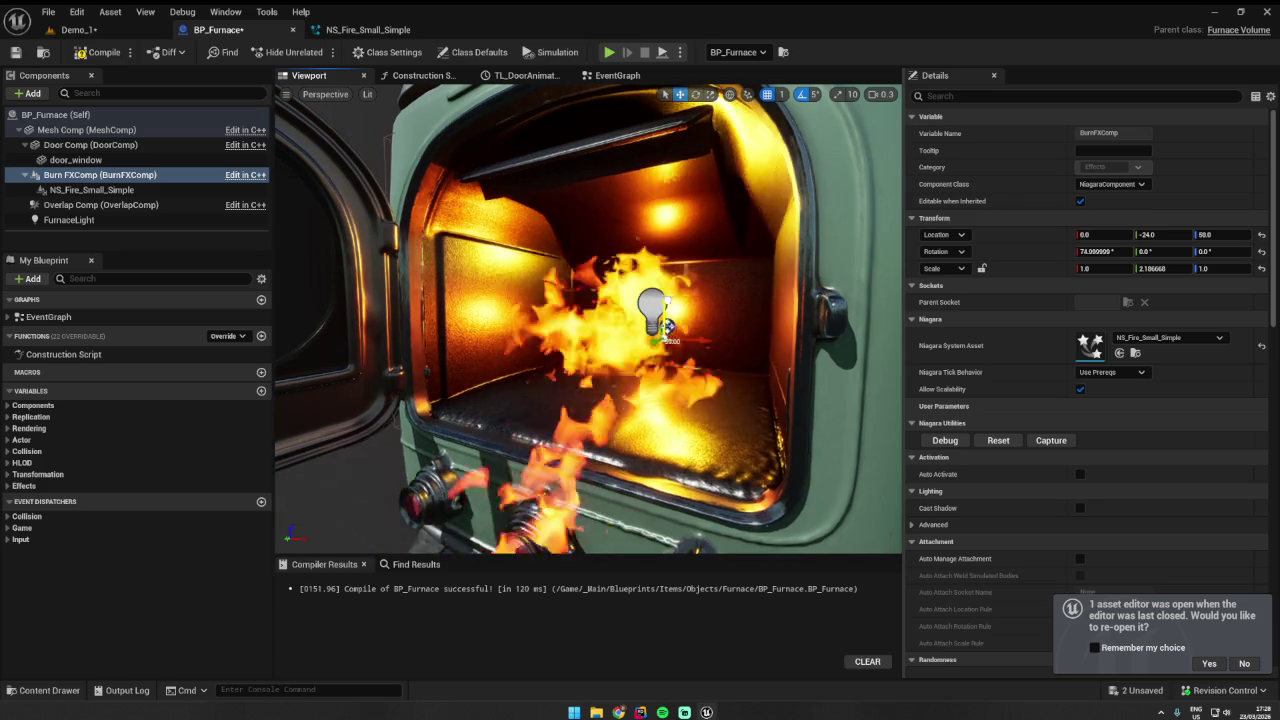
mouse_move(590, 320)
left_mouse_down()
mouse_move(680, 328)
mouse_move(662, 273)
mouse_move(757, 263)
mouse_move(700, 270)
mouse_move(600, 240)
left_mouse_up()
key("e")
key("w")
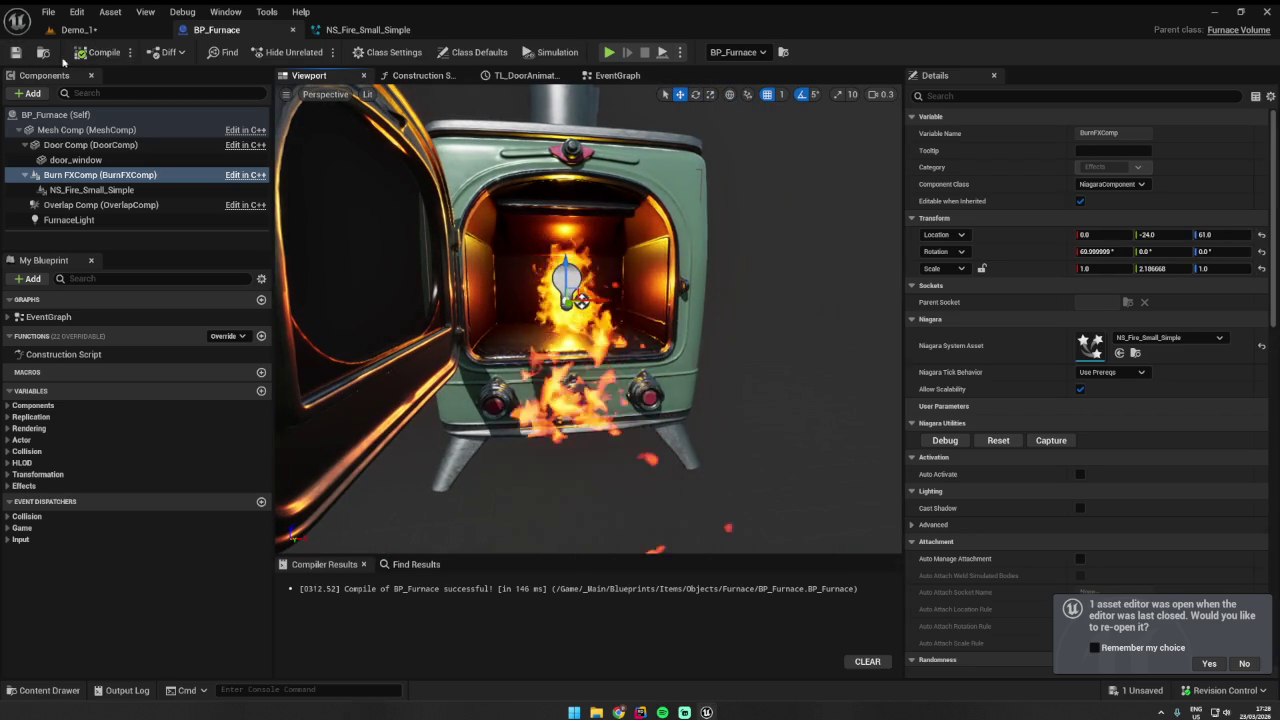
left_click(82, 29)
- Play-test with the furnace door open, then zoom toward the firebox and reopen BP_Furnace
left_click(313, 52)
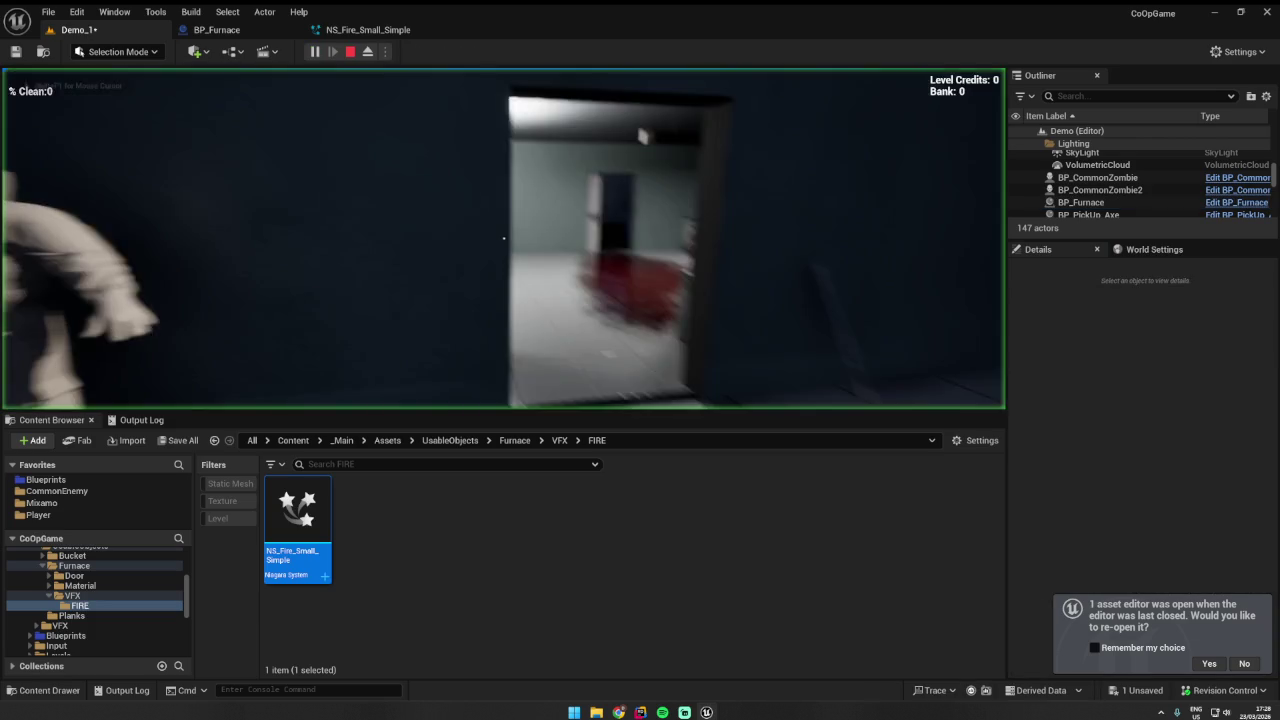
key("w")
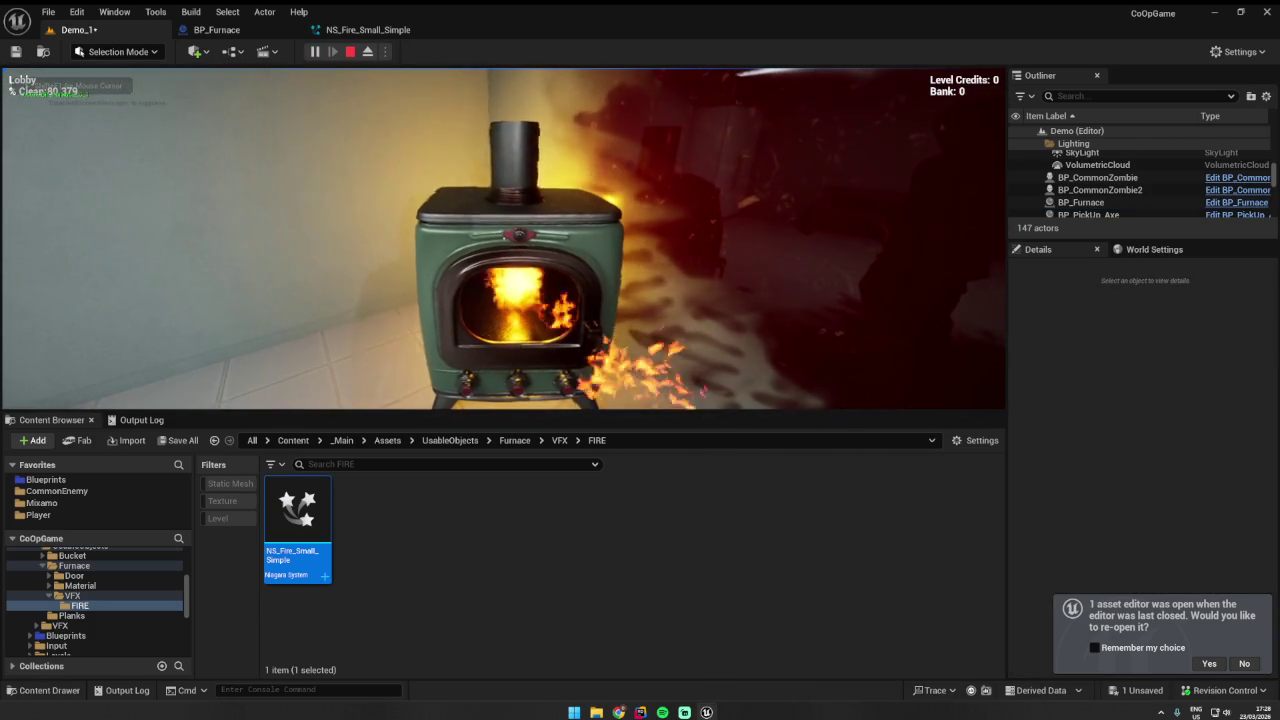
key("e")
key("s")
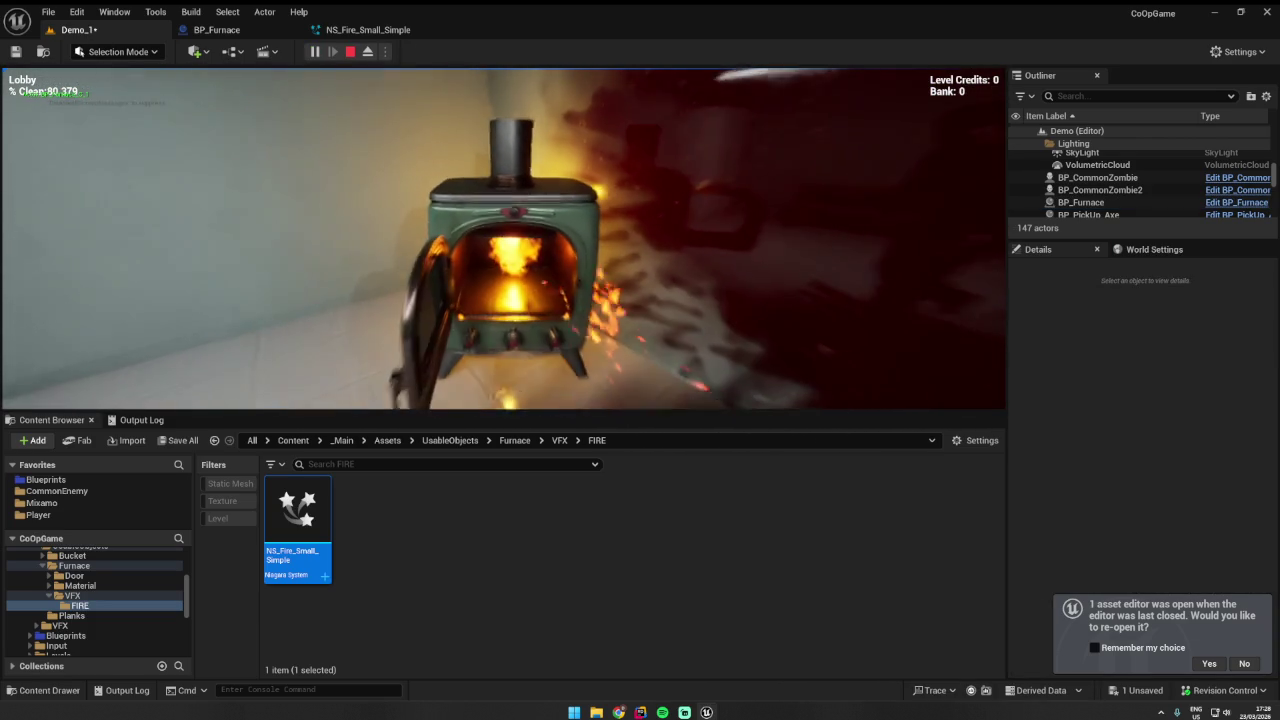
key("Escape")
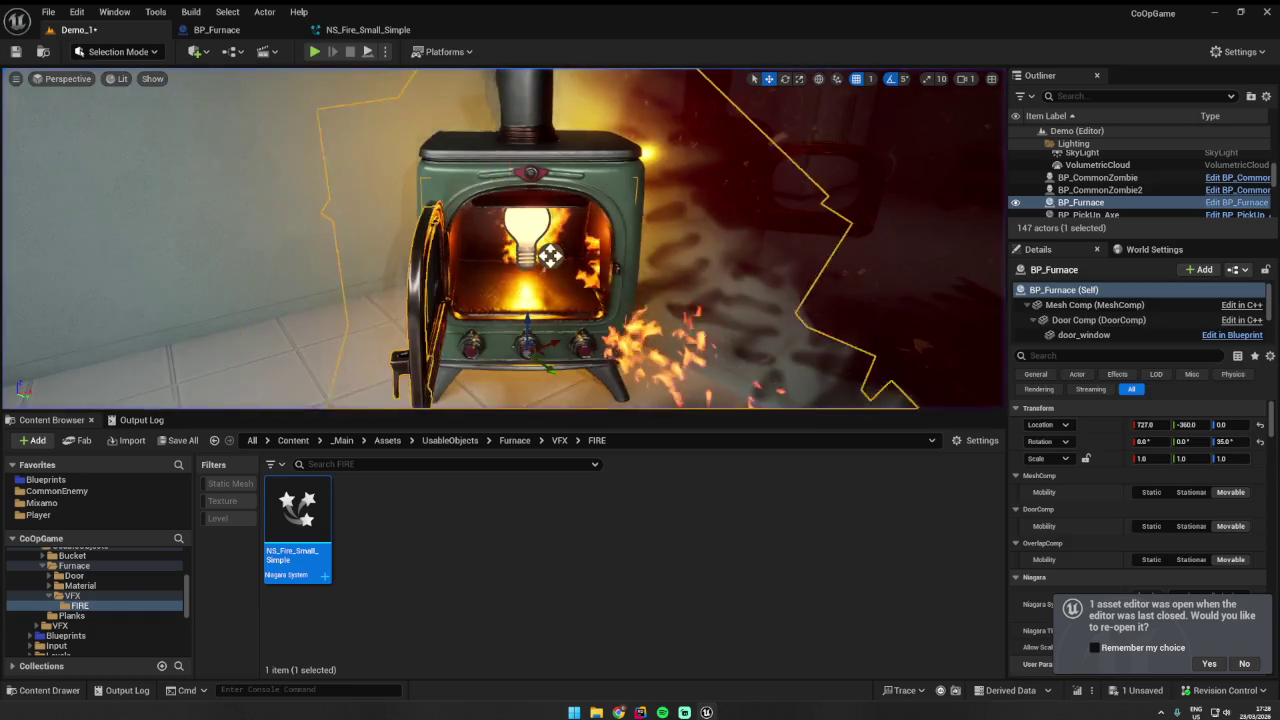
scroll(524, 240, "up", 5)
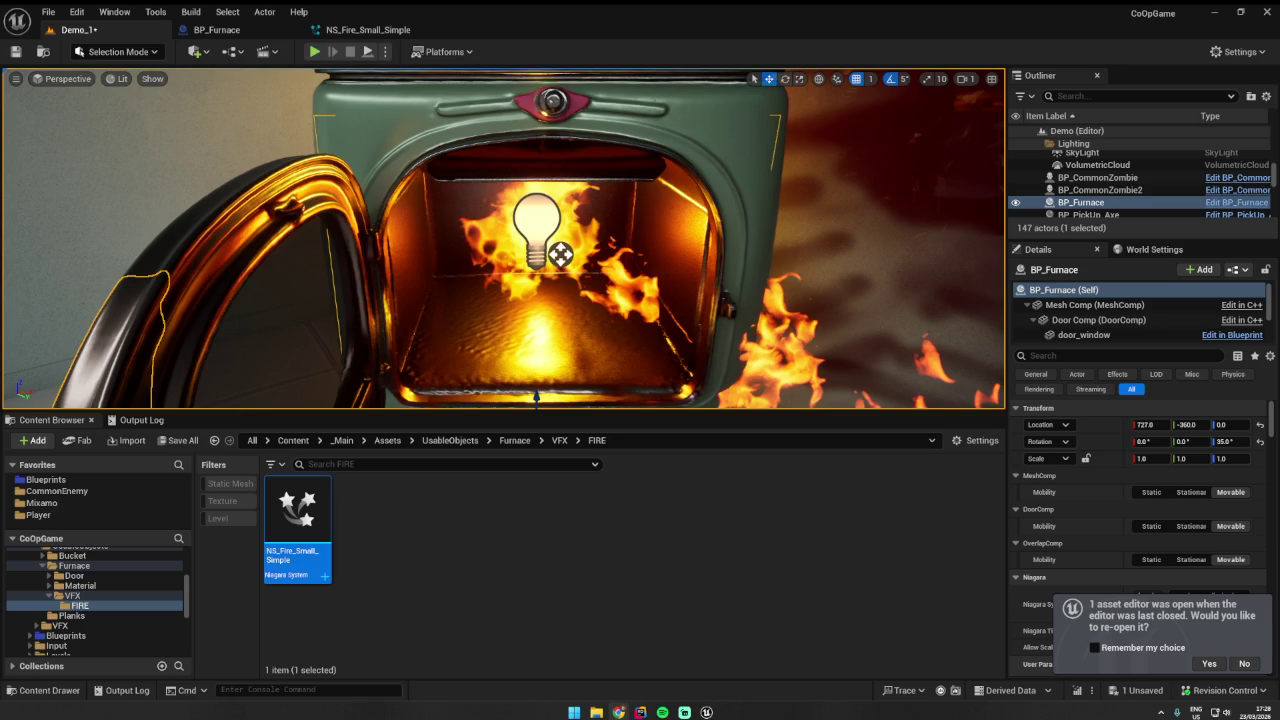
left_click(217, 29)
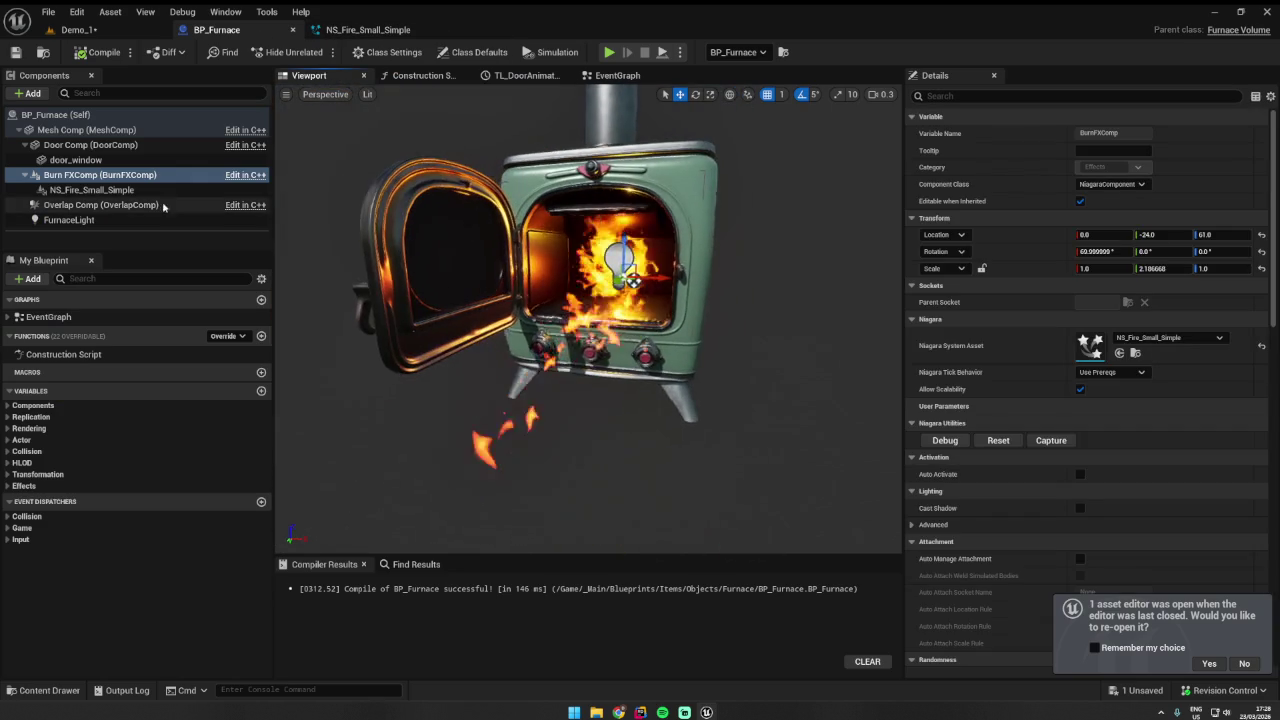
- Delete NS_Fire_Small_Simple from under Burn FXComp and play-test Demo_1
left_click(99, 190)
key("Delete")
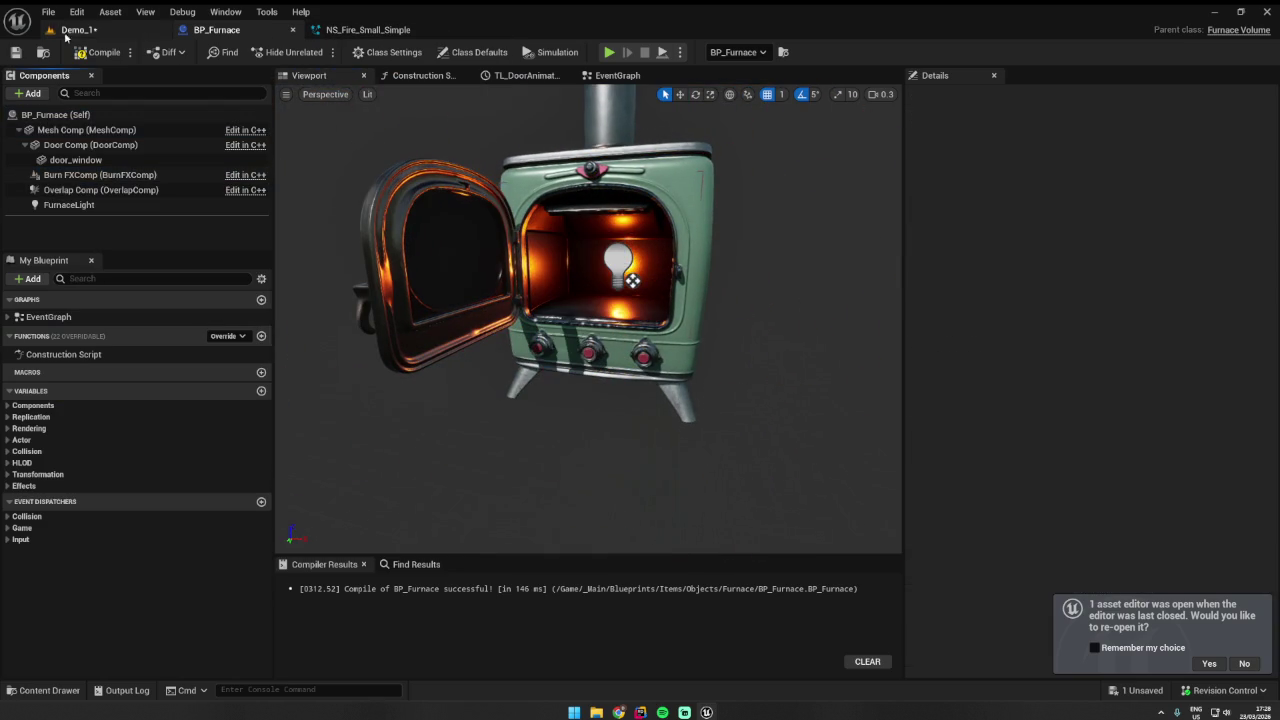
left_click(95, 30)
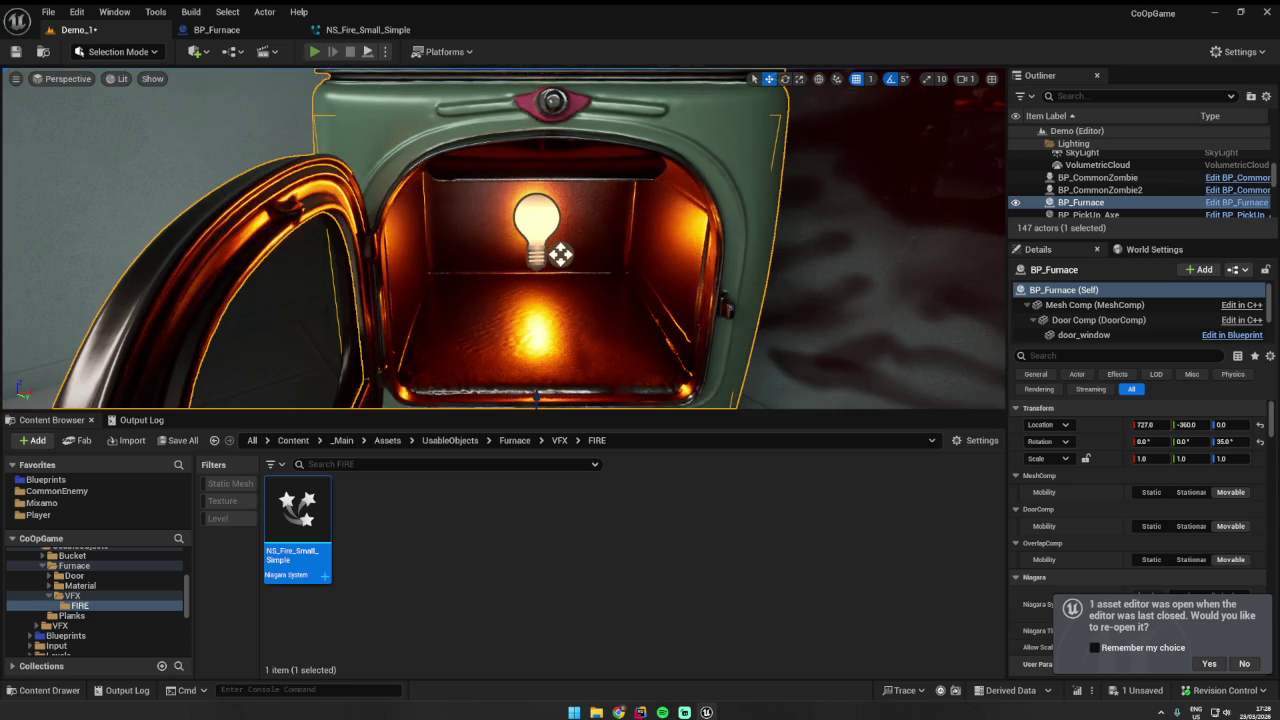
left_click(314, 52)
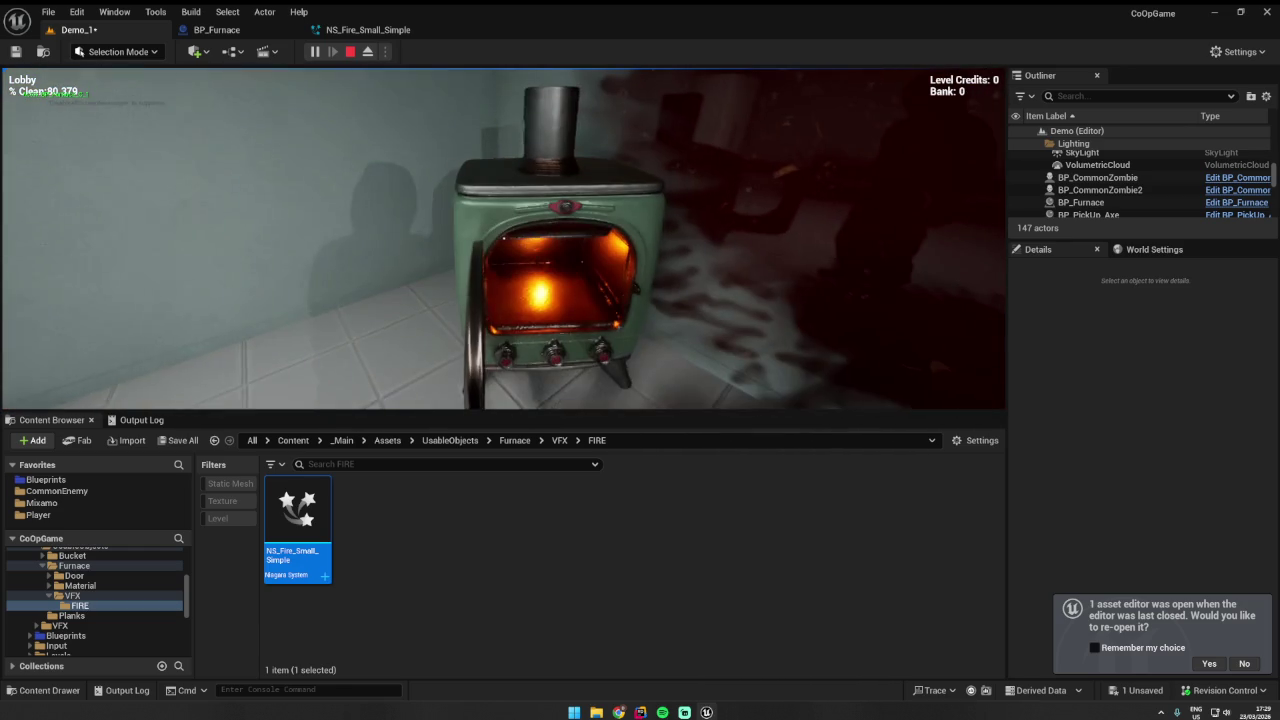
- Look around the stove in the play session, stop play, and switch to NS_Fire_Small_Simple
key("super")
key("super")
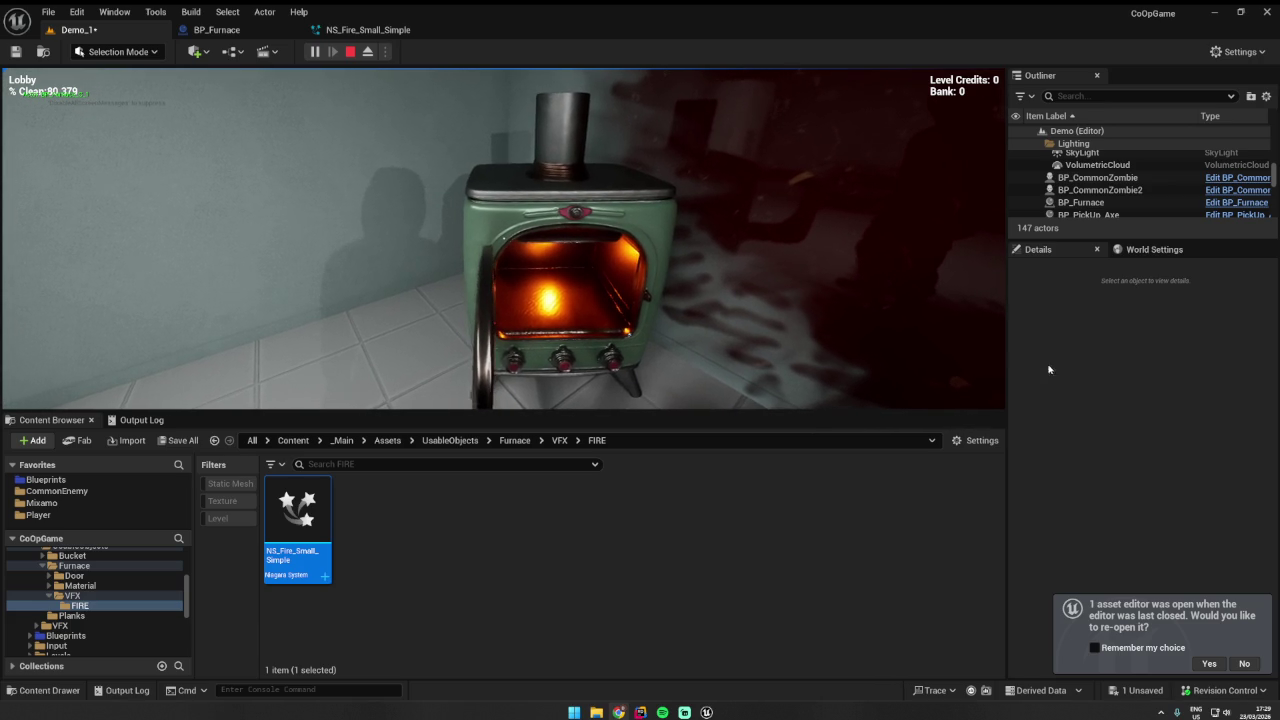
left_click(720, 330)
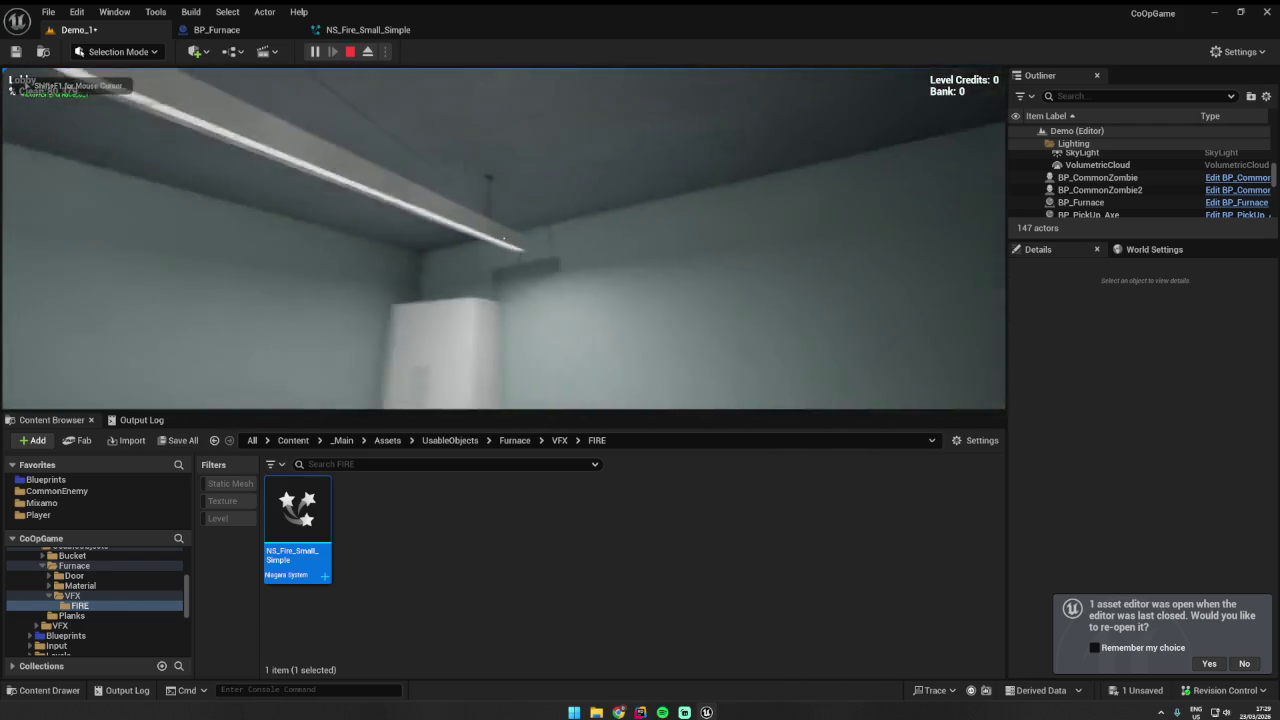
key("Escape")
left_click(368, 29)
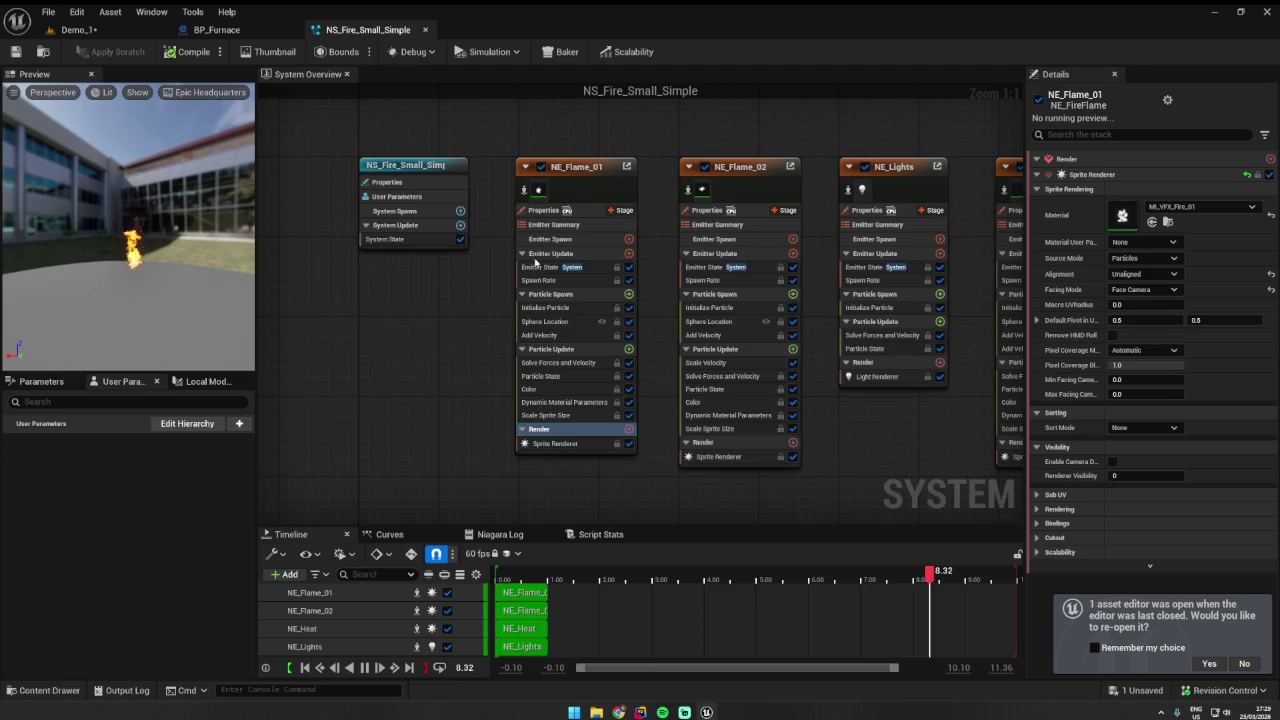
- Toggle NE_Flame_01, NE_Flame_02, NE_Lights and NE_Heat off and on to compare their contributions
right_click(397, 306)
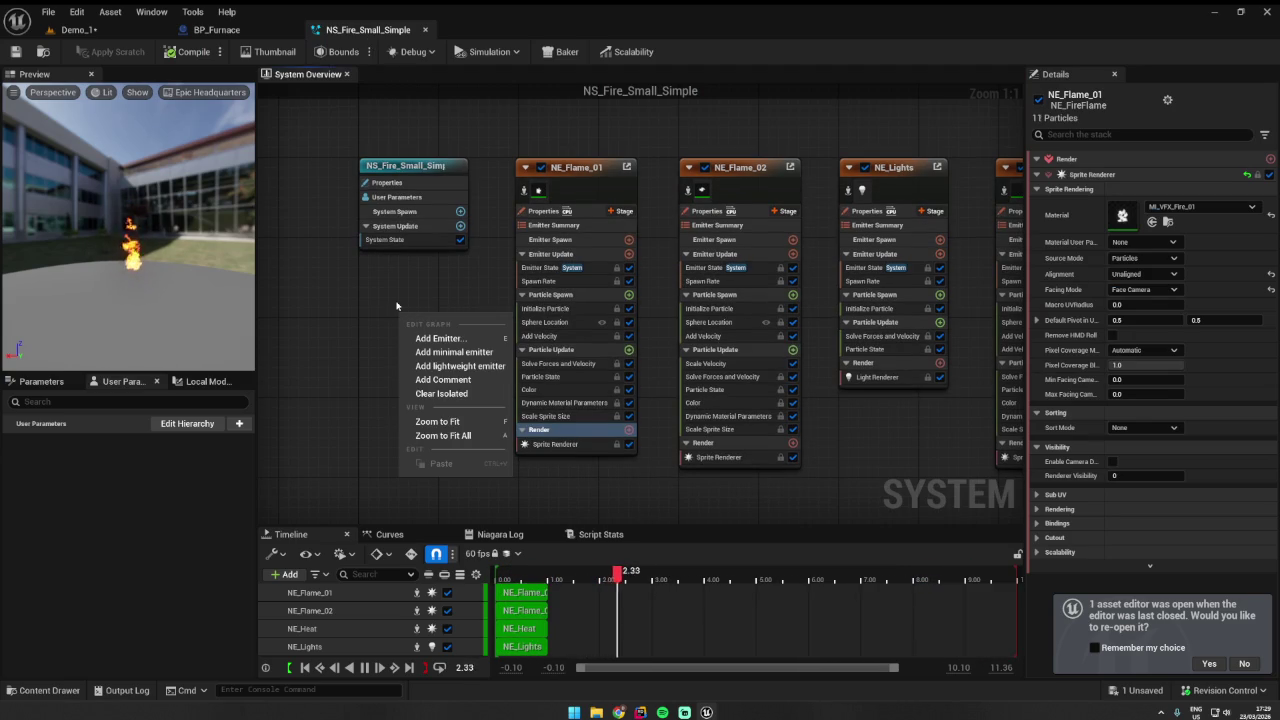
key("super")
key("super")
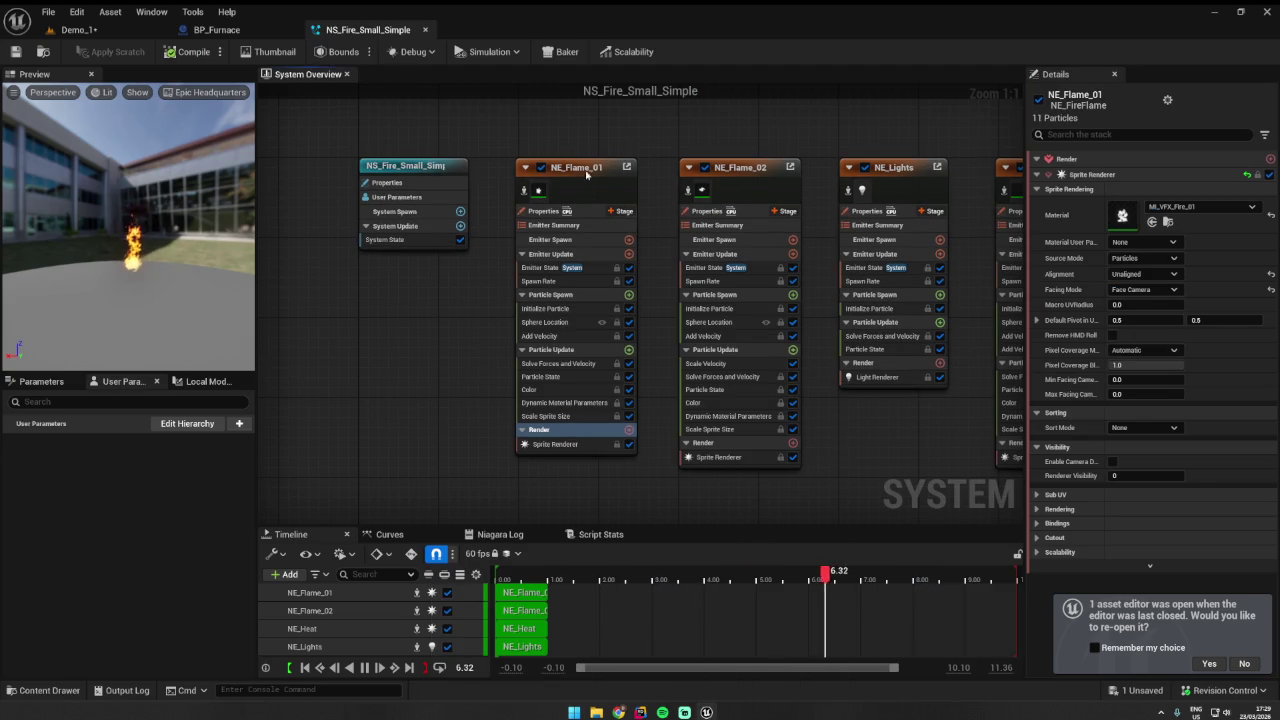
left_click(545, 272)
left_click(542, 167)
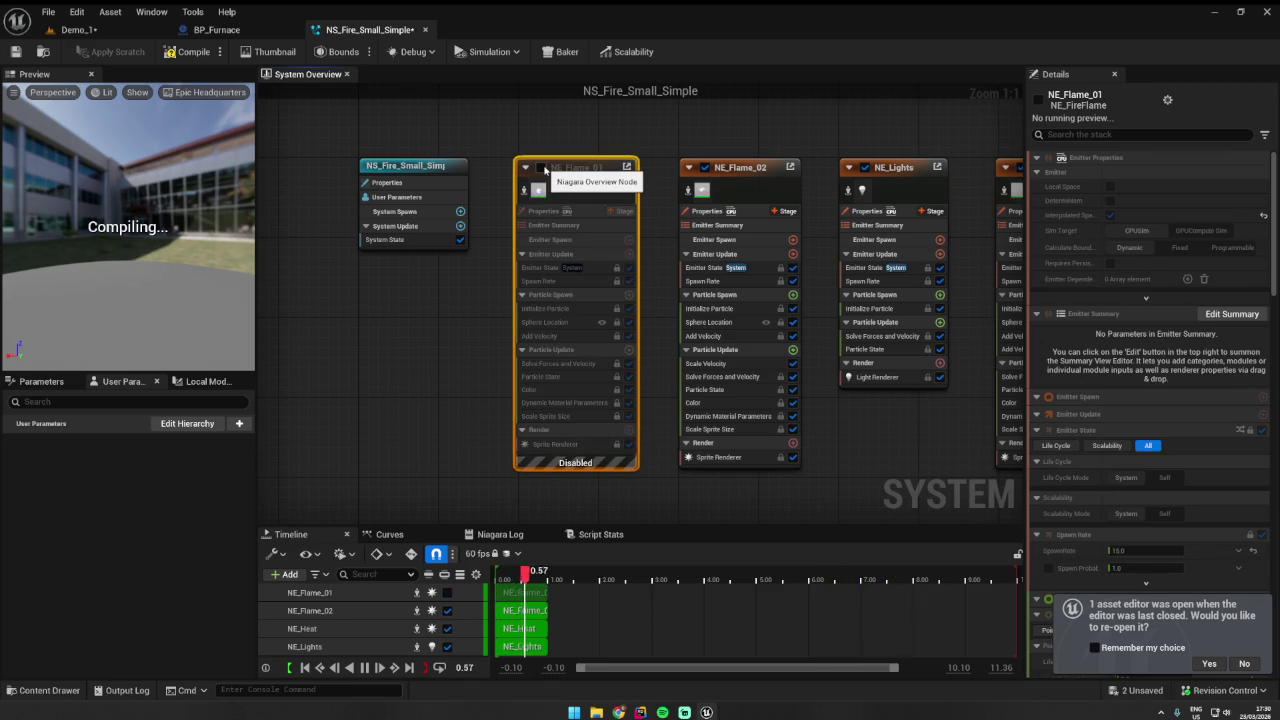
left_click(542, 167)
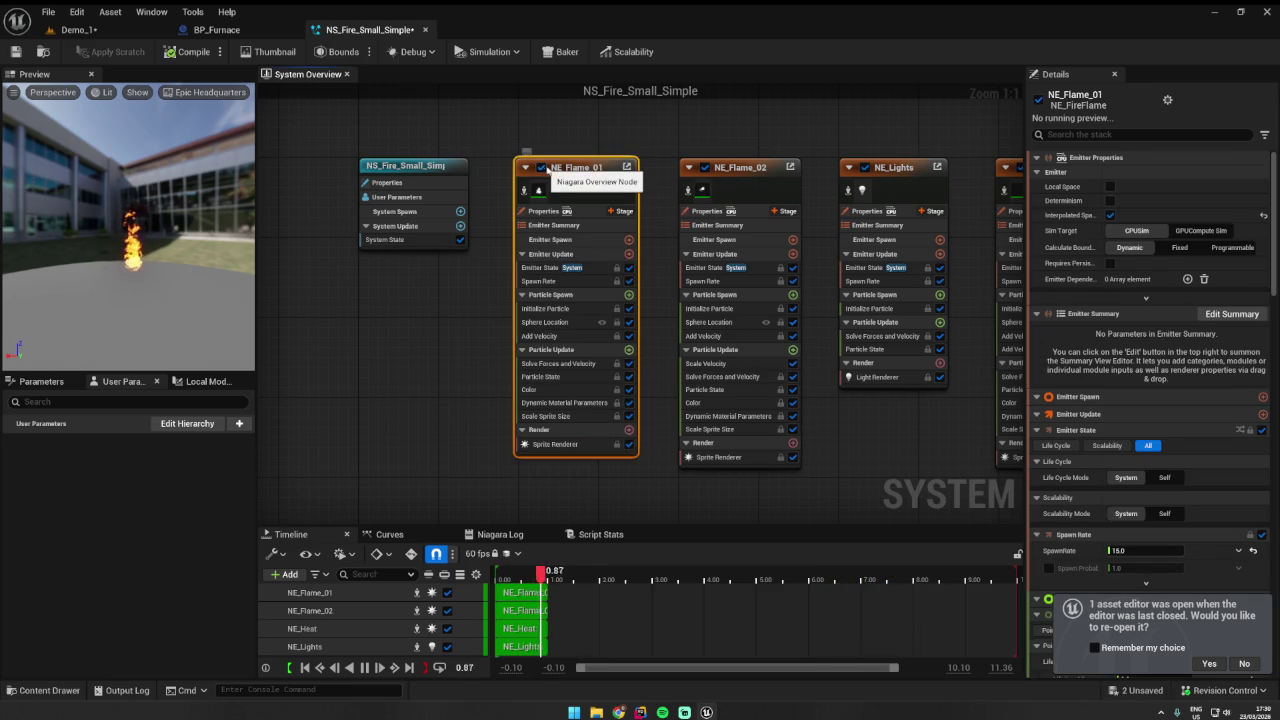
left_click(705, 168)
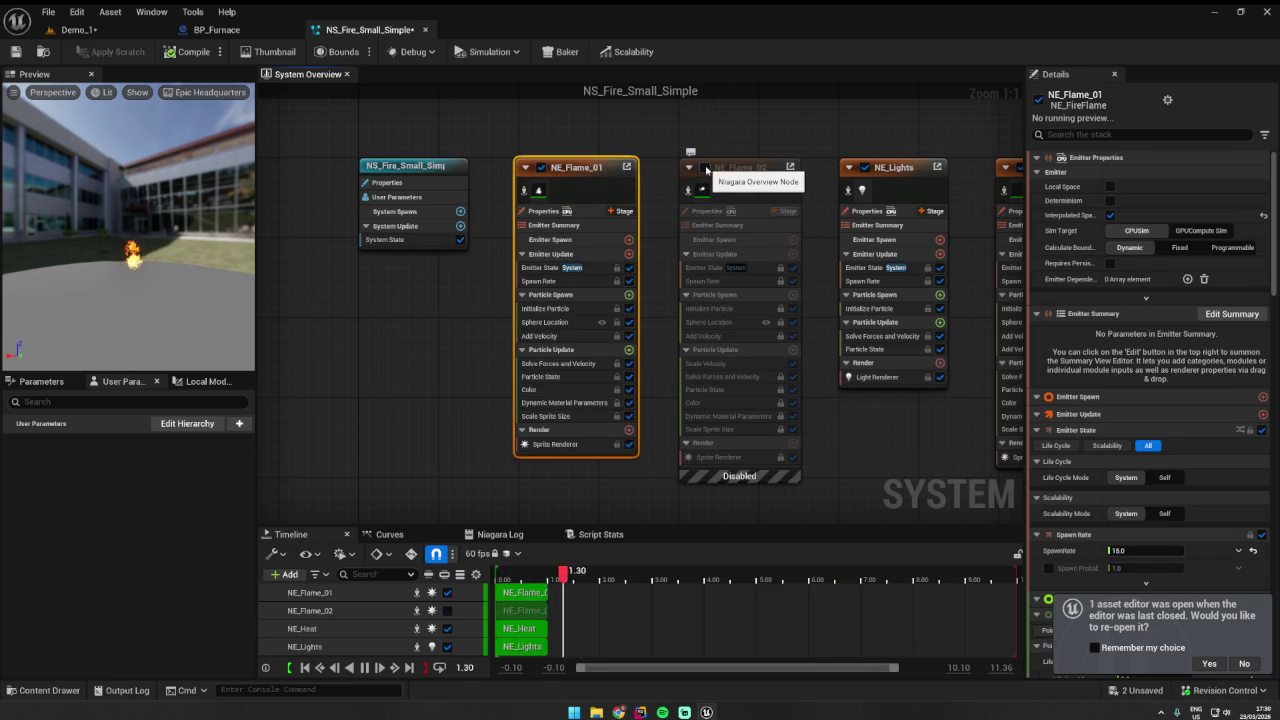
left_click(705, 168)
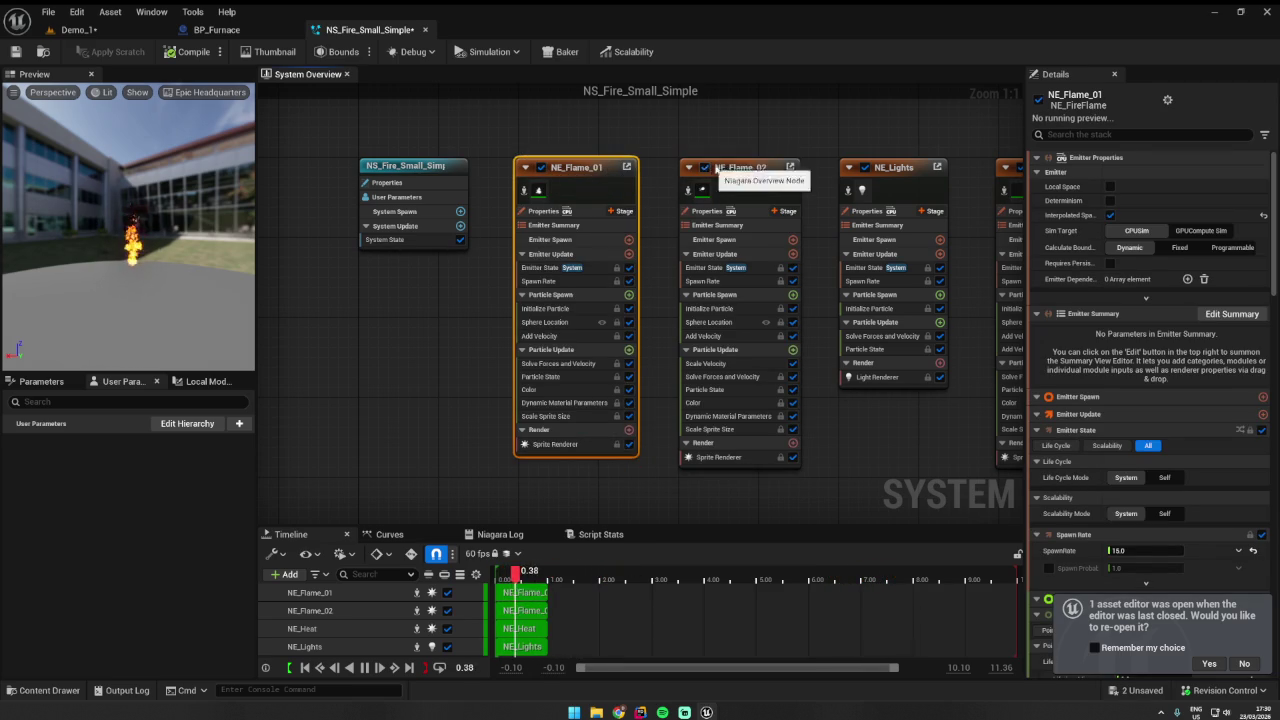
left_click(865, 168)
left_click(865, 168)
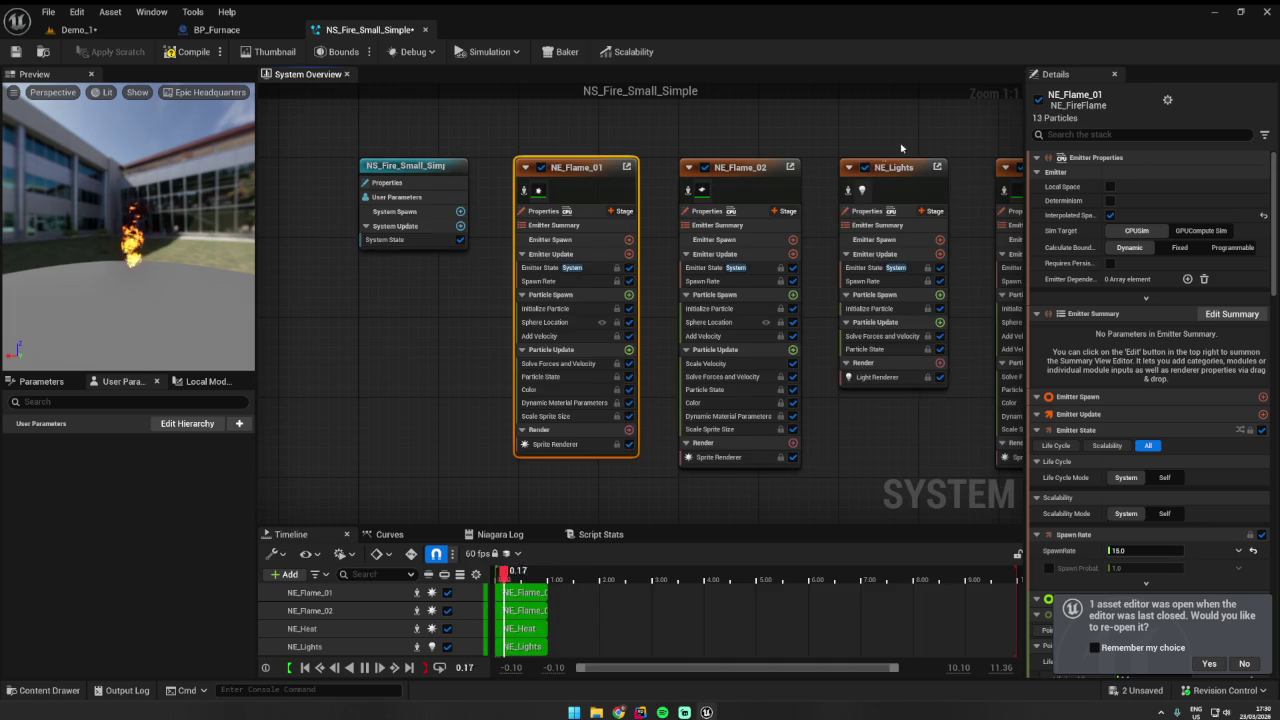
left_click(541, 167)
left_click(877, 155)
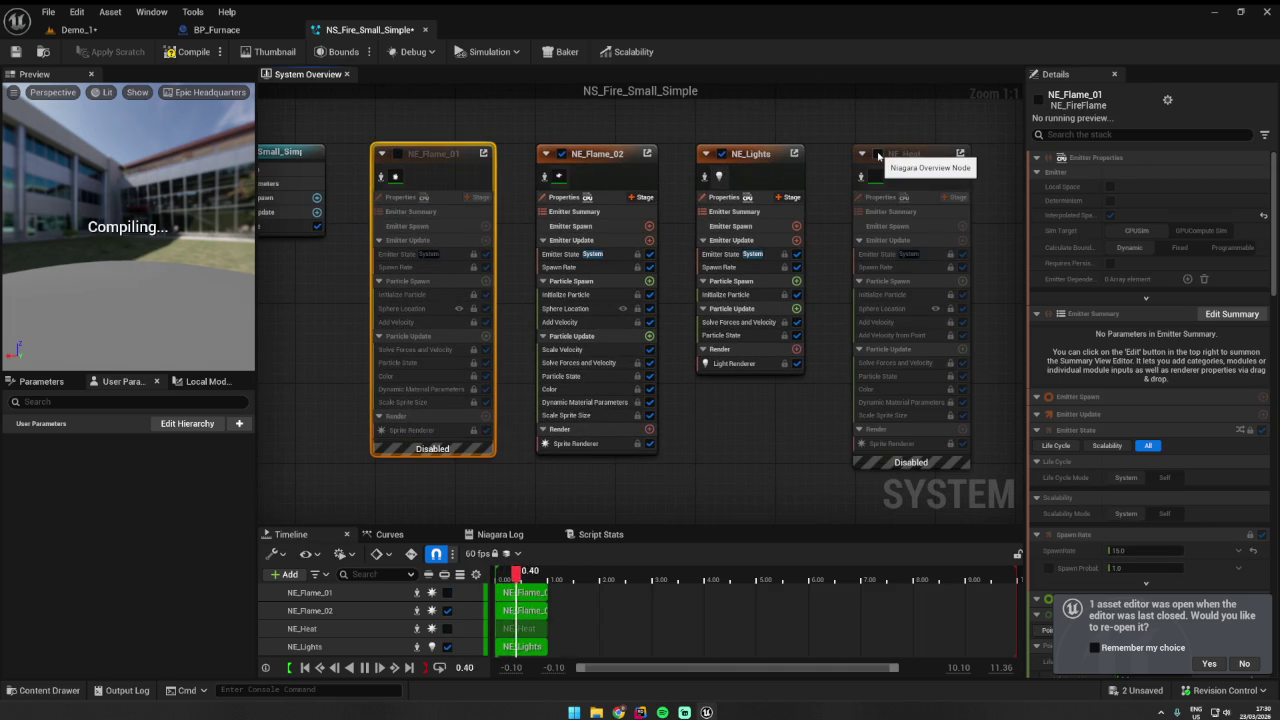
left_click(877, 155)
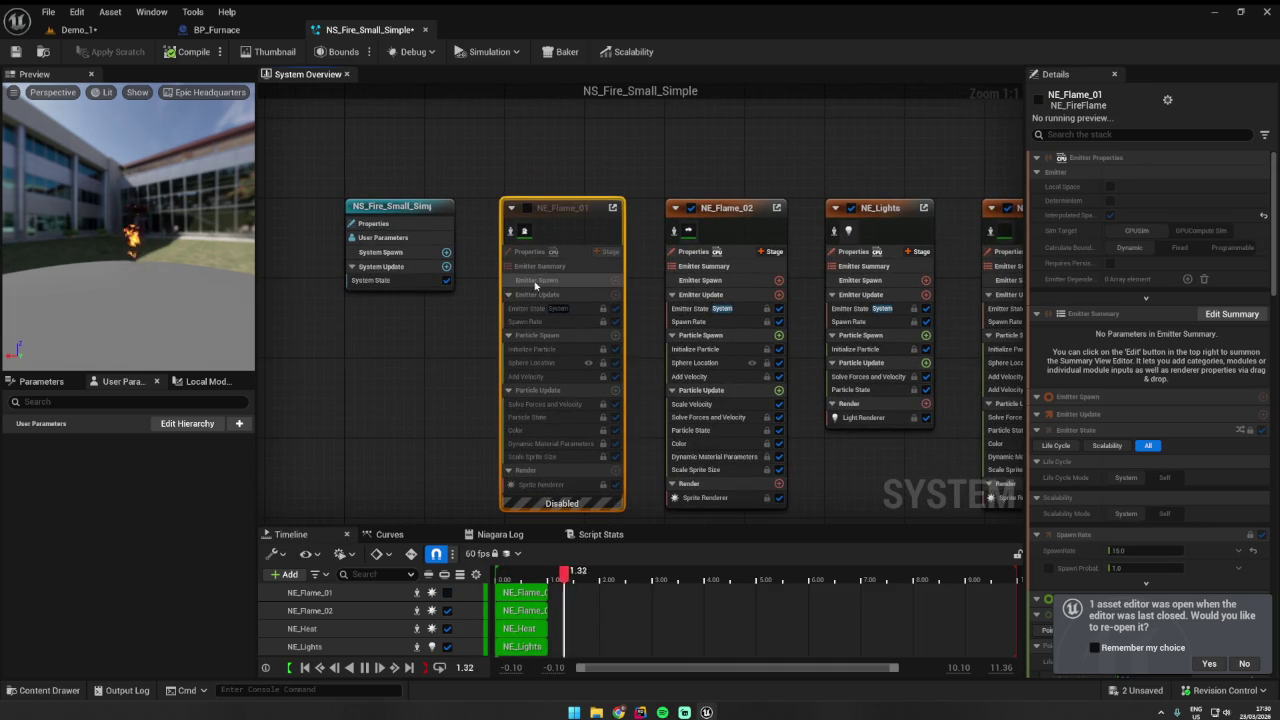
left_click(528, 208)
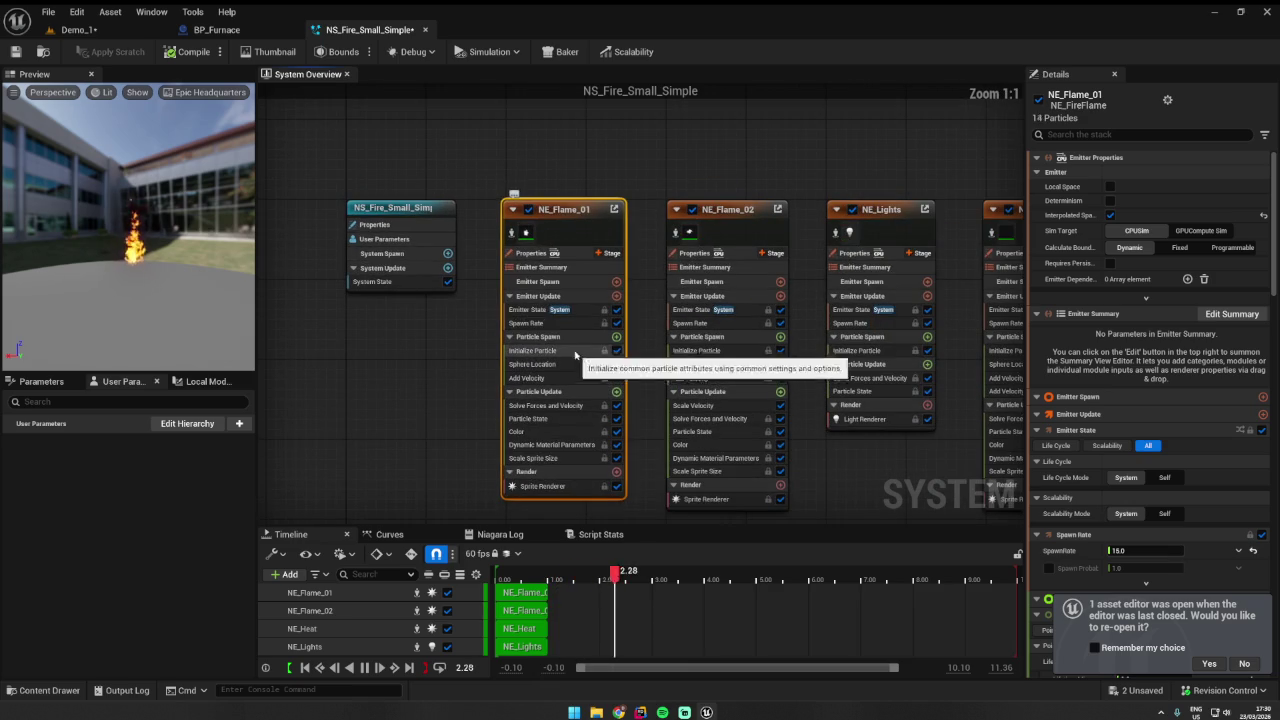
- Bring up the Initialize Particle maximum lifetime field on NE_Flame_01 and NE_Flame_02
left_click(533, 309)
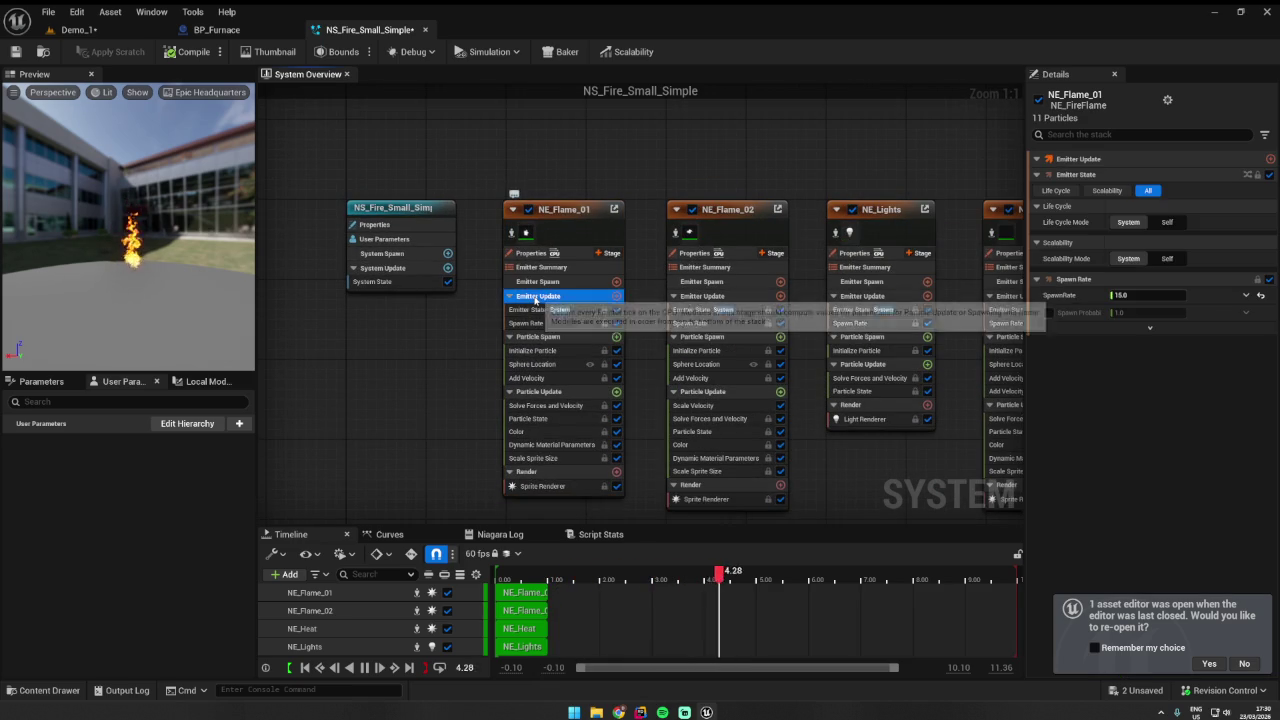
left_click(560, 215)
scroll(1151, 339, "down", 2)
scroll(1151, 339, "down", 4)
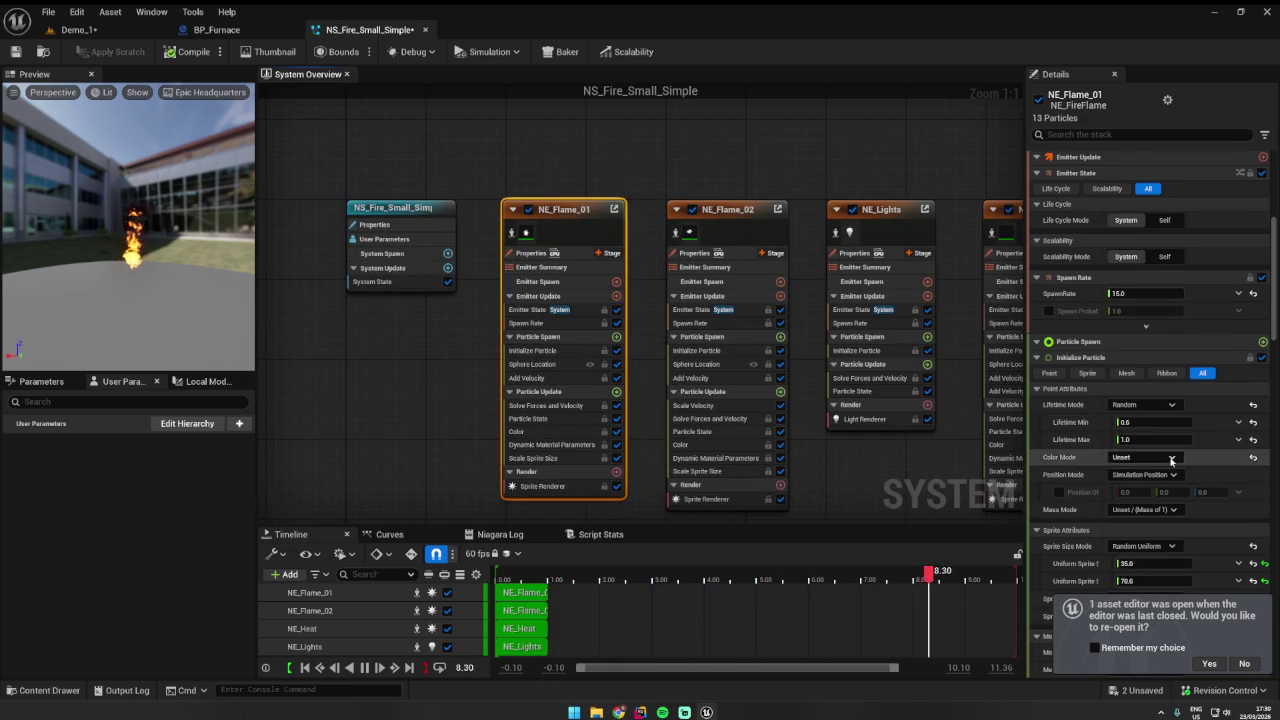
scroll(1200, 425, "down", 1)
left_click(1147, 400)
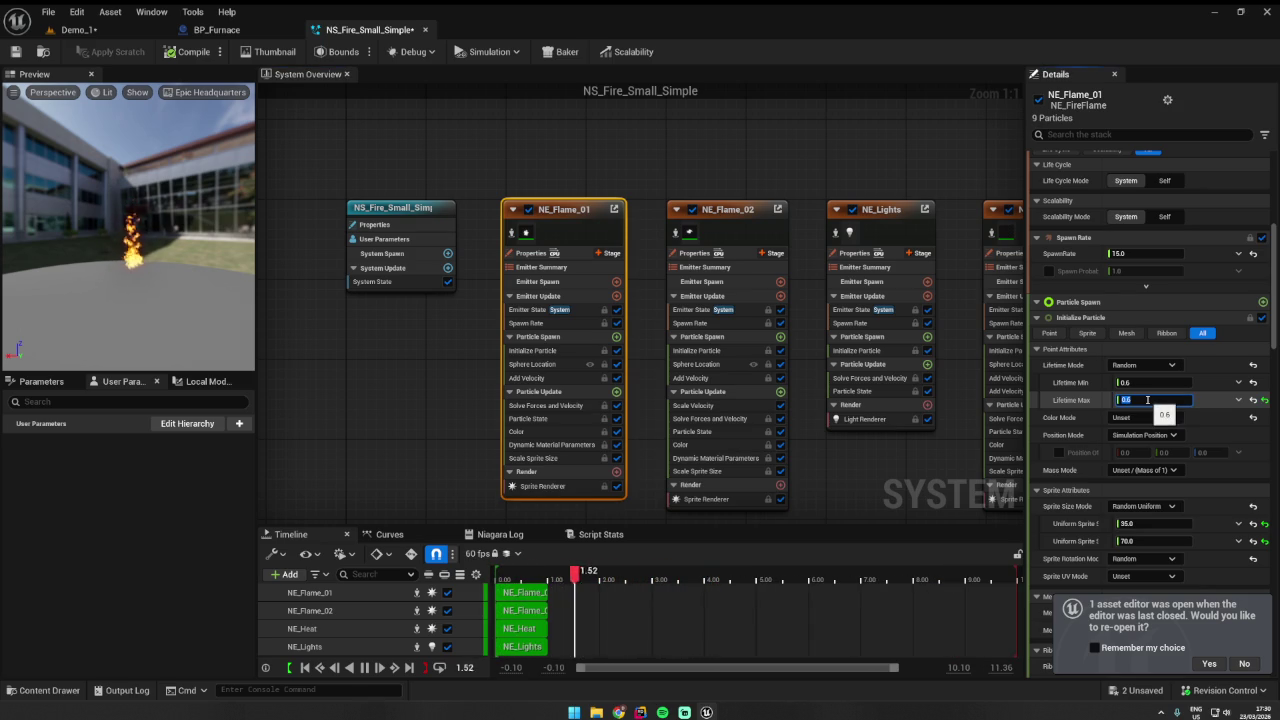
left_click(727, 209)
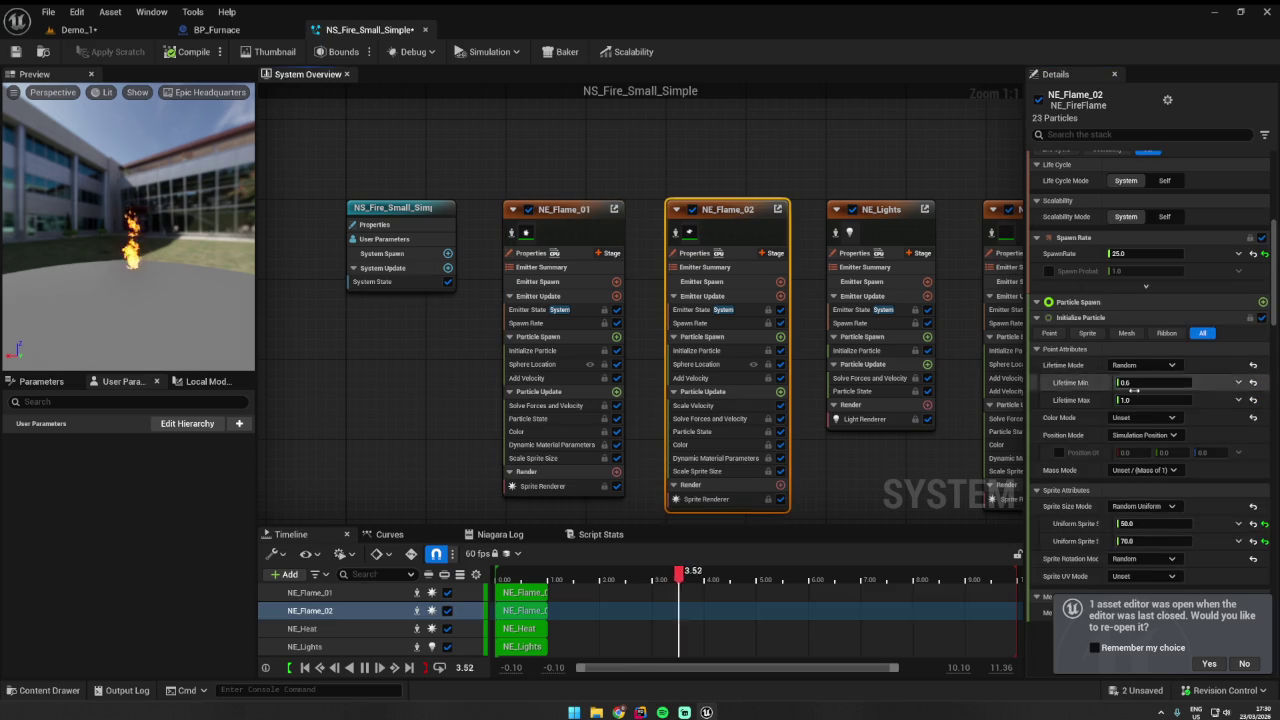
left_click(1154, 400)
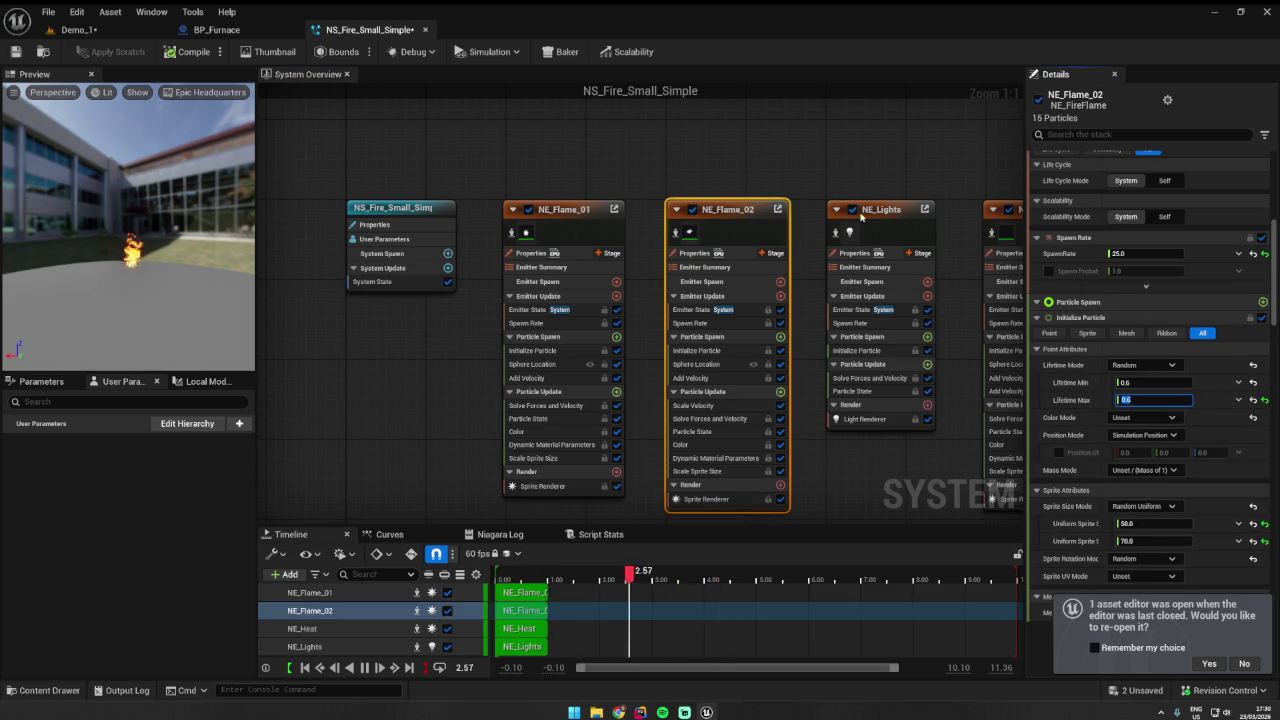
- Disable NE_Flame_02, set NE_Flame_01's maximum lifetime to 0.6, and save in Demo_1
left_click(693, 209)
left_click(590, 225)
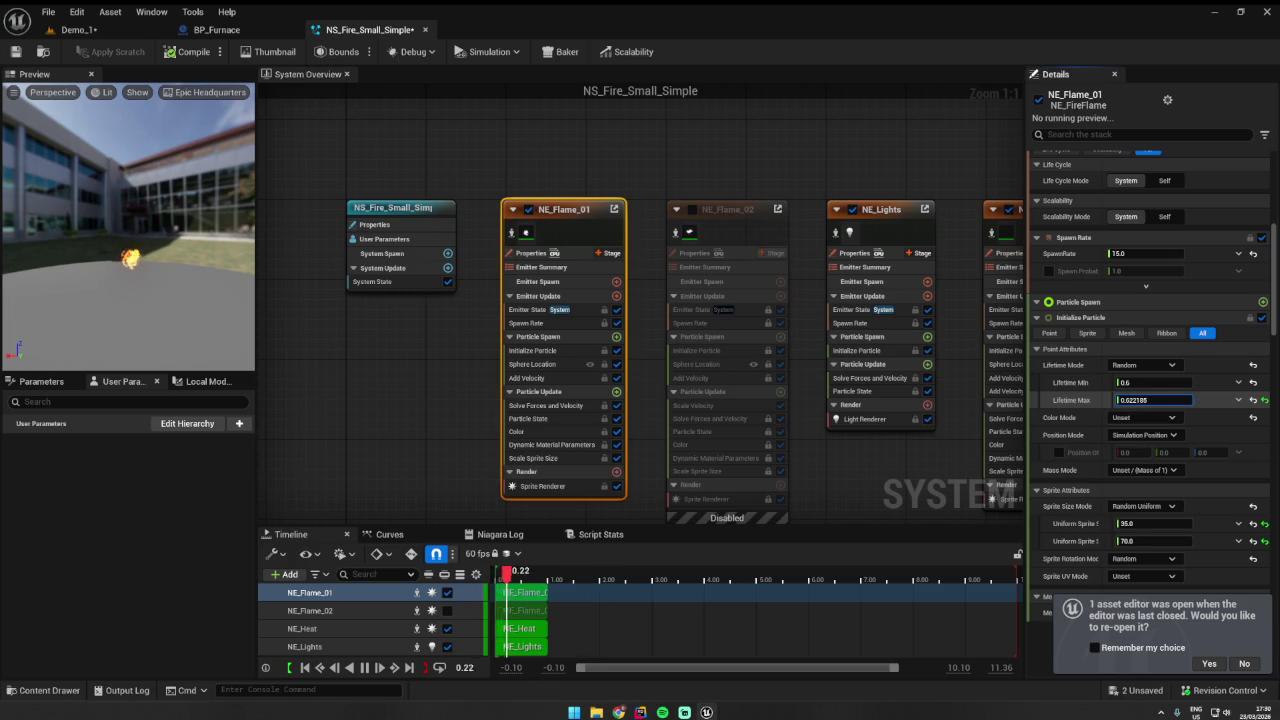
left_click(1155, 401)
type("0.6")
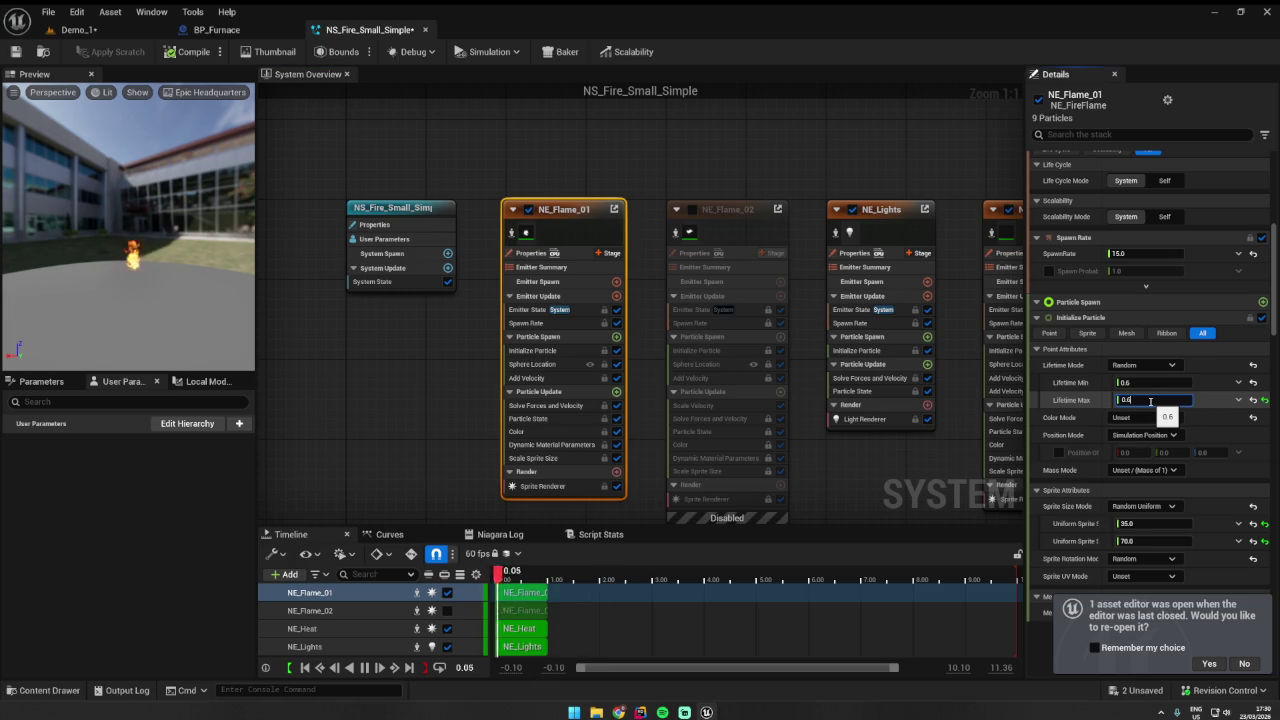
key("Return")
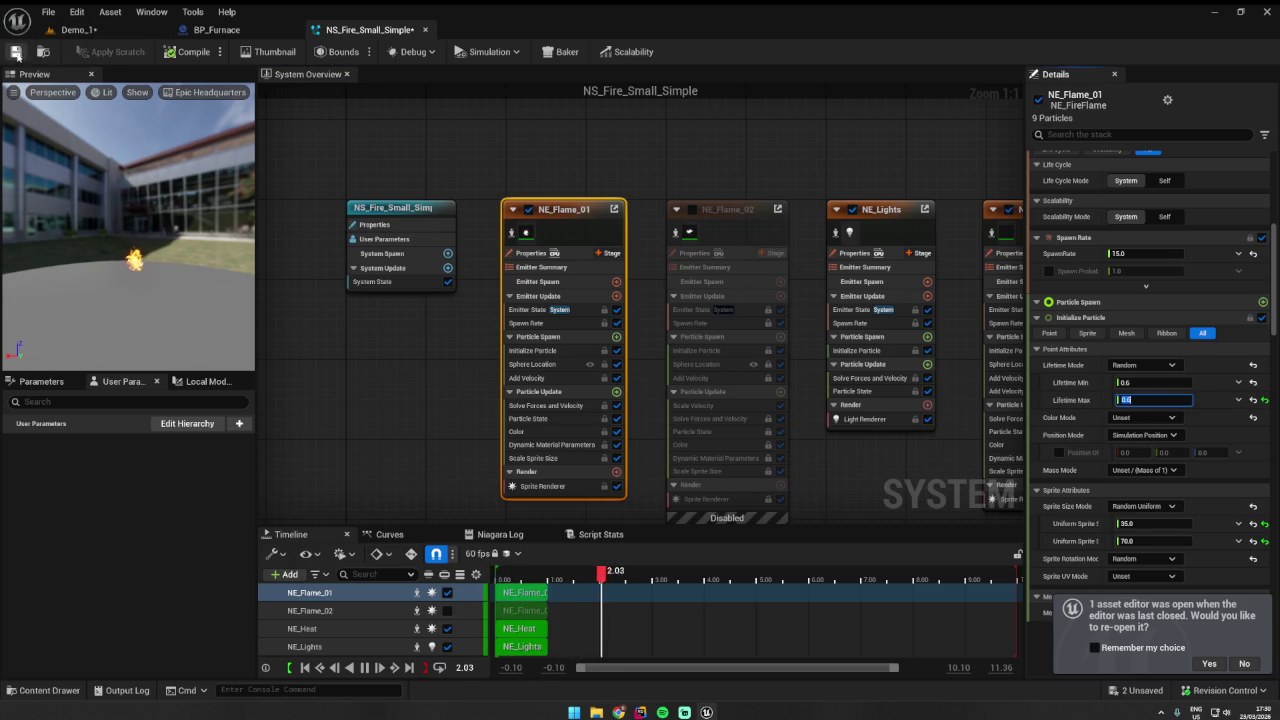
left_click(98, 30)
left_click(15, 51)
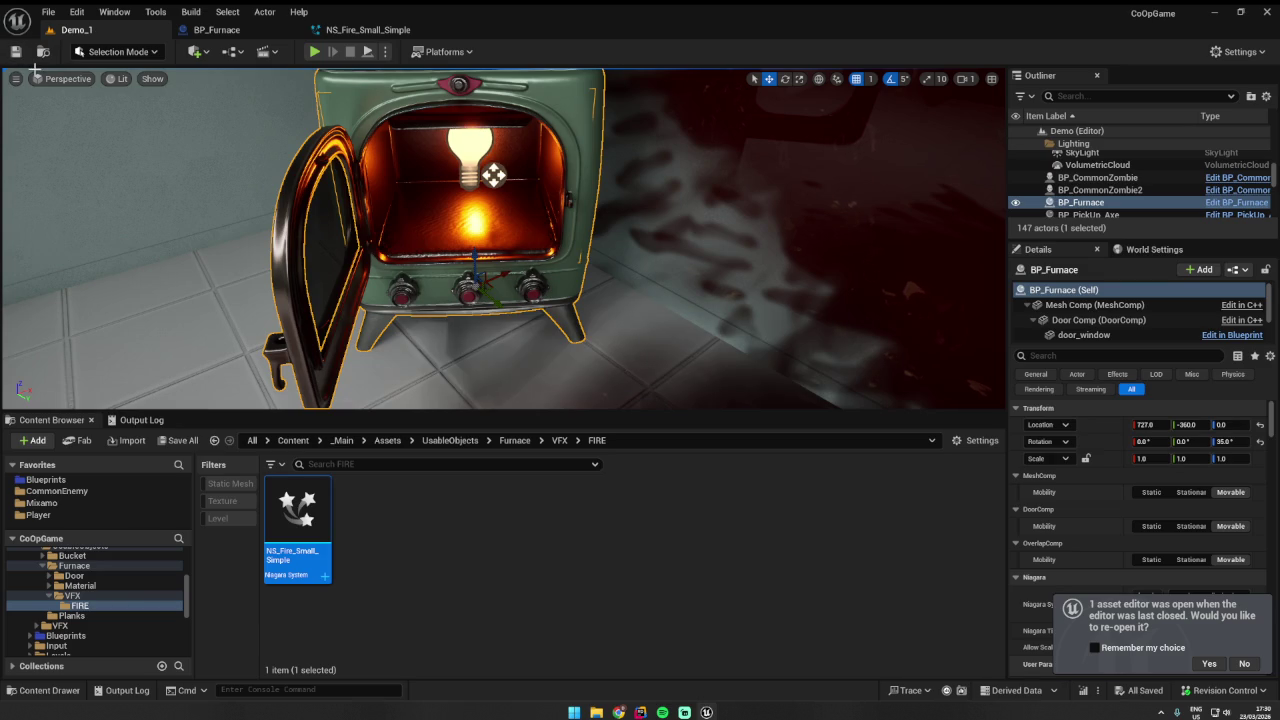
- In BP_Furnace, attach NS_Fire_Small_Simple under Burn FXComp and reset its location
scroll(503, 219, "up", 3)
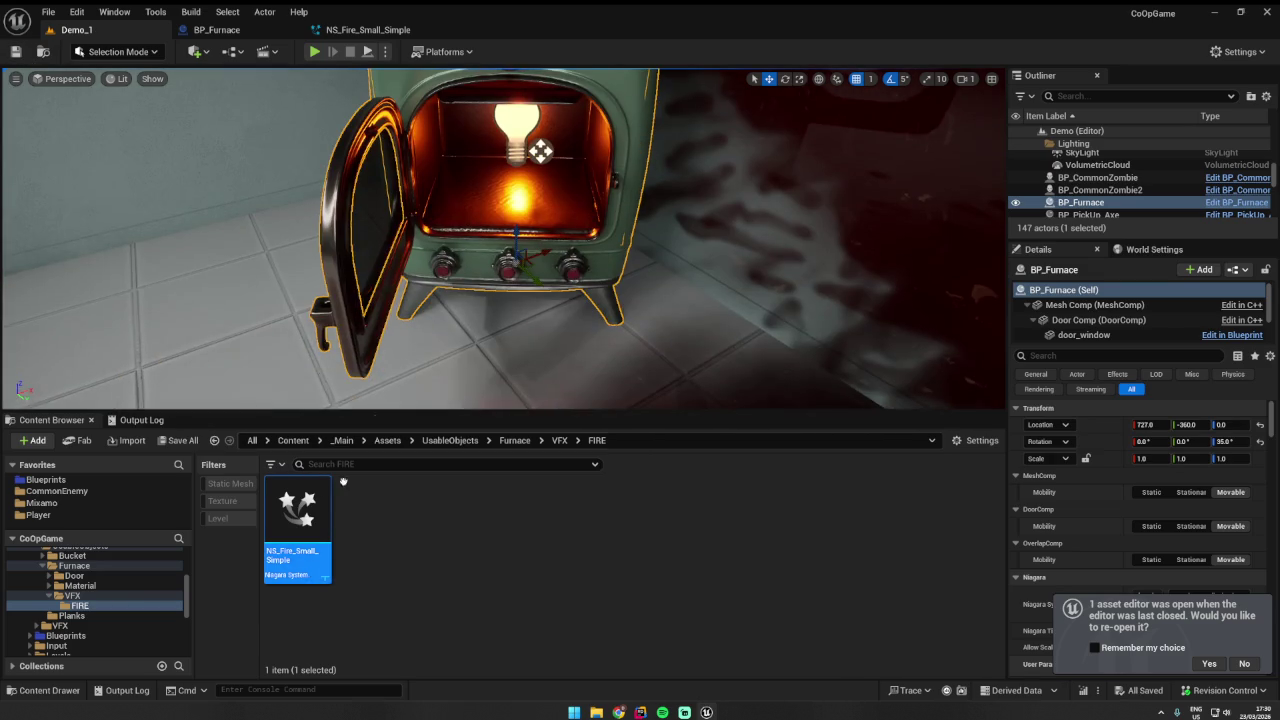
left_click(216, 29)
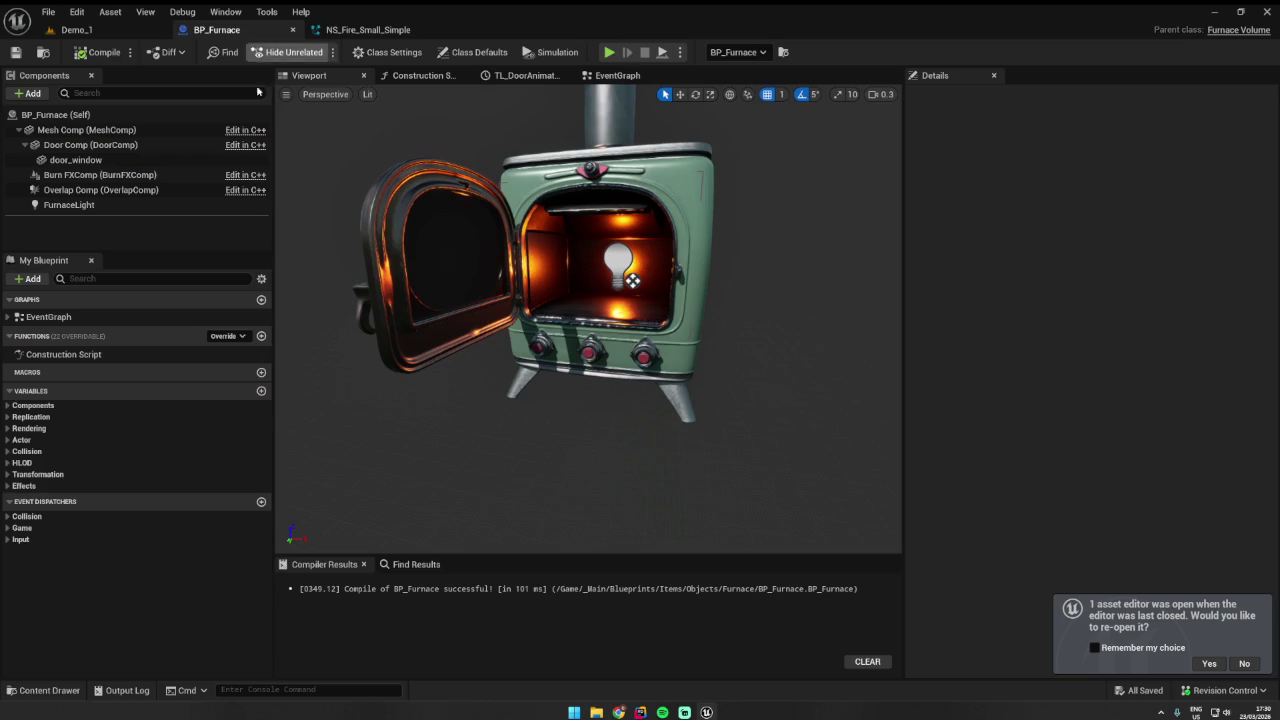
left_click(94, 175)
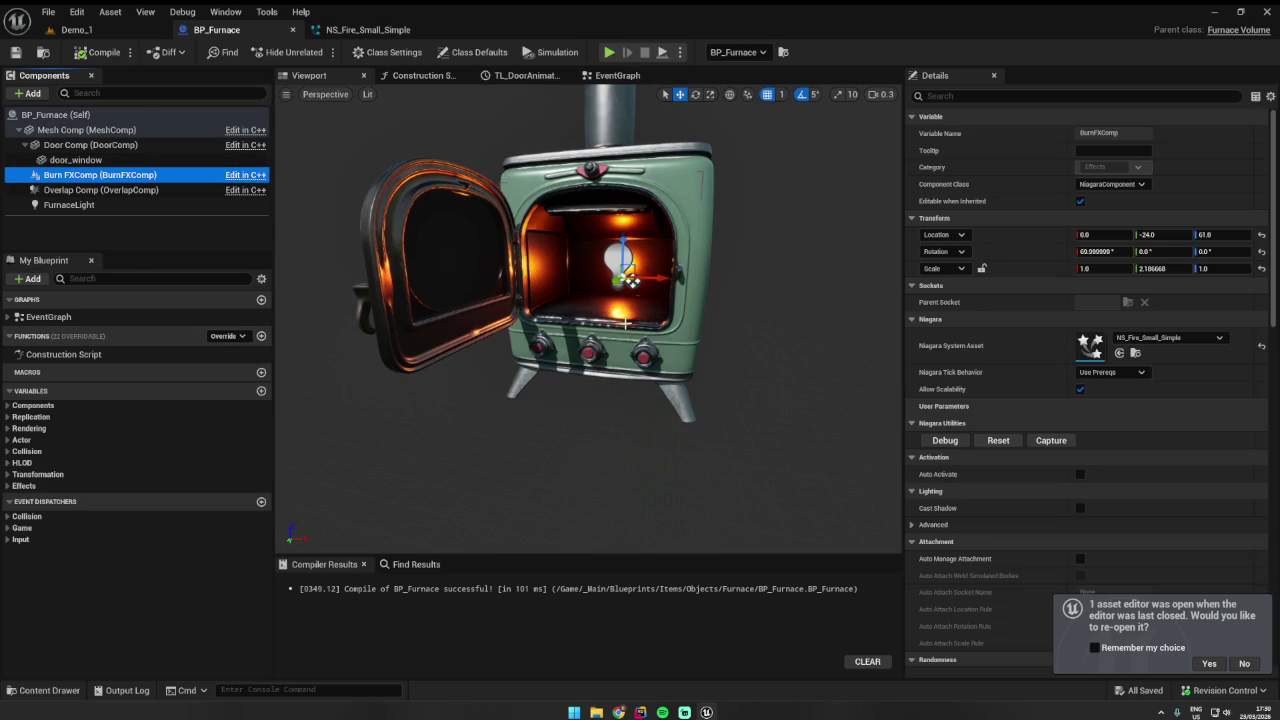
left_click(42, 690)
left_click_drag(205, 470, 560, 310)
key("f")
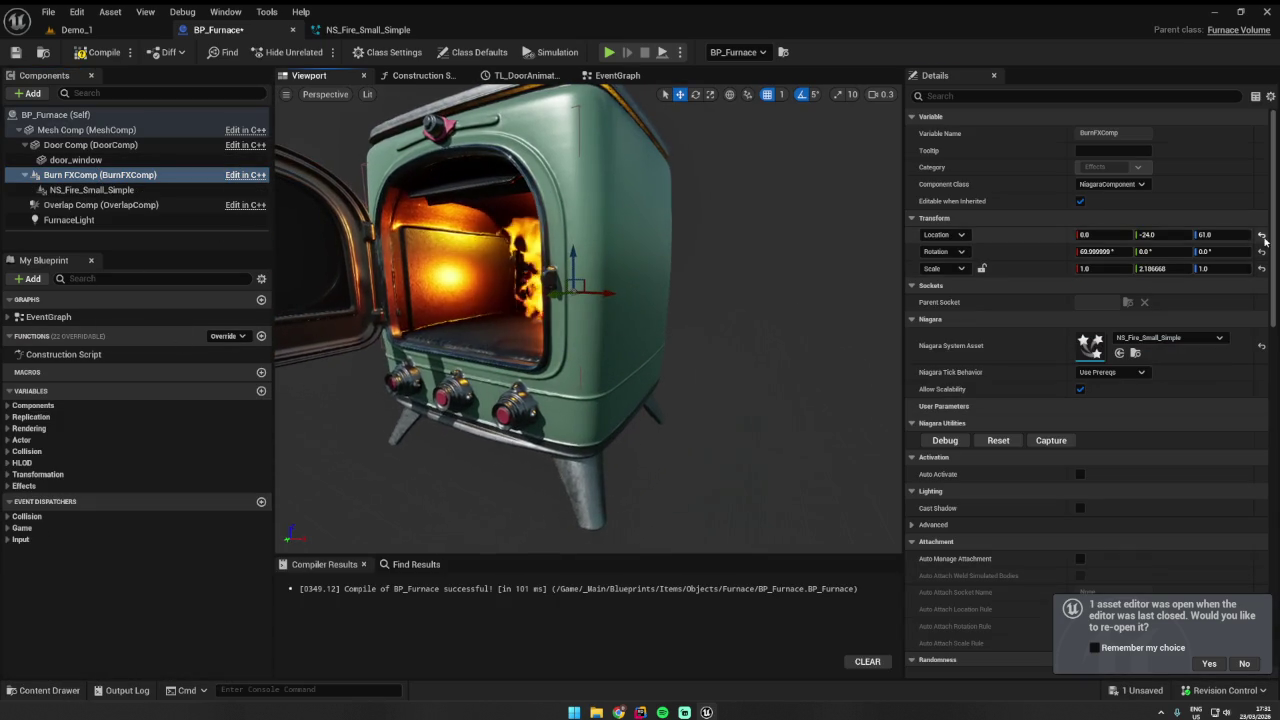
left_click(1261, 235)
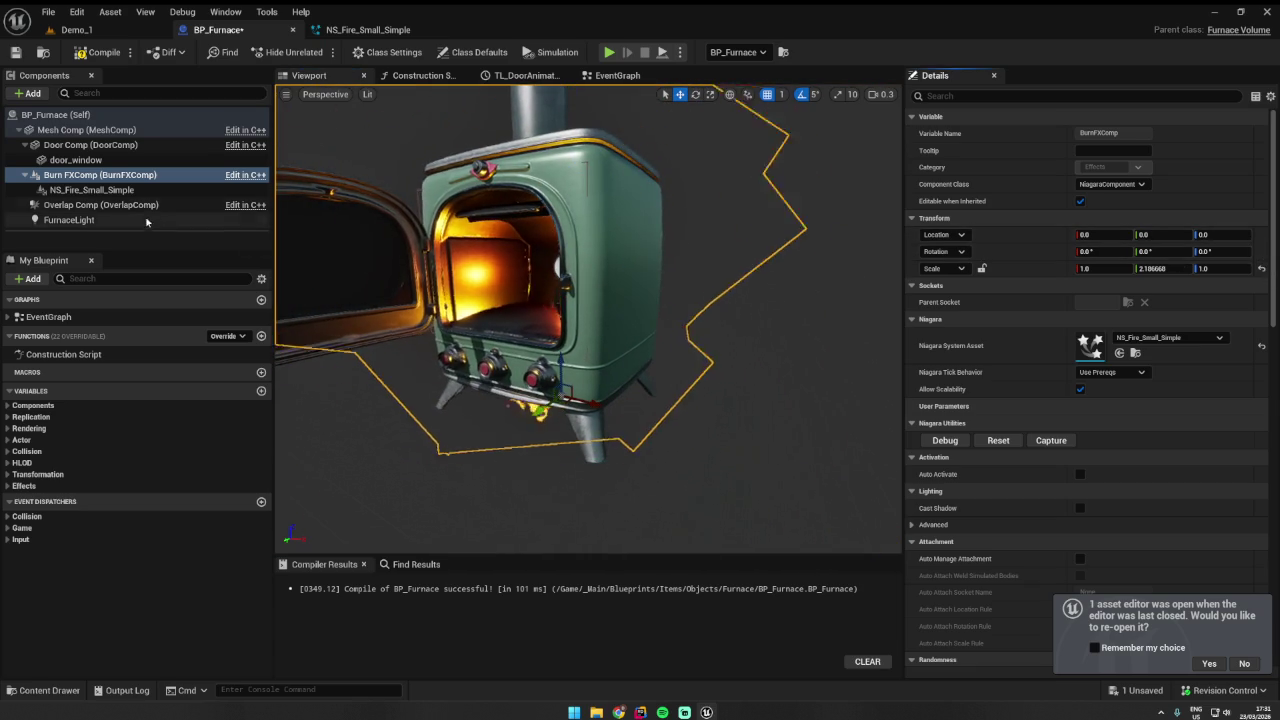
- Set Burn FXComp's location to 0, 30, 53 and save the furnace blueprint
left_click(130, 191)
left_click(510, 262)
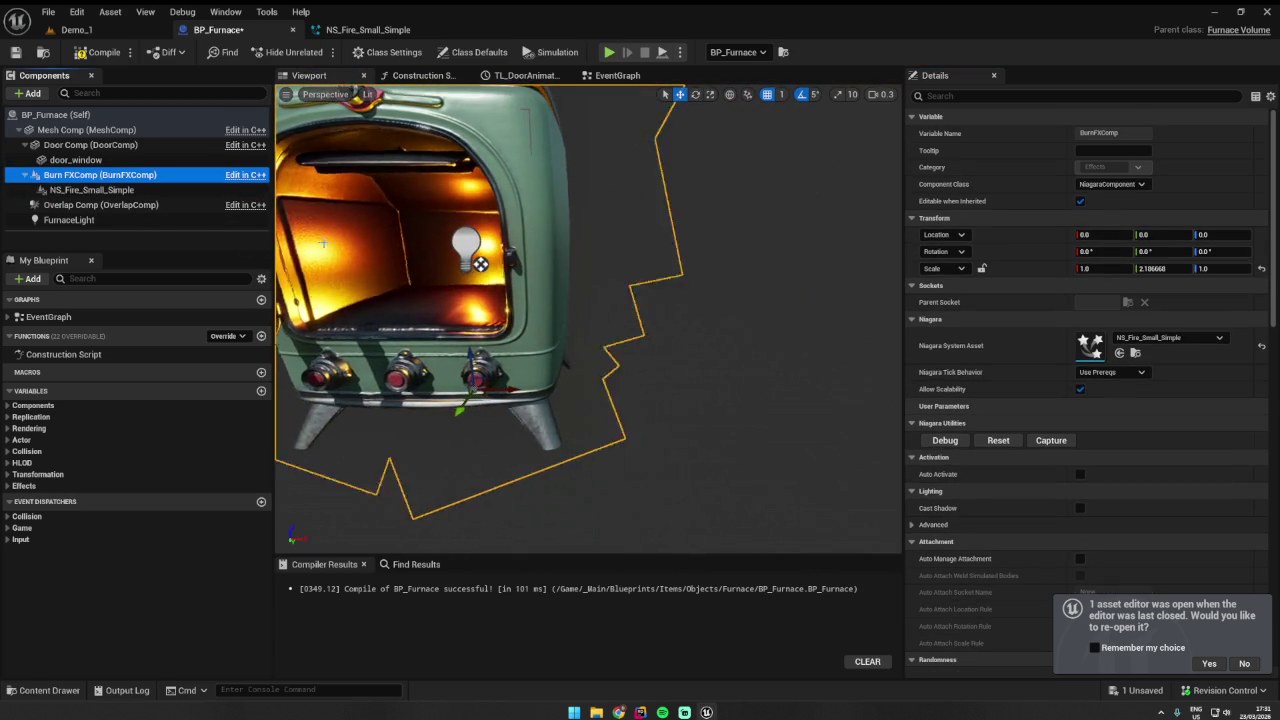
type("30")
key("Return")
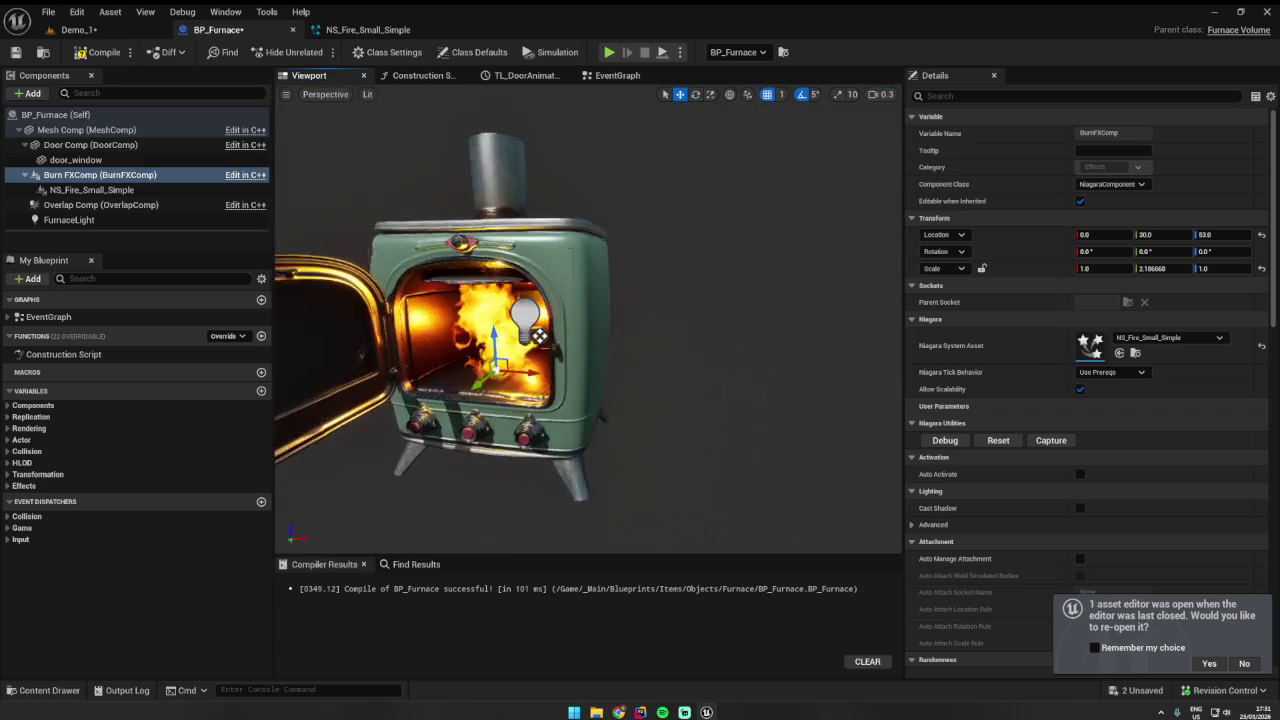
key("ctrl+s")
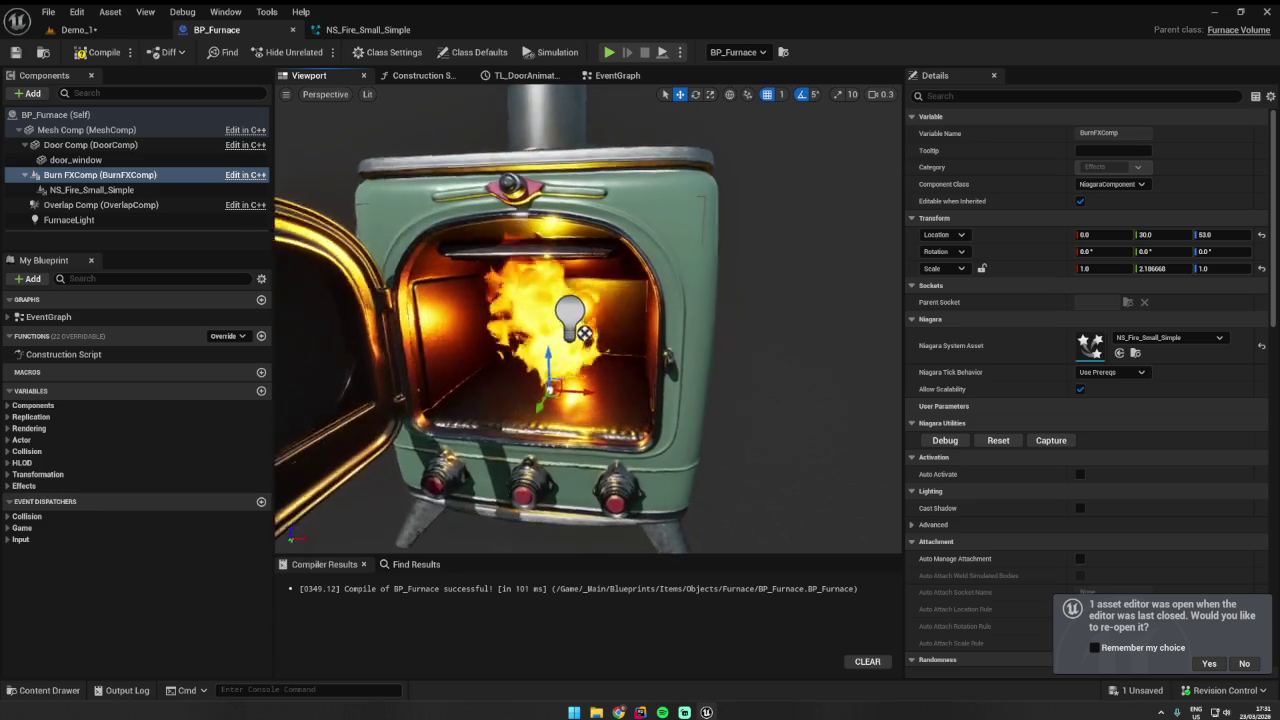
left_click(368, 29)
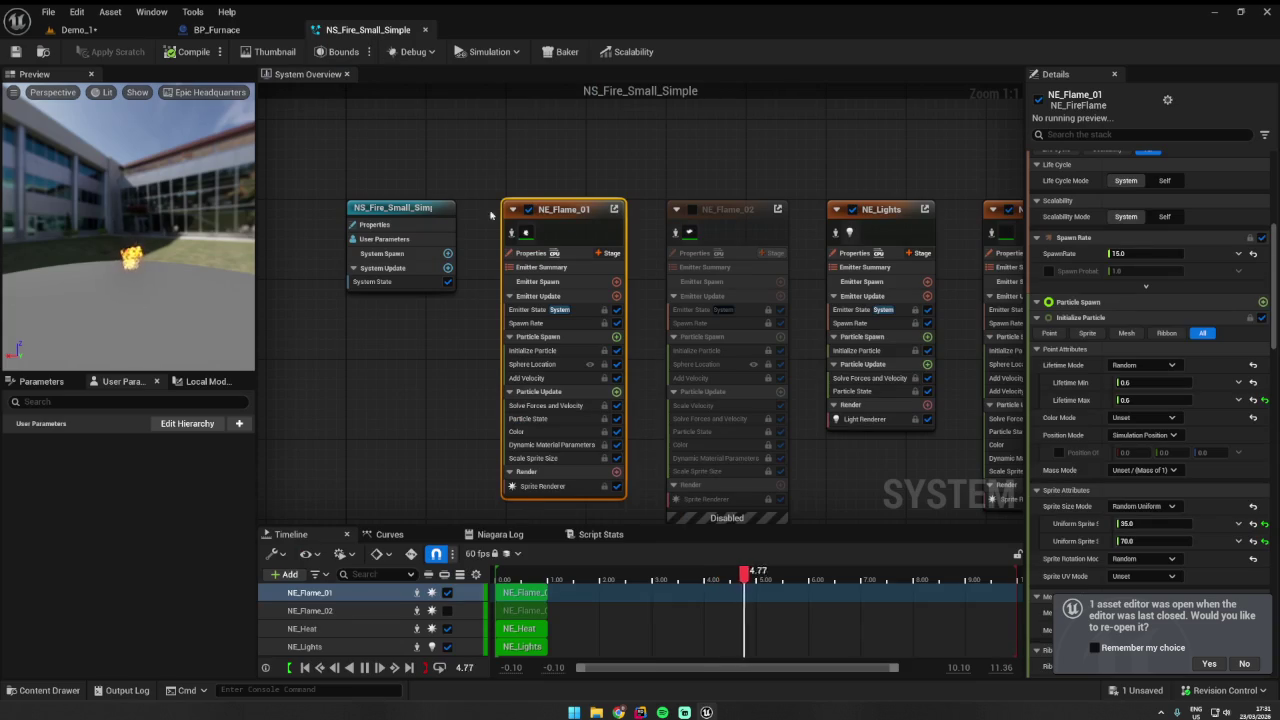
- Enable NE_Flame_02, compare the fire in Demo_1 and BP_Furnace, and save the Niagara system
left_click(691, 210)
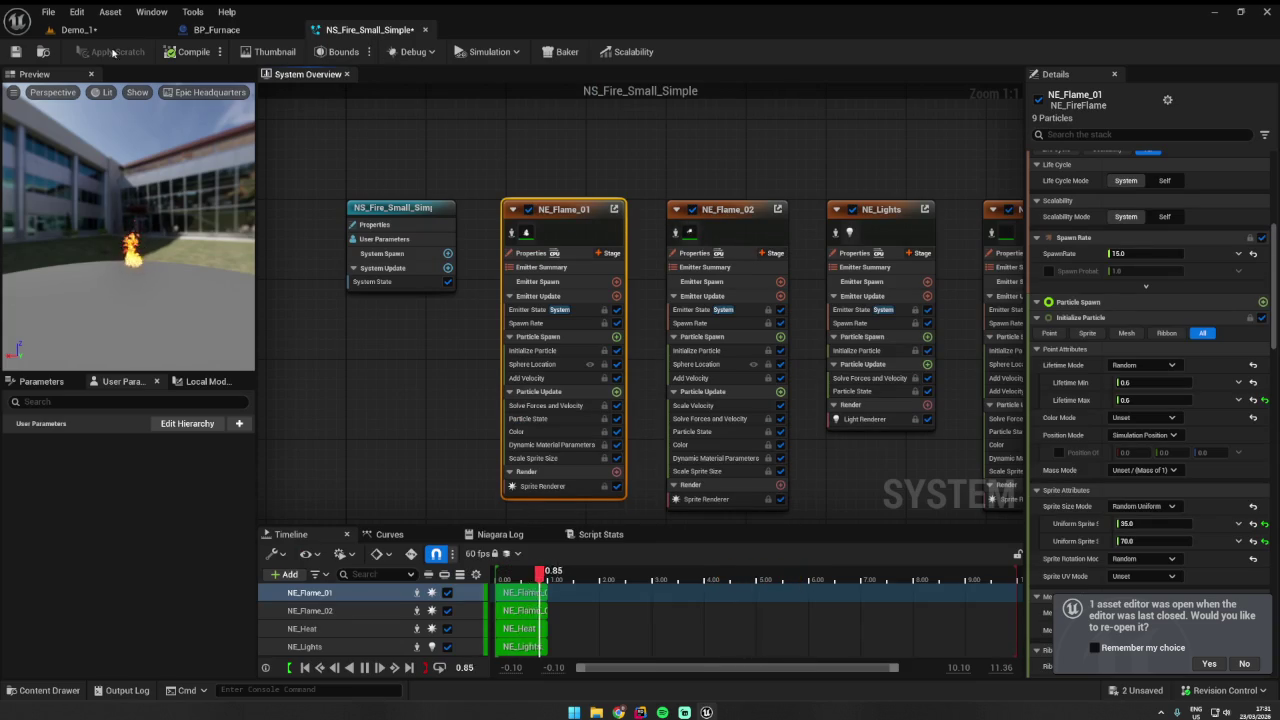
left_click(80, 29)
left_click(358, 29)
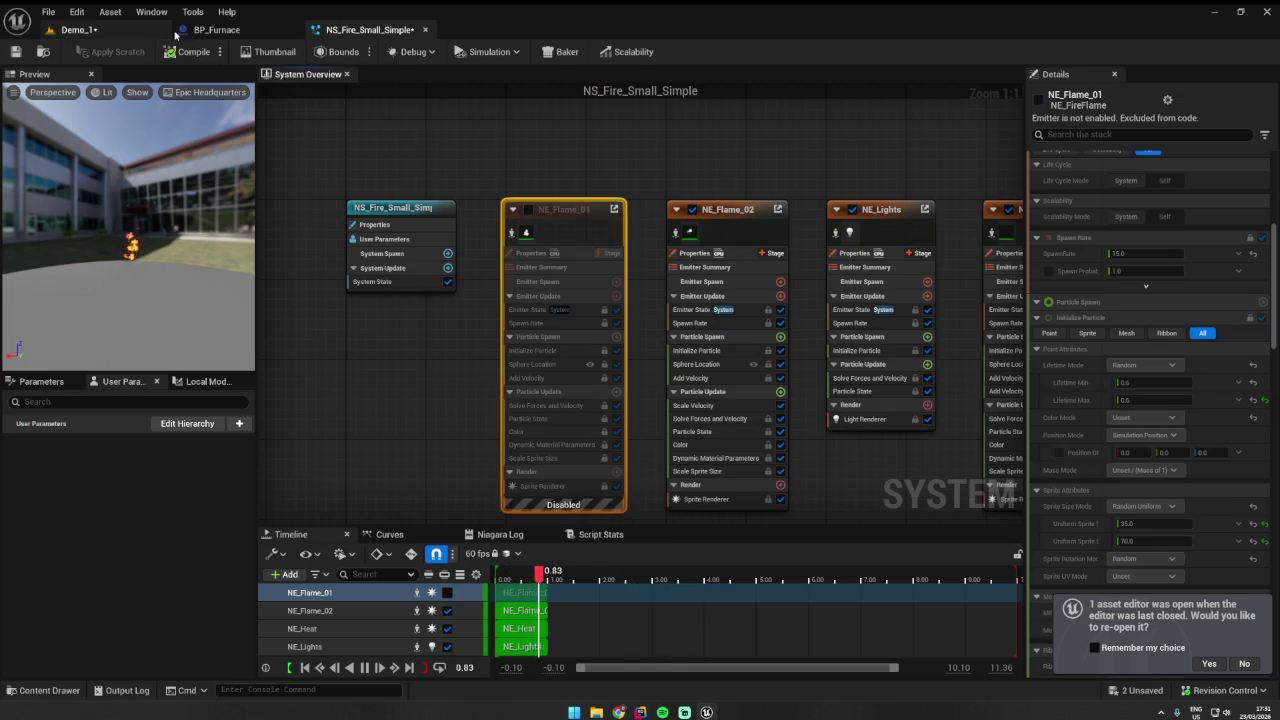
left_click(212, 29)
left_click(355, 29)
key("ctrl+s")
left_click(238, 15)
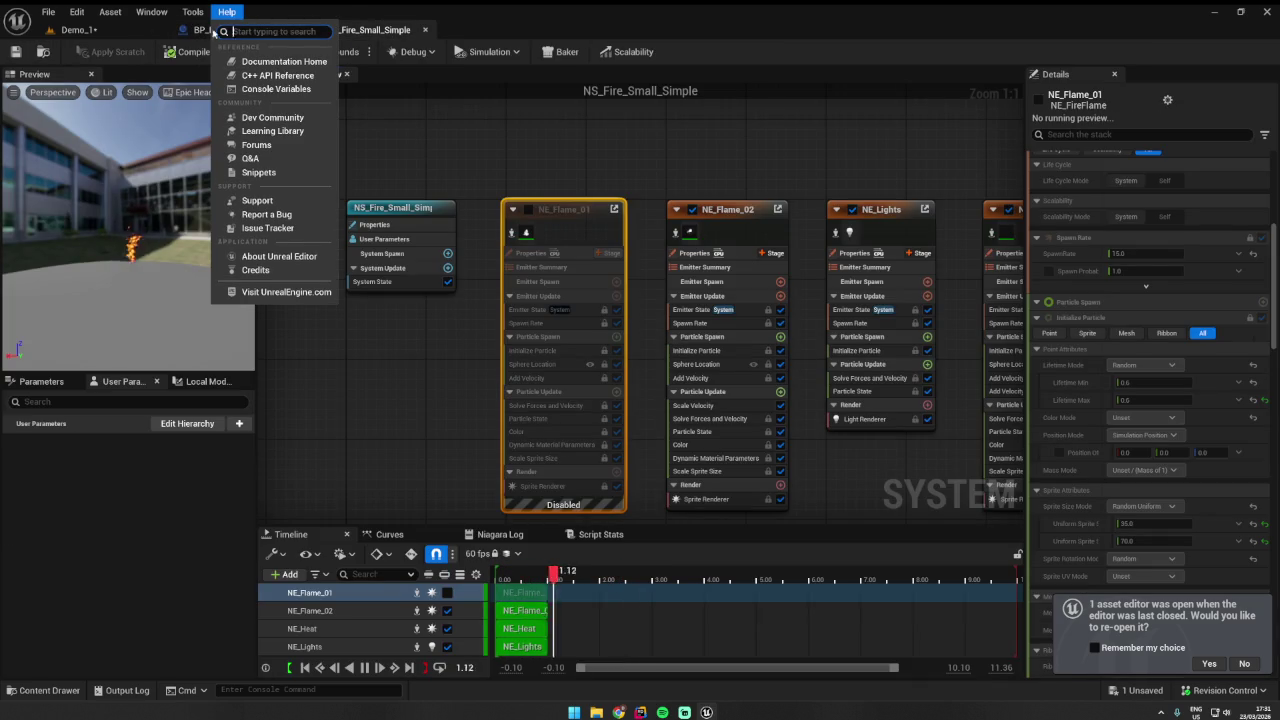
- Set NE_Flame_02's particle lifetime to 0.4, checking the result in the furnace blueprint
left_click(202, 29)
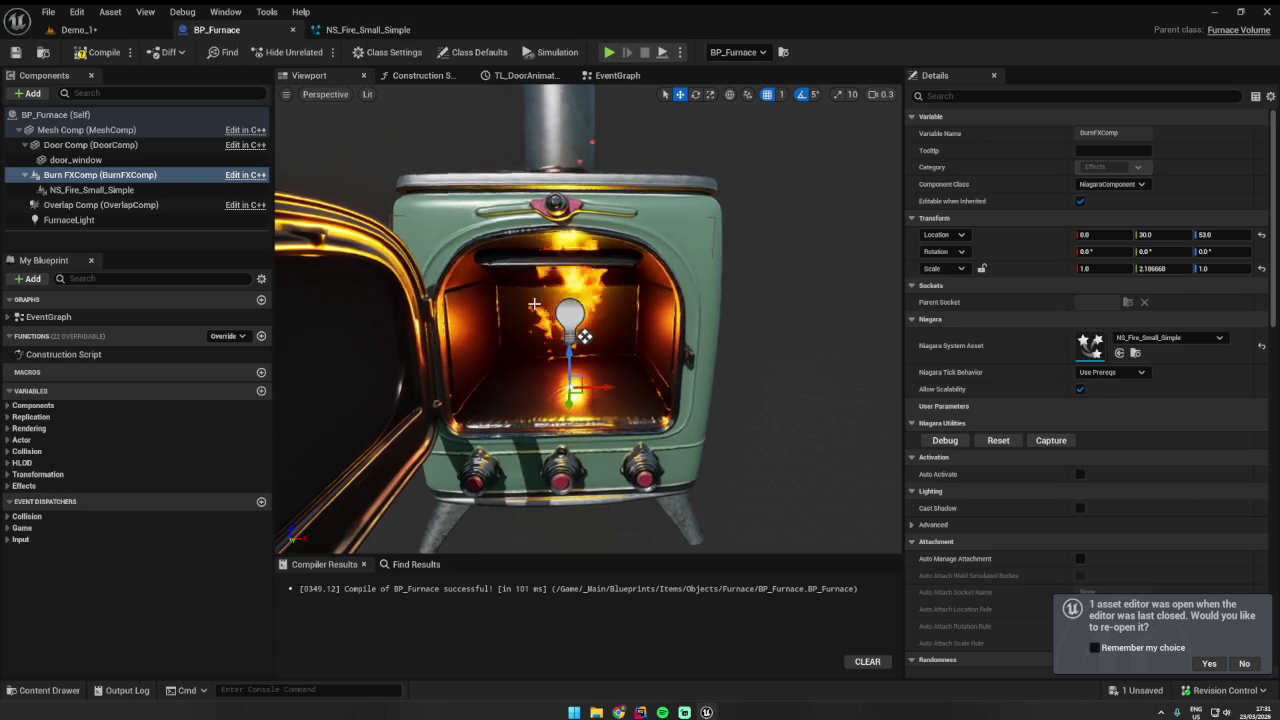
key("ctrl+Tab")
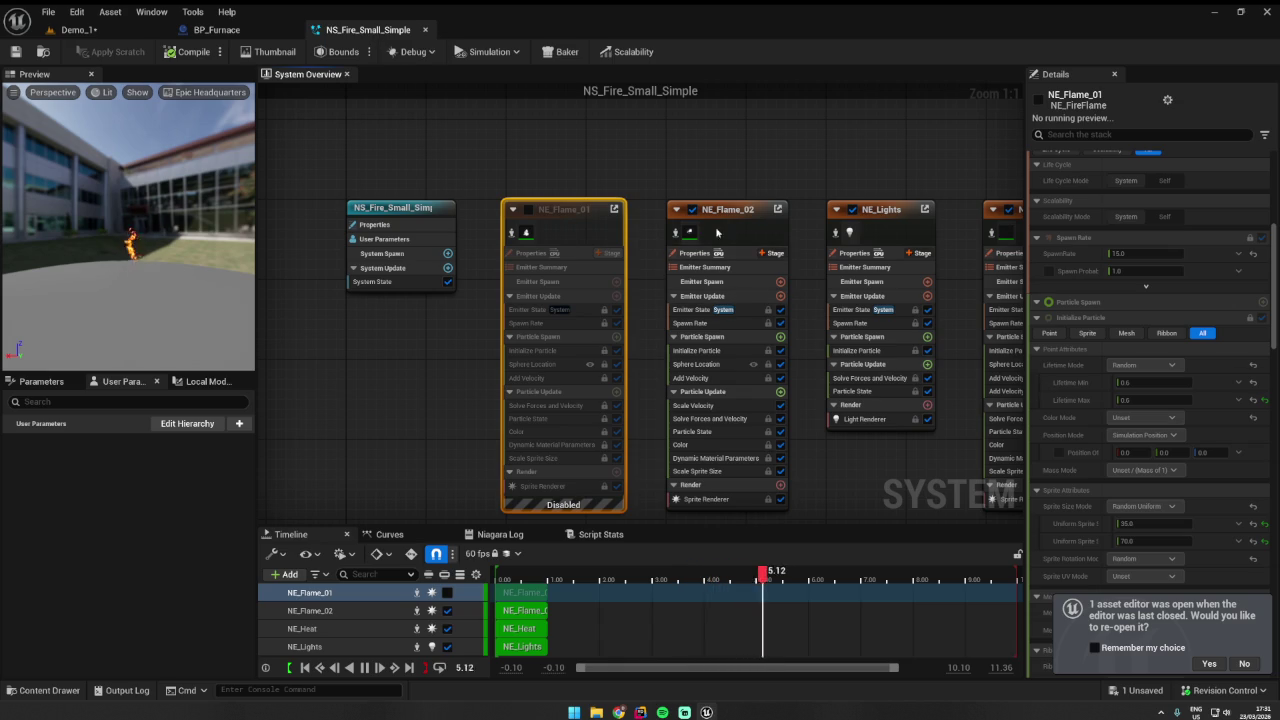
left_click(718, 239)
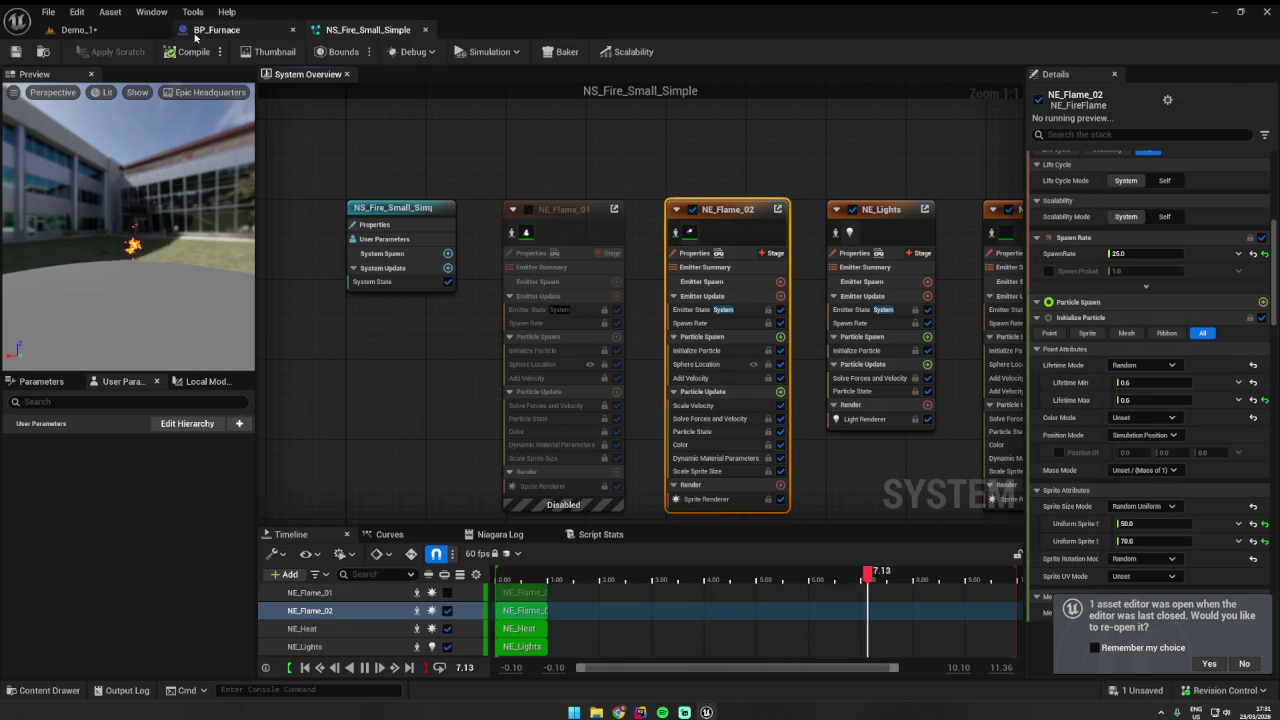
left_click(200, 30)
left_click(368, 30)
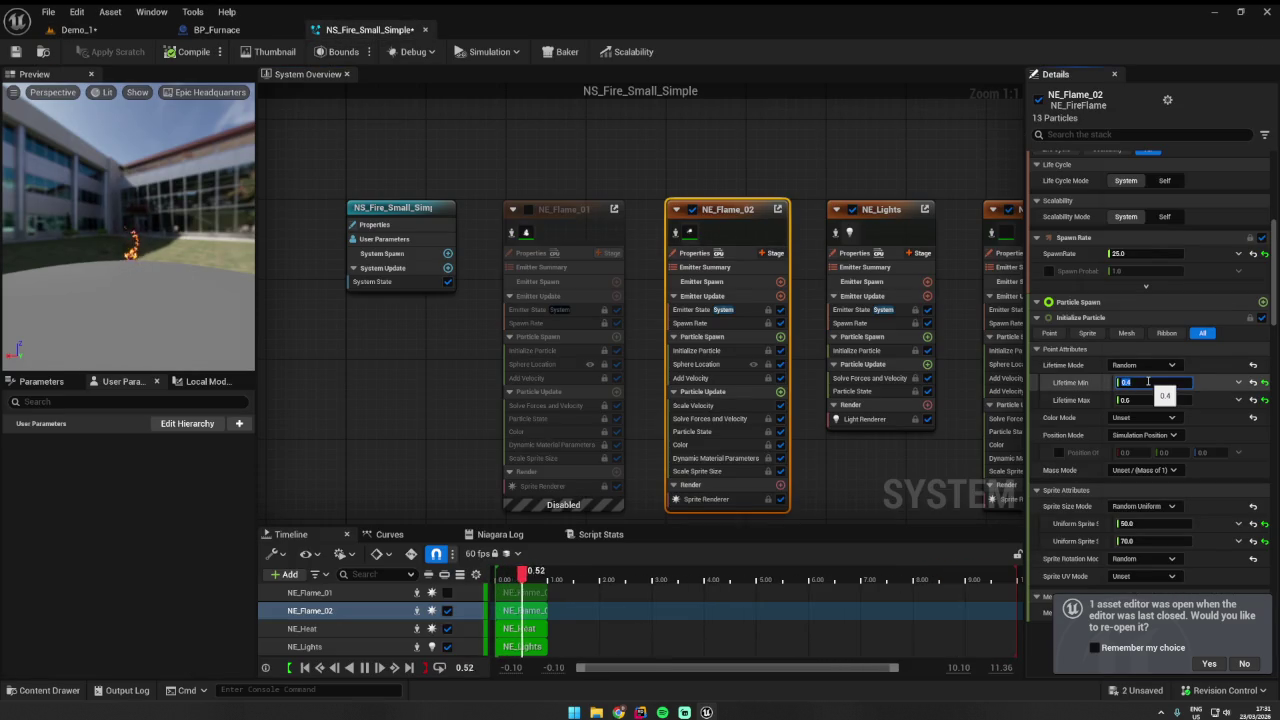
left_click(1138, 404)
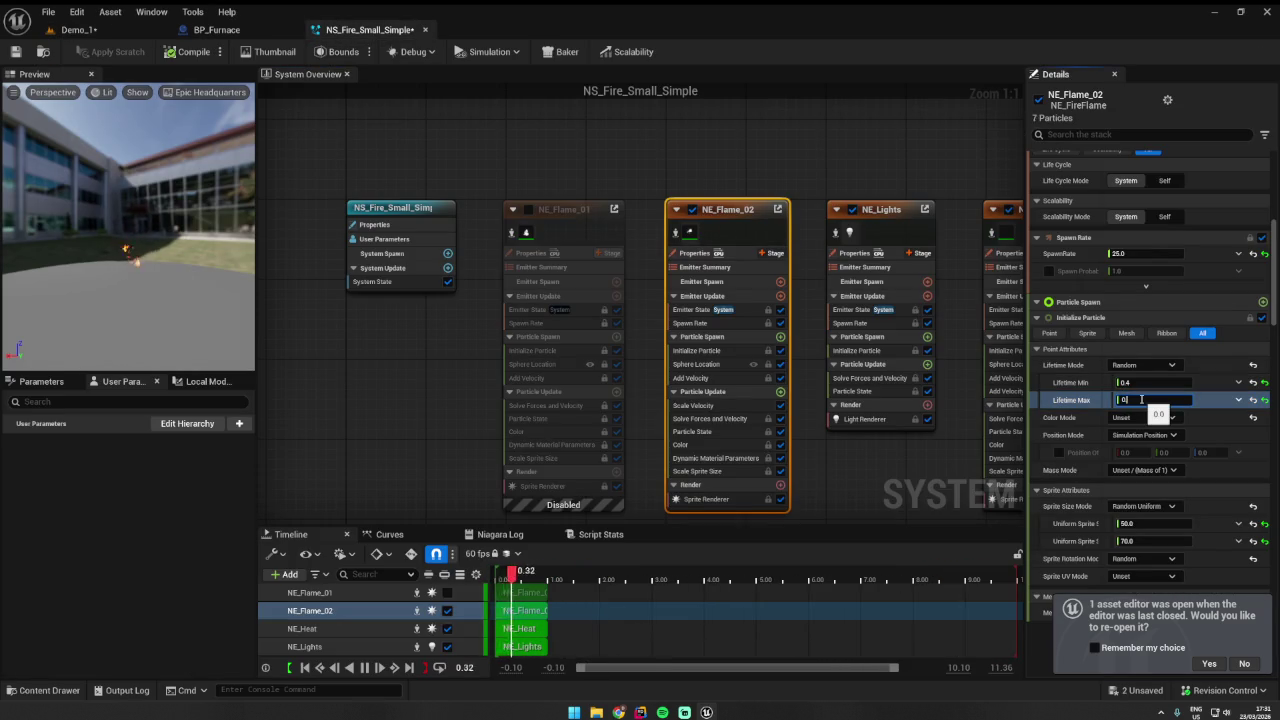
left_click(266, 34)
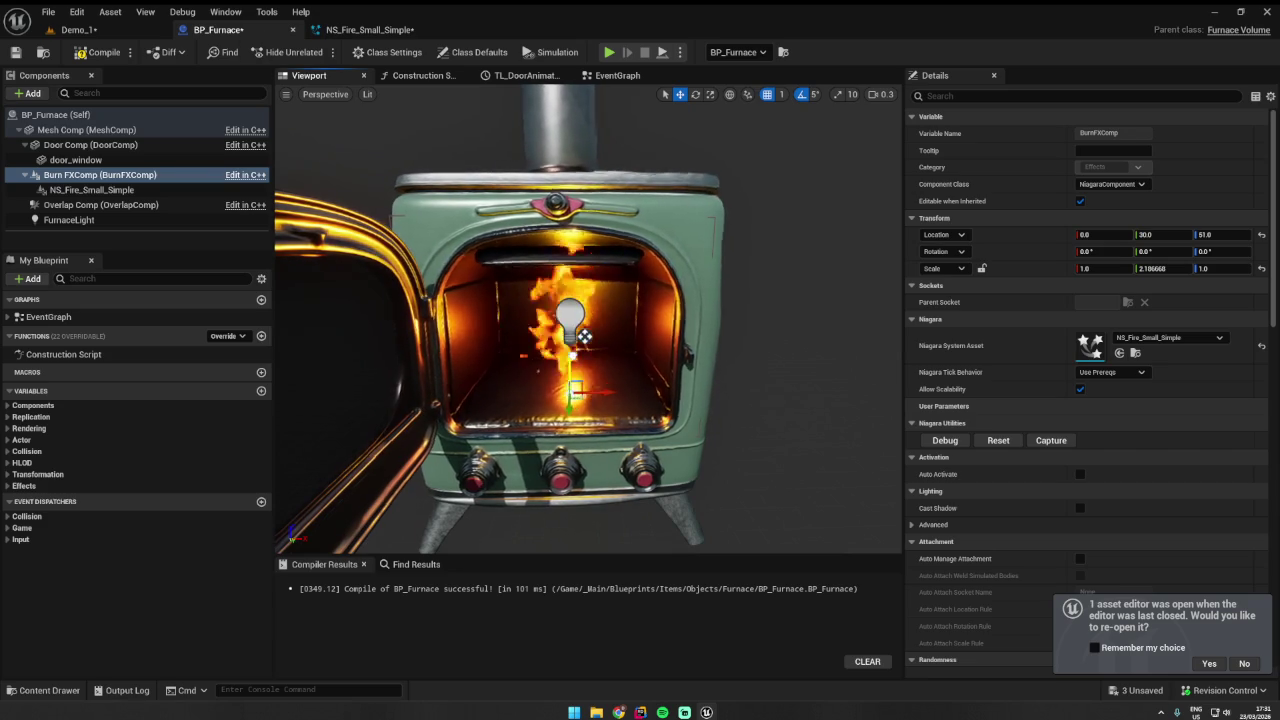
- Sink Burn FXComp to 0, 16, 40, orbit to inspect, and check the fire in Demo_1
left_click_drag(1220, 234, 1190, 234)
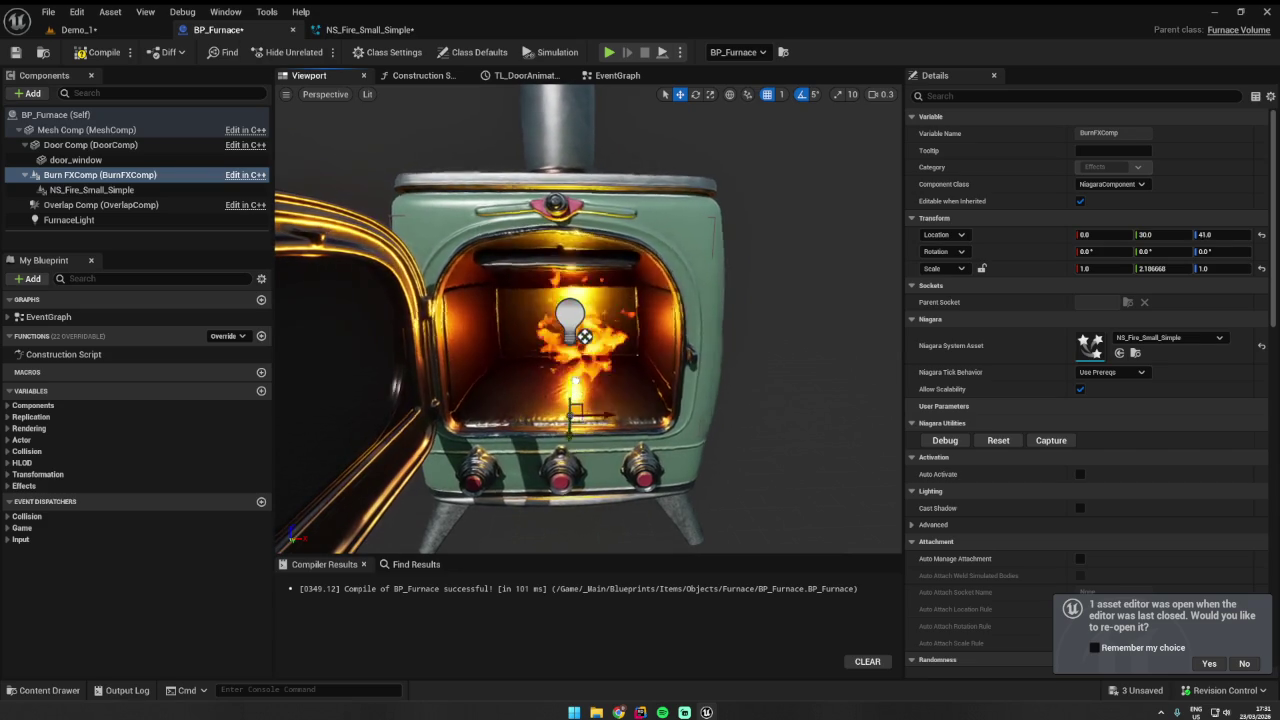
mouse_move(588, 320)
left_mouse_down()
mouse_move(520, 340)
mouse_move(520, 420)
mouse_move(500, 380)
mouse_move(580, 340)
mouse_move(588, 320)
mouse_move(530, 320)
mouse_move(590, 320)
mouse_move(470, 320)
mouse_move(580, 320)
mouse_move(520, 340)
left_mouse_up()
left_click(75, 29)
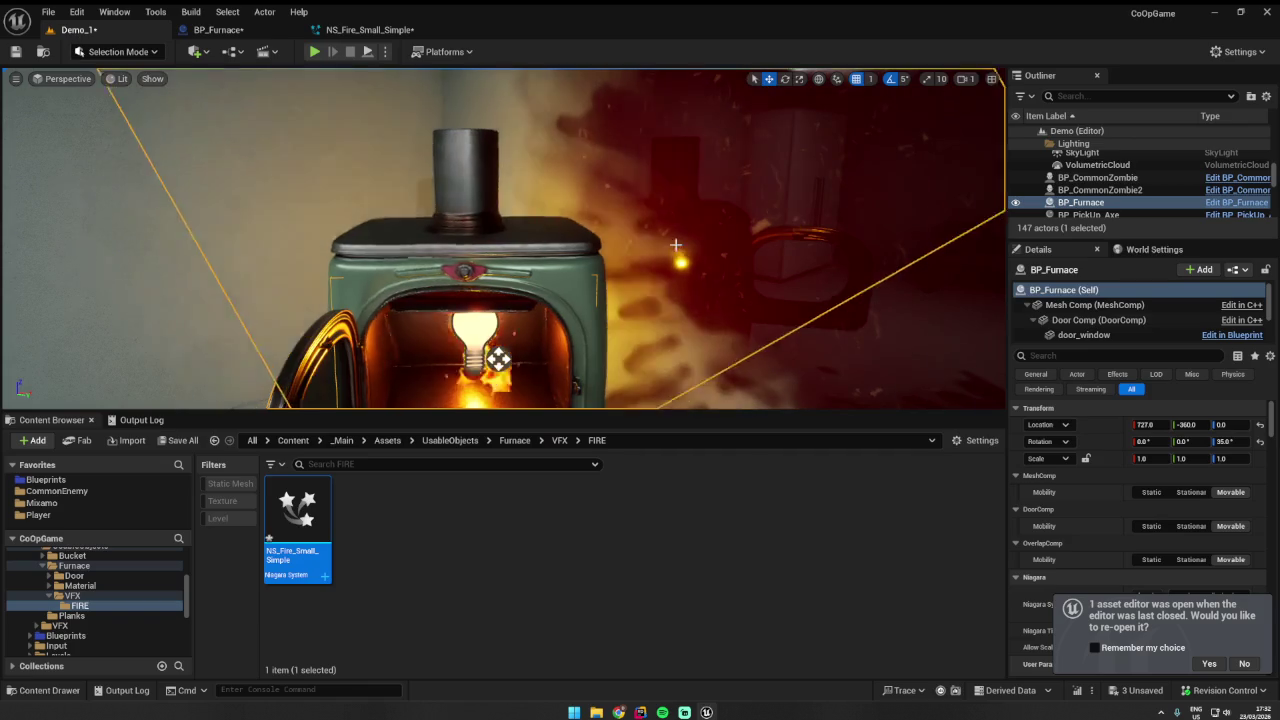
left_click(240, 30)
left_click(415, 33)
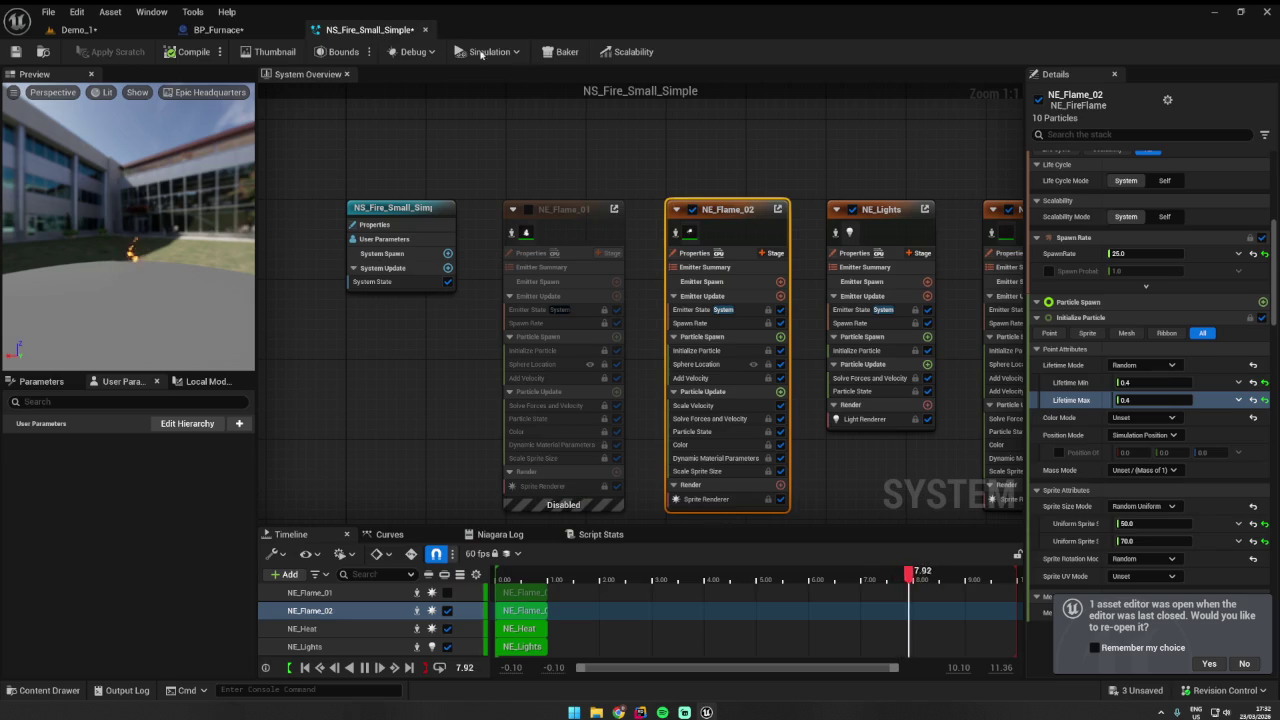
- Re-enable NE_Flame_01, check Demo_1, and set NE_Heat's maximum particle lifetime to 0.7
left_click(529, 210)
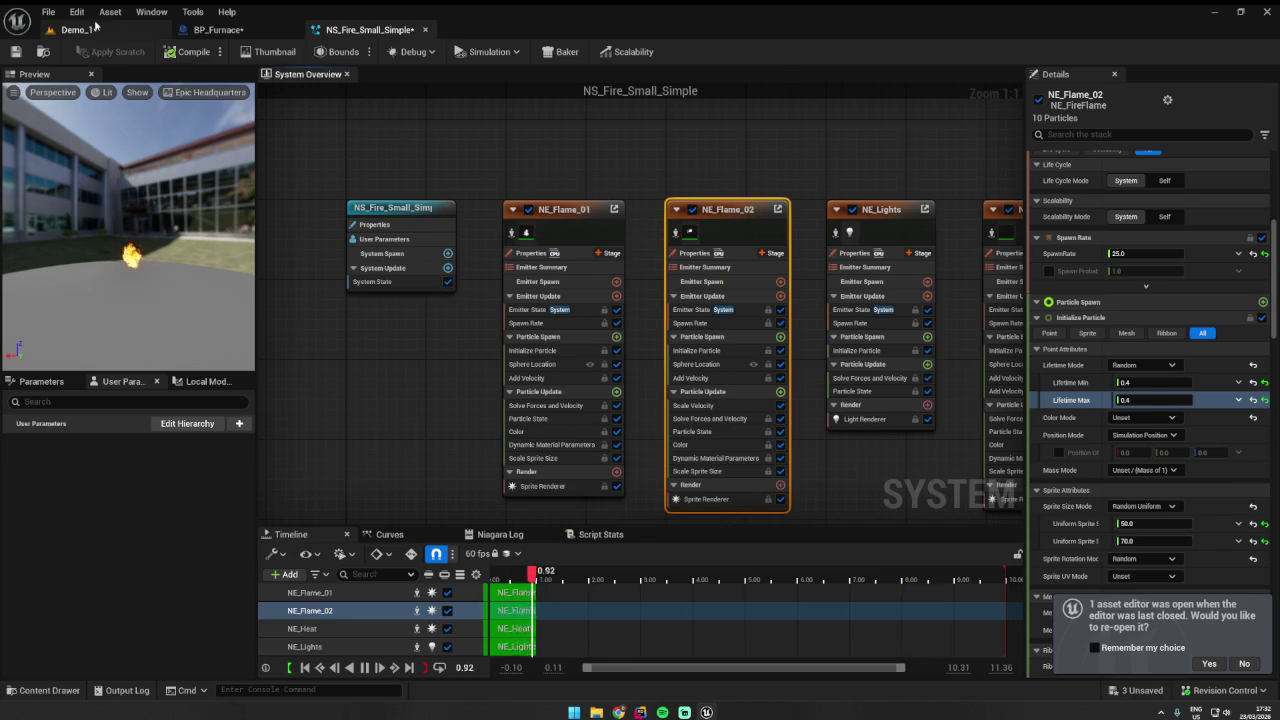
left_click(78, 29)
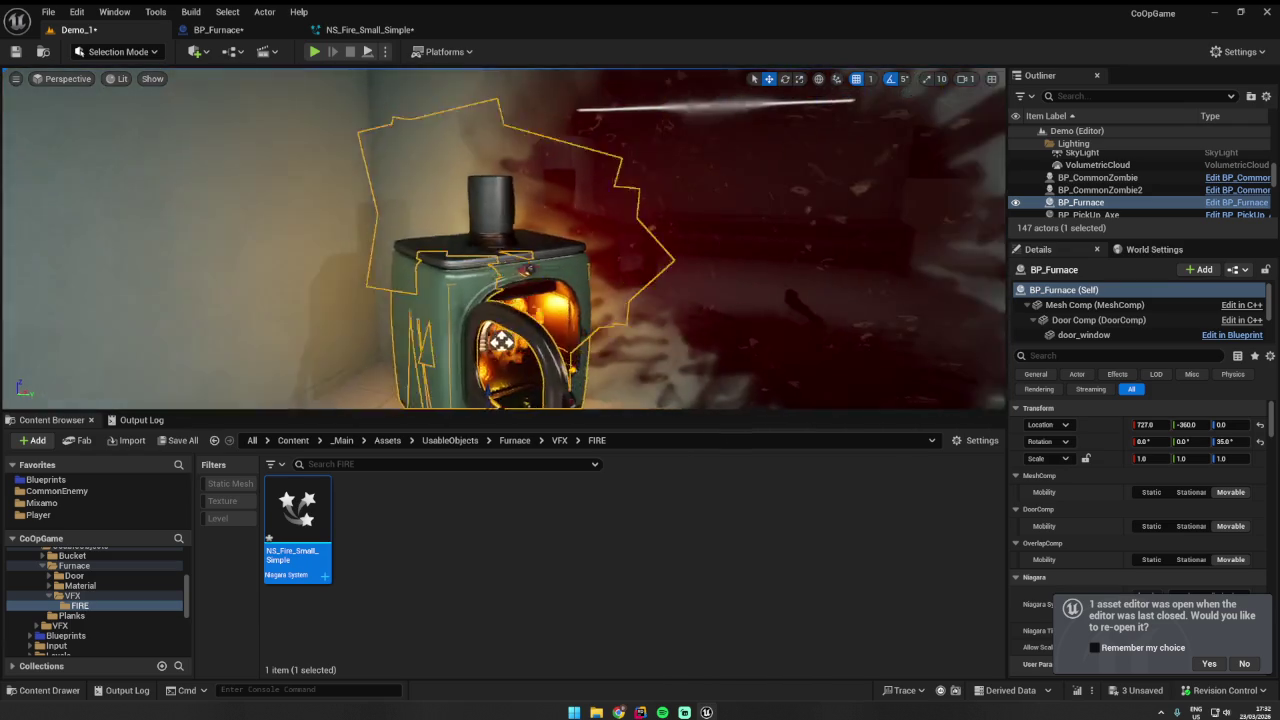
left_click(360, 29)
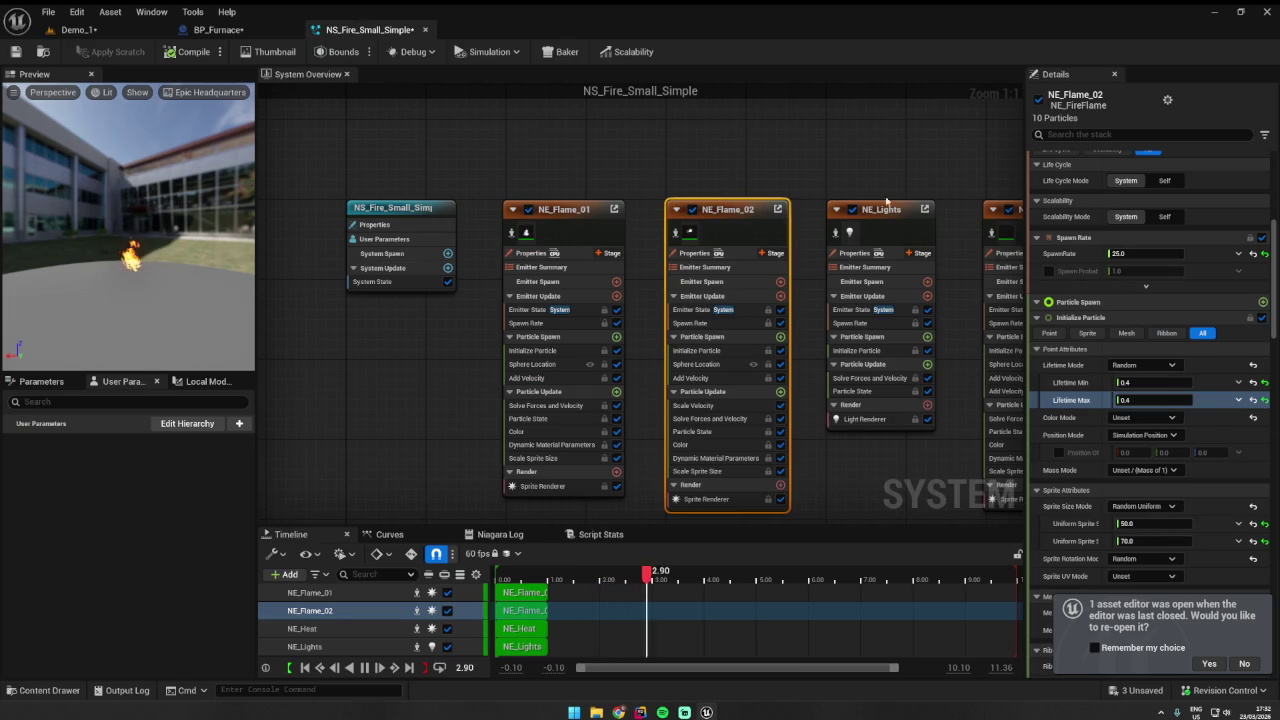
left_click(823, 205)
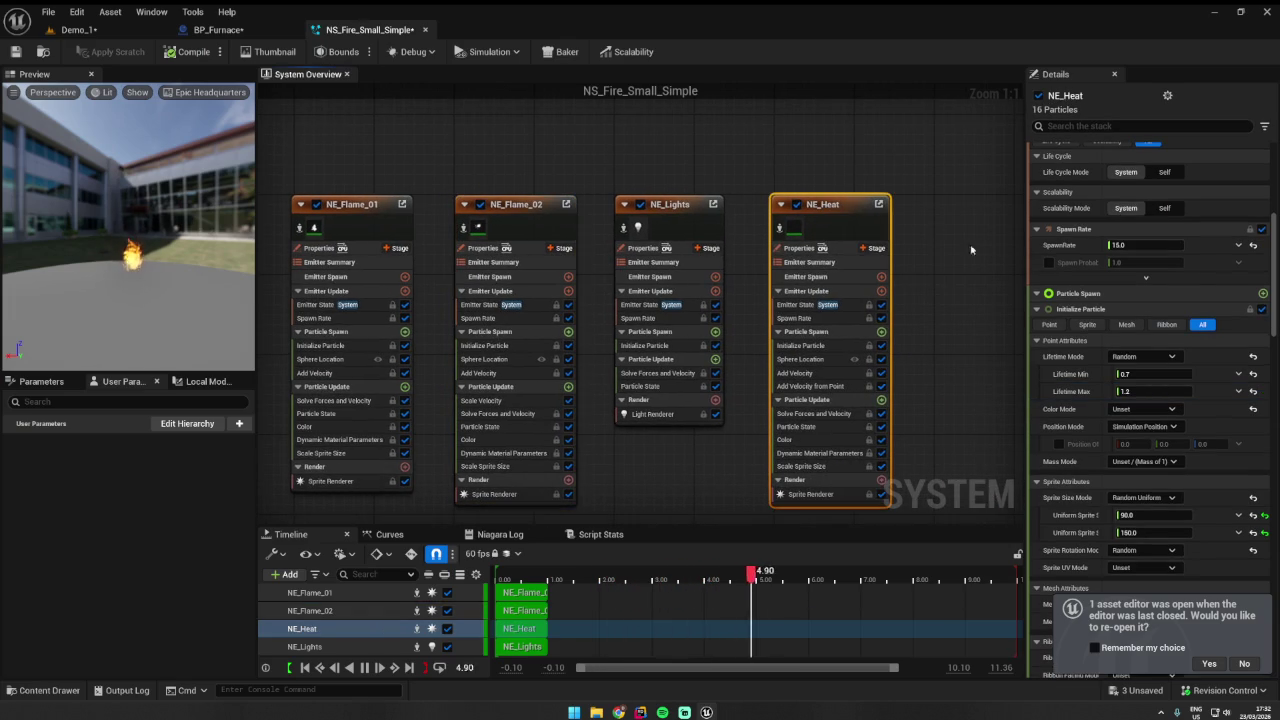
left_click(1161, 390)
type("0.7")
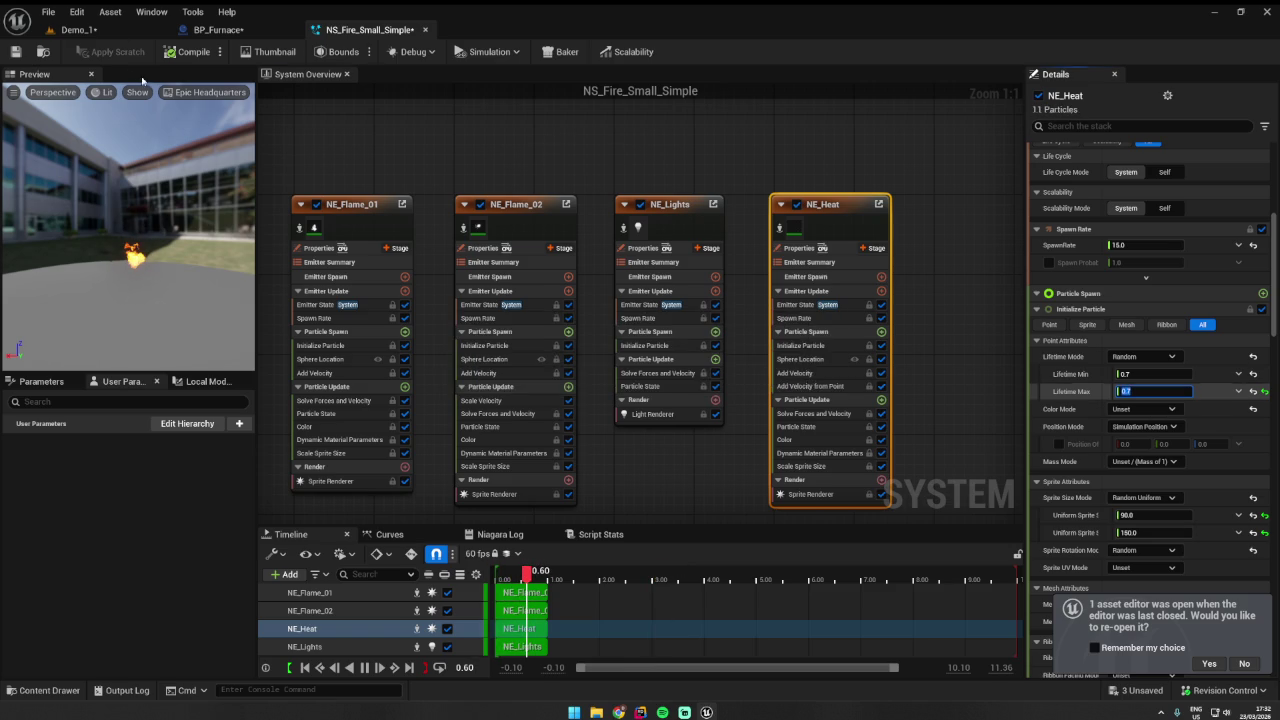
left_click(62, 30)
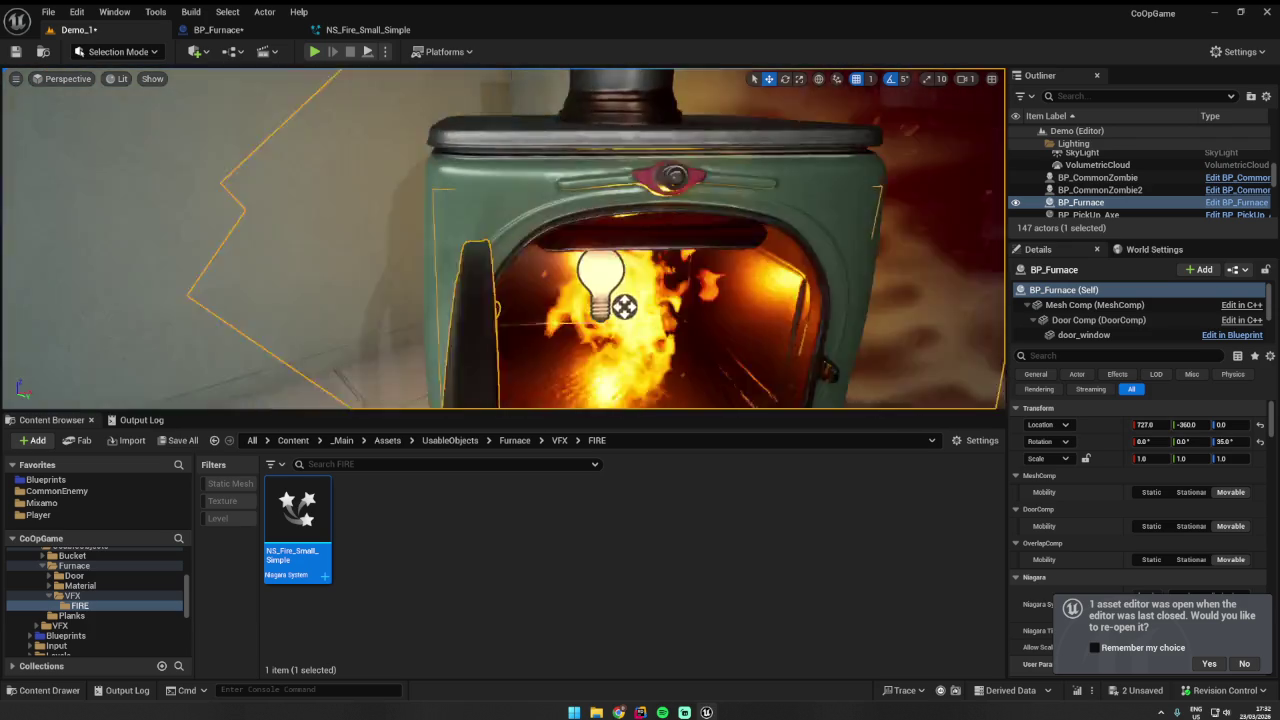
- Fly the level view up to the stove front, then return through BP_Furnace to the fire system
key("w")
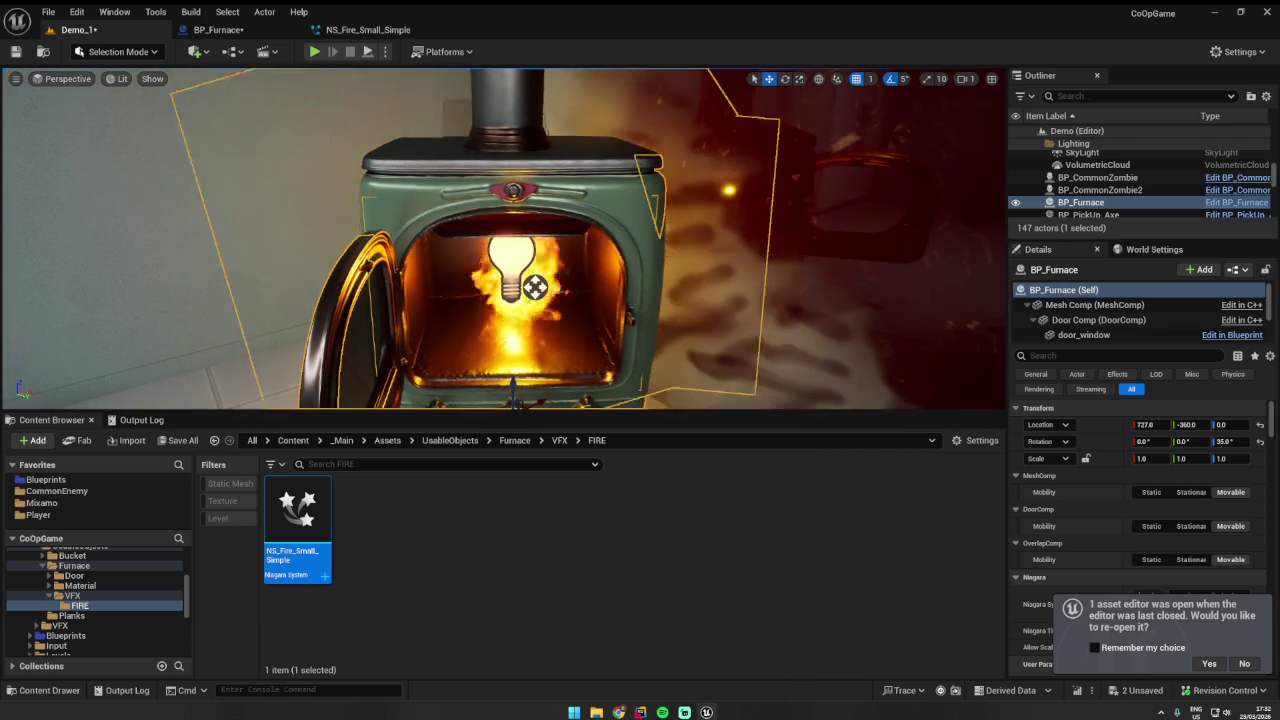
left_click(217, 29)
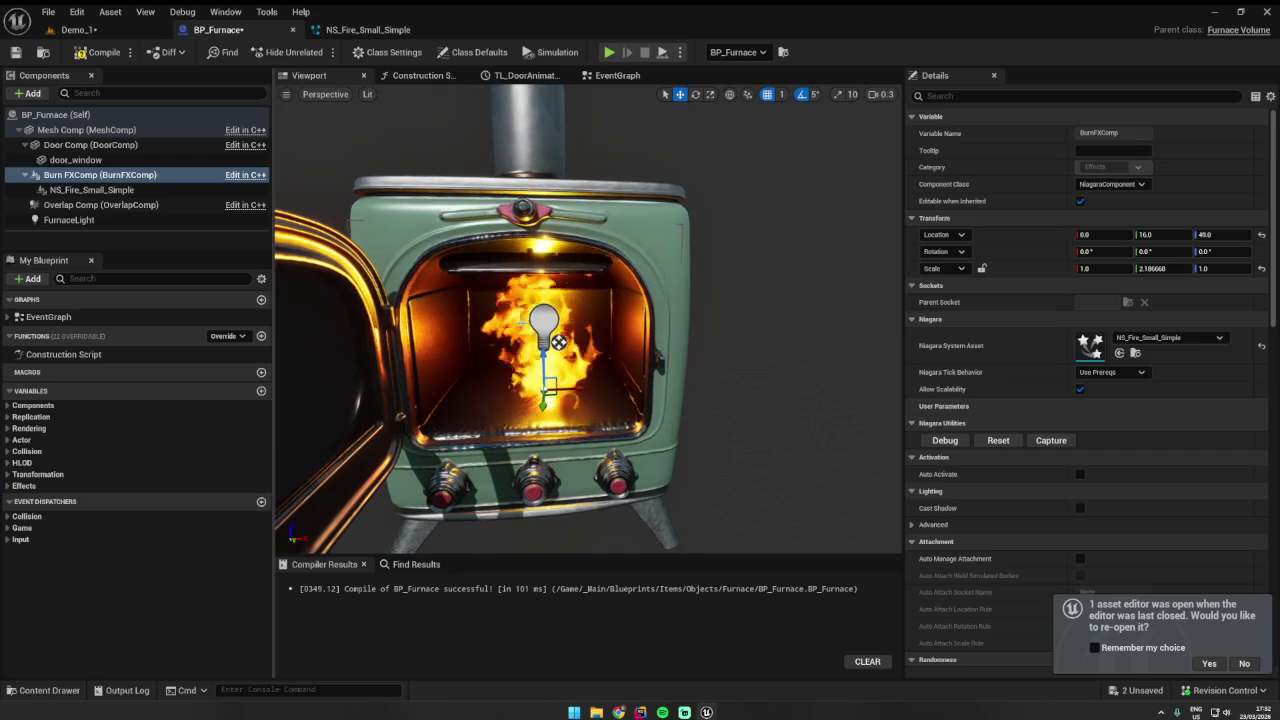
left_click(368, 29)
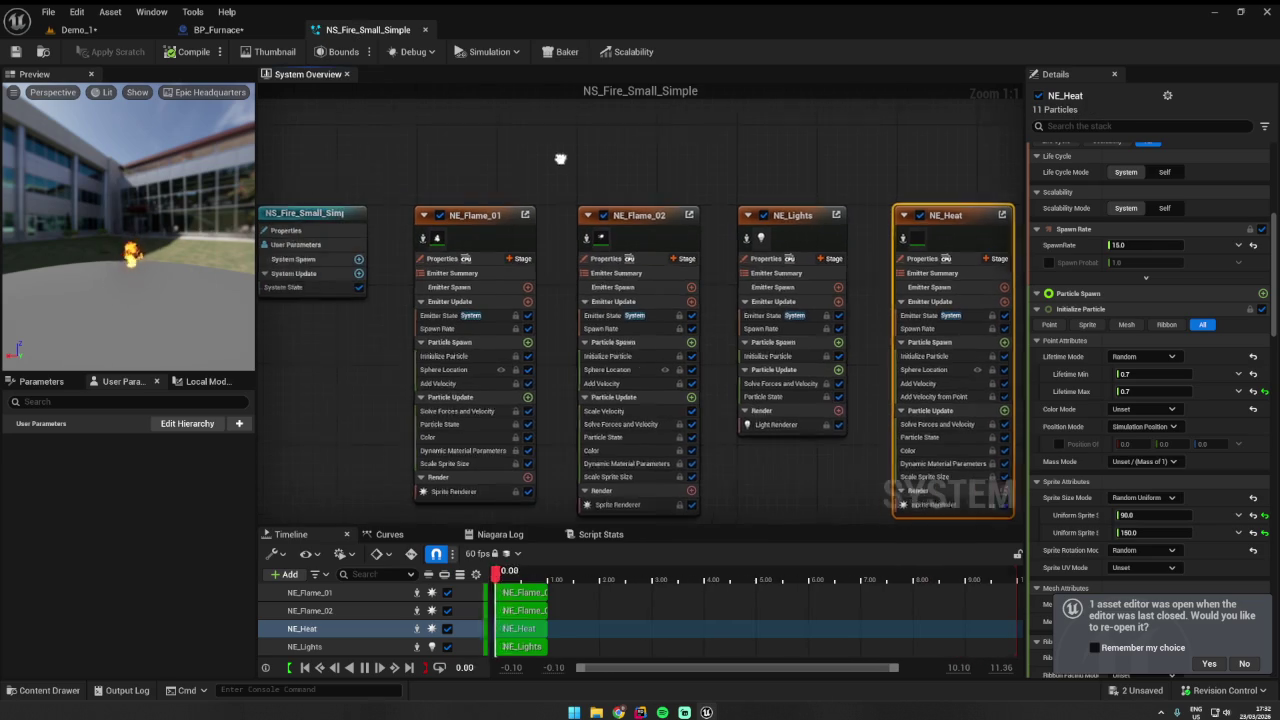
- Disable NE_Flame_02 again, select NE_Flame_01, and undo an accidental sprite size change
left_click(609, 214)
left_click(505, 215)
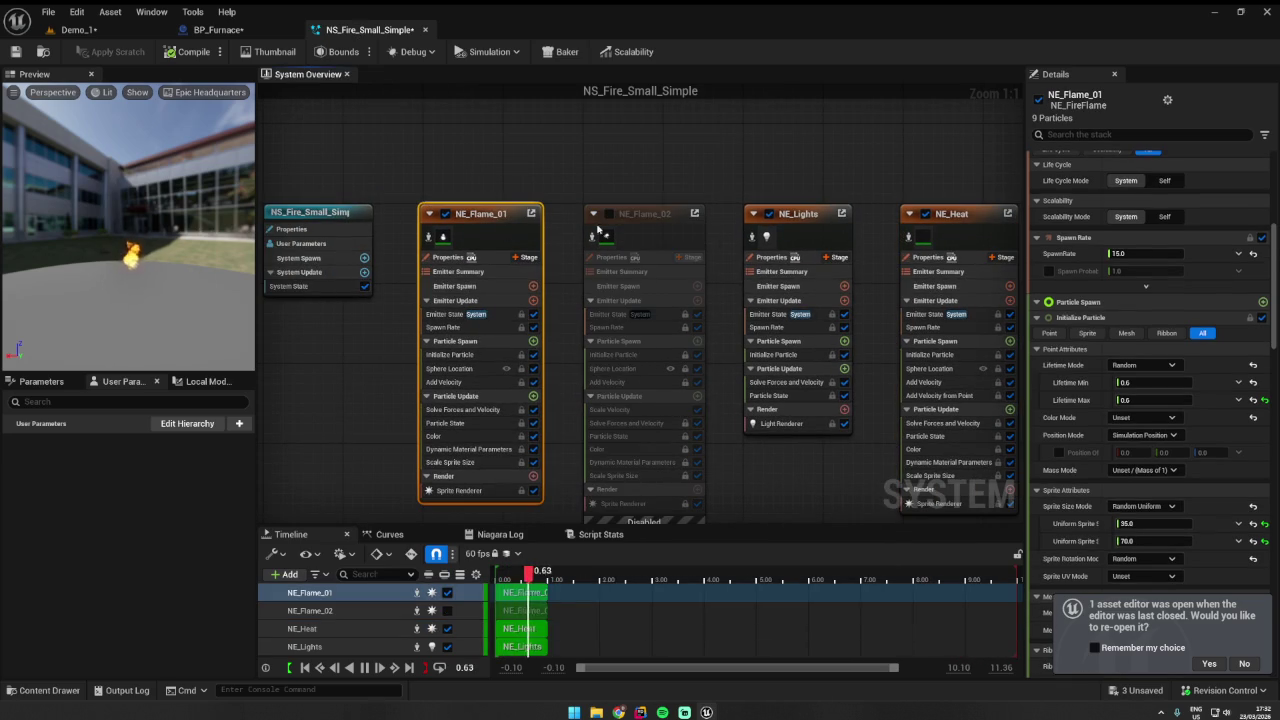
scroll(1091, 308, "down", 2)
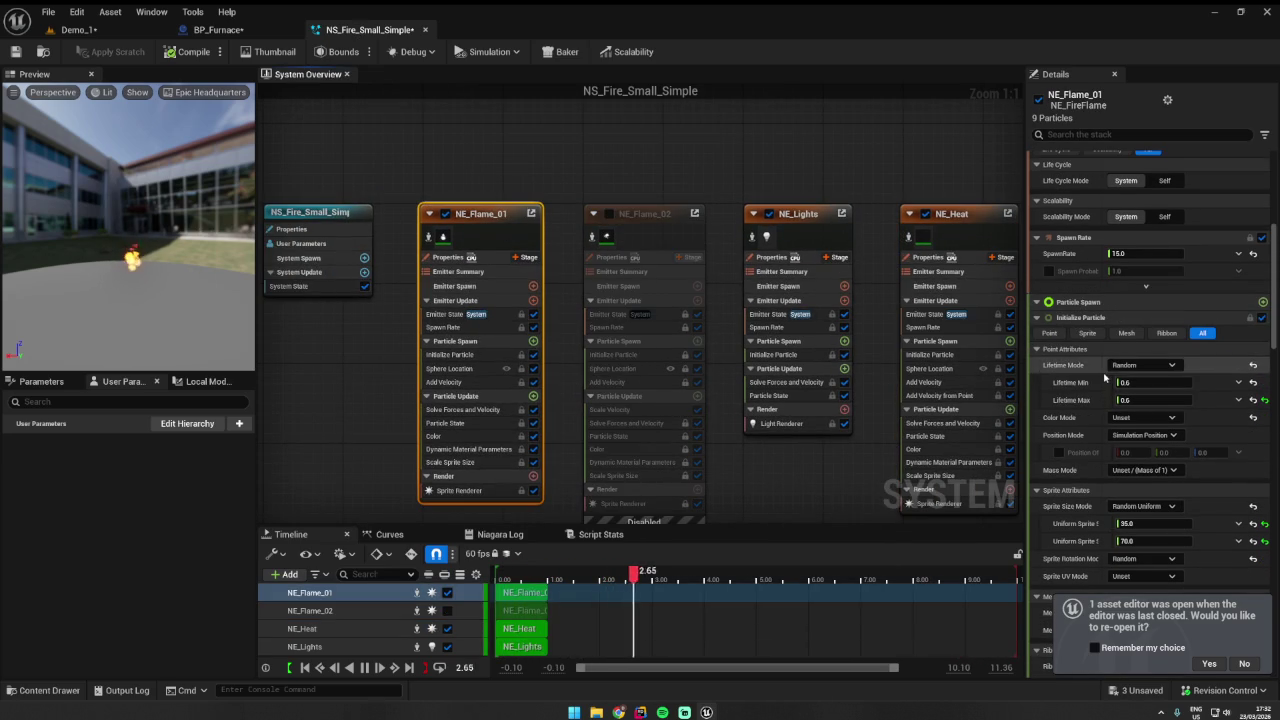
scroll(1107, 373, "down", 2)
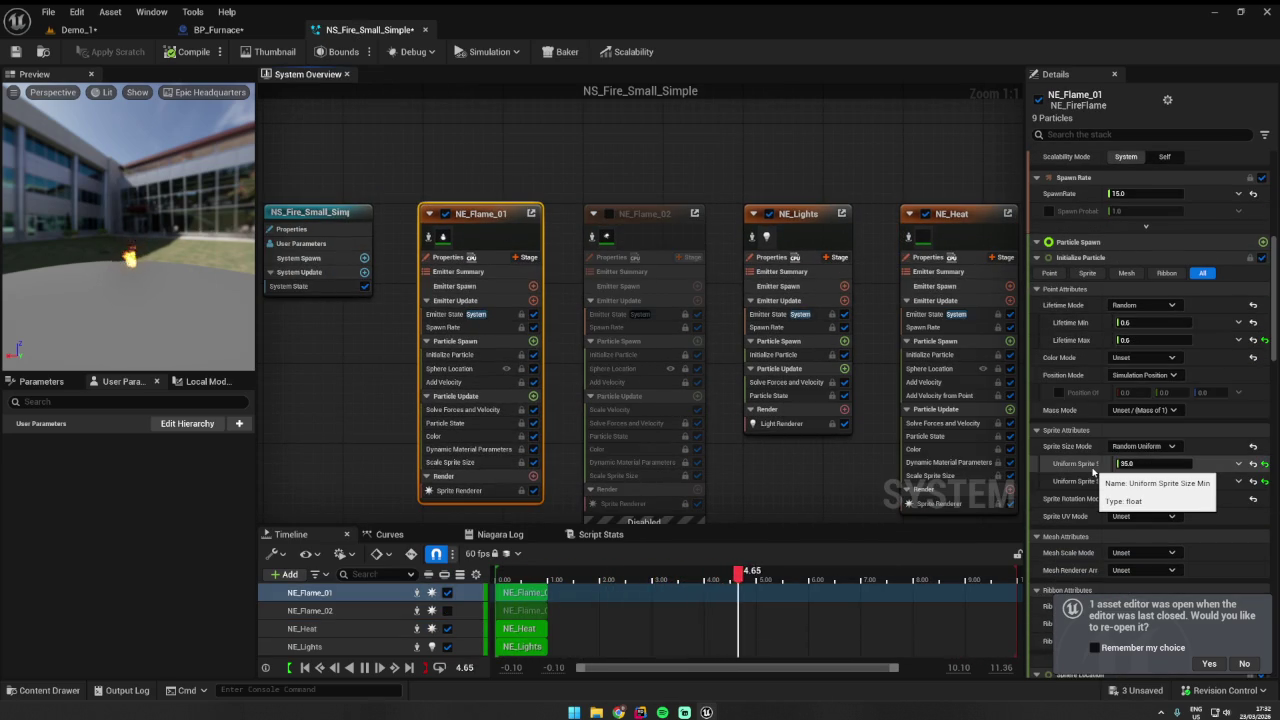
scroll(1092, 470, "down", 1)
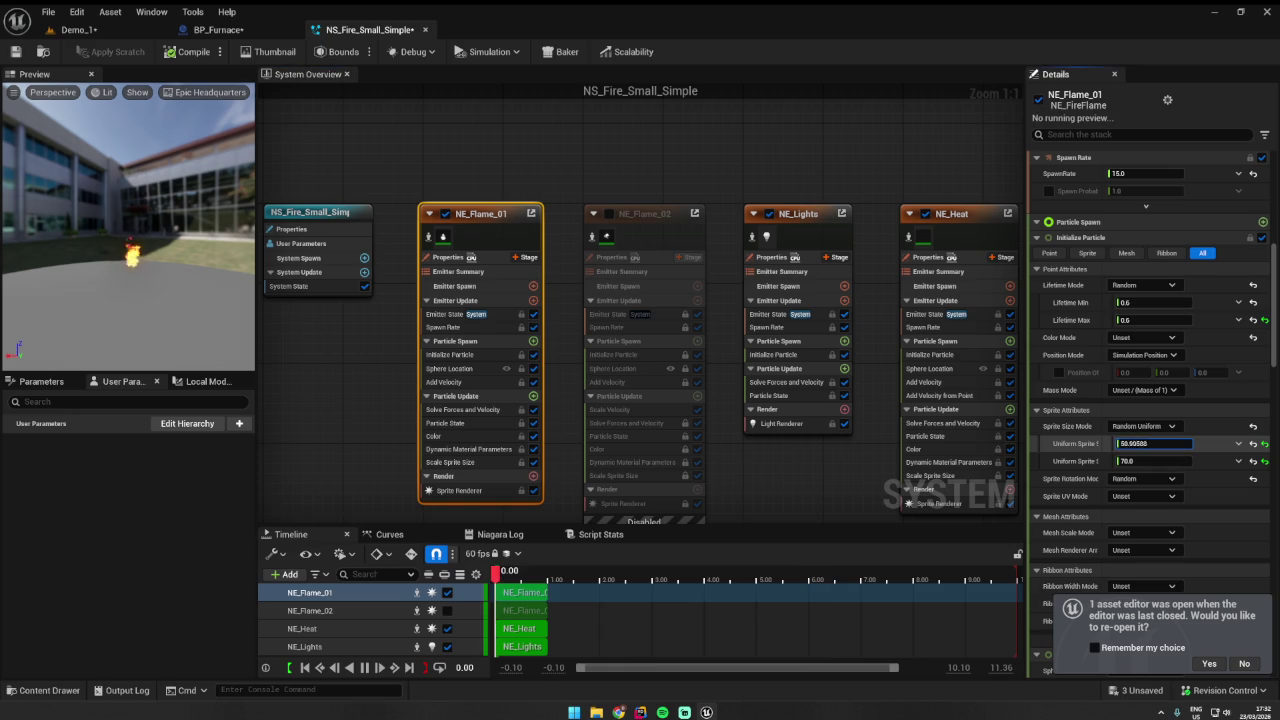
key("ctrl+z")
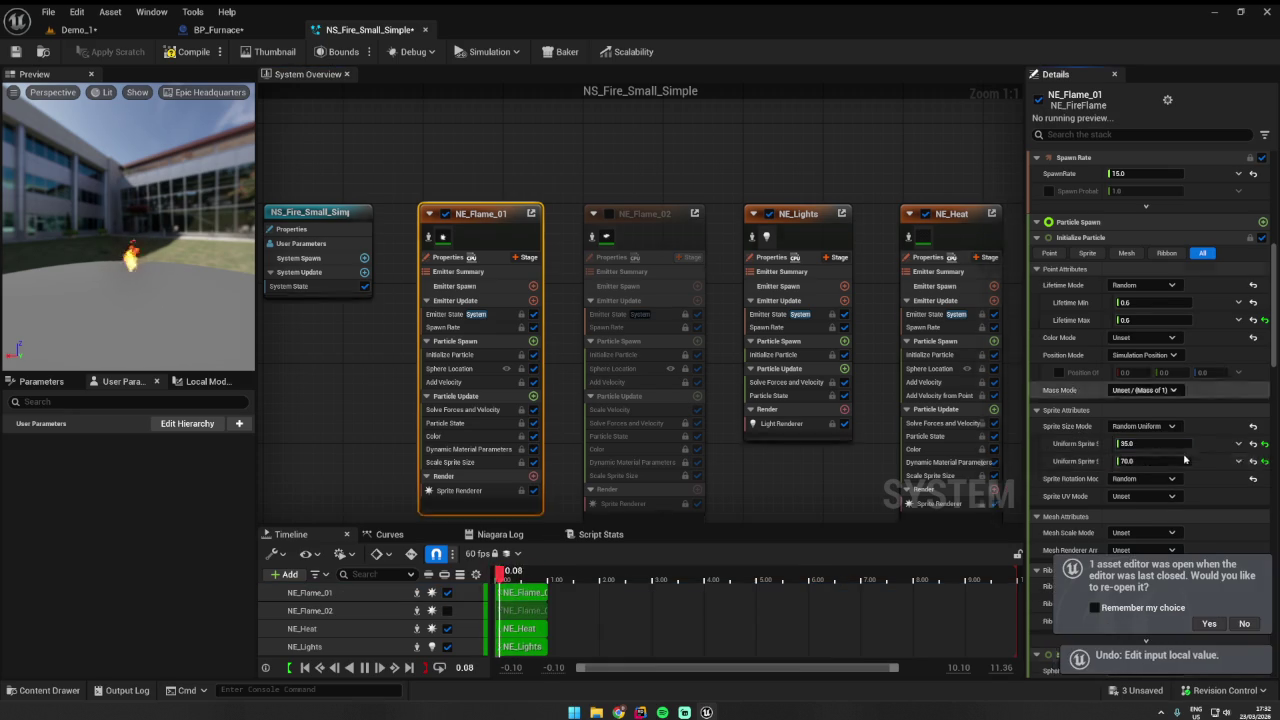
scroll(1222, 470, "down", 5)
scroll(1222, 470, "down", 5)
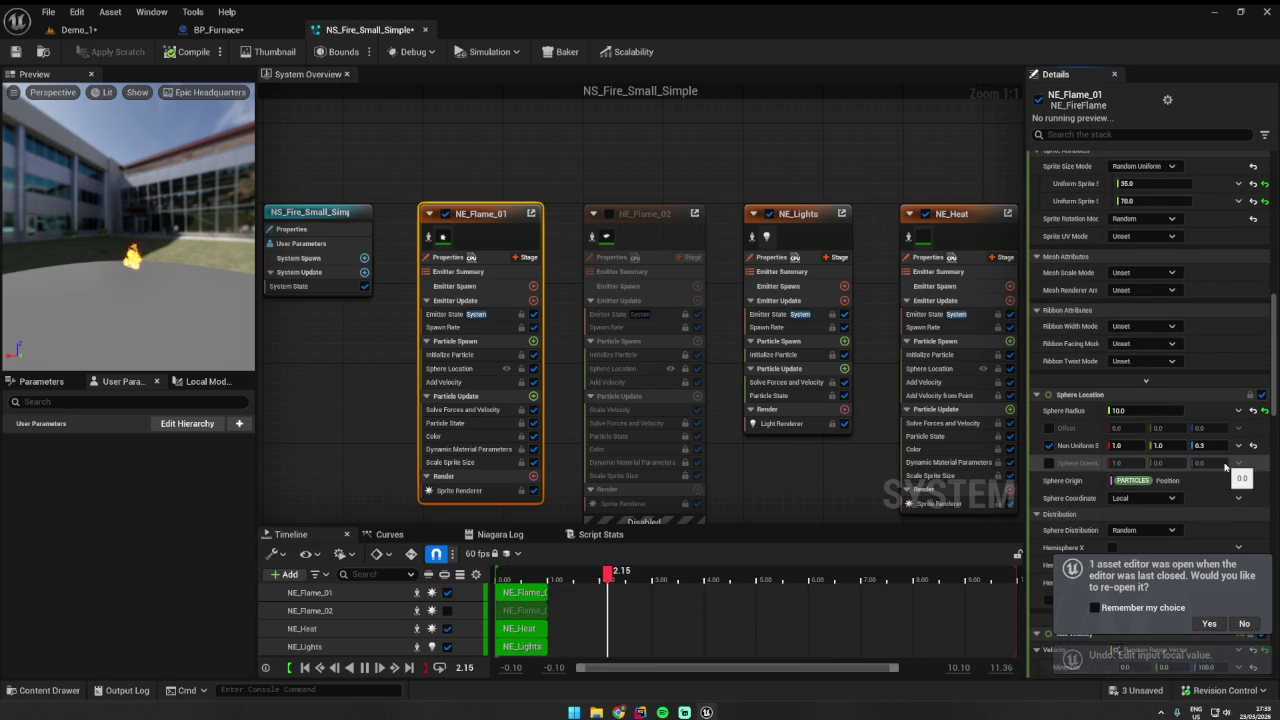
scroll(1225, 467, "down", 8)
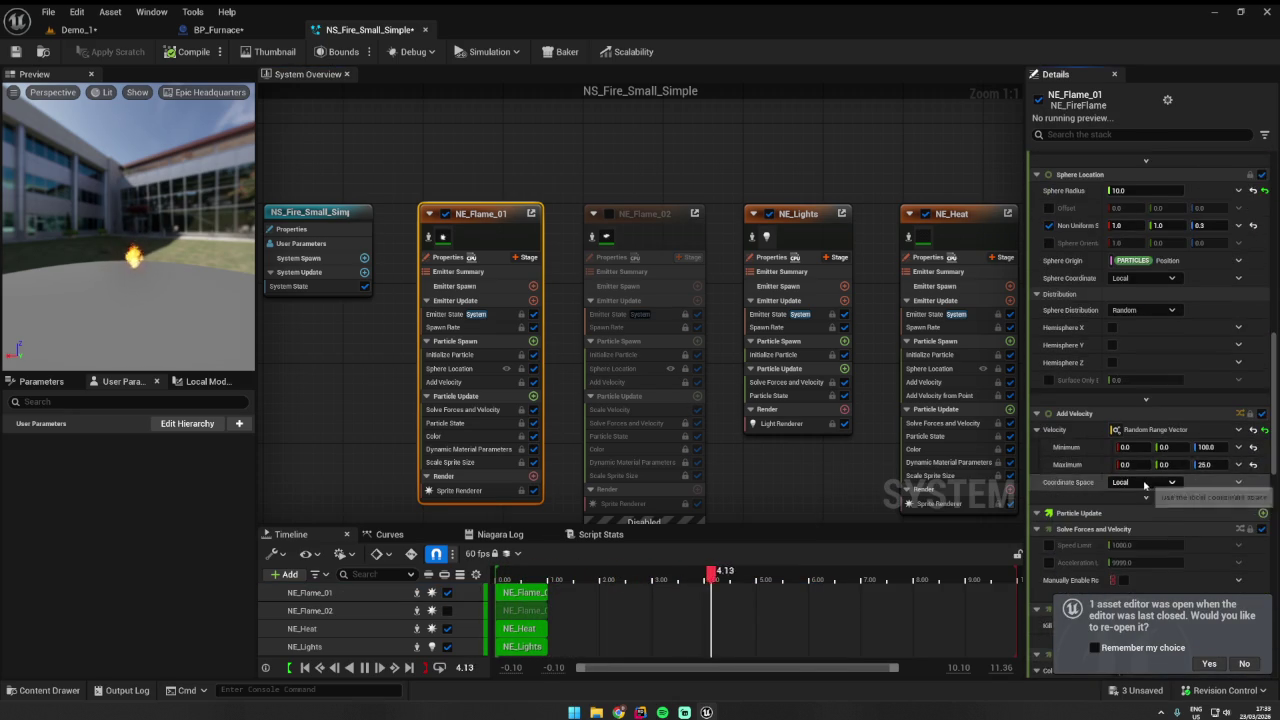
scroll(1145, 484, "down", 3)
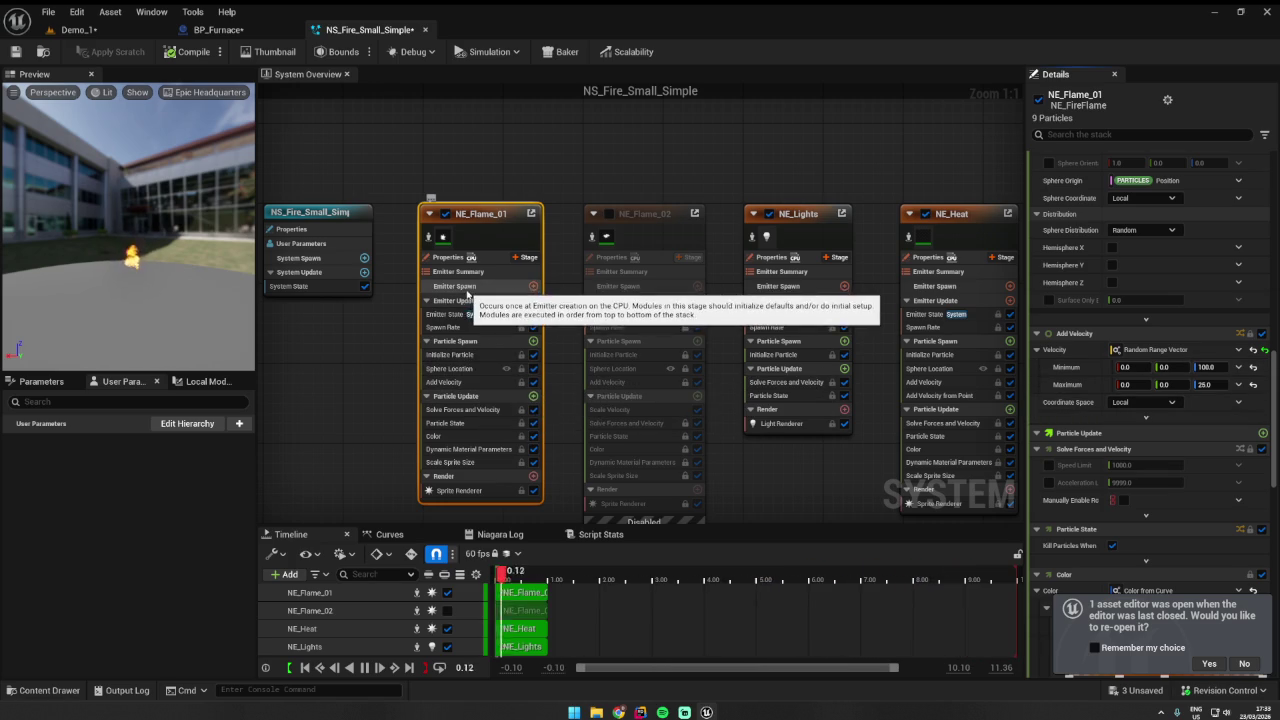
- Step through NE_Flame_01's modules from Emitter Update and Spawn Rate to Scale Sprite Size
left_click(463, 287)
left_click(465, 300)
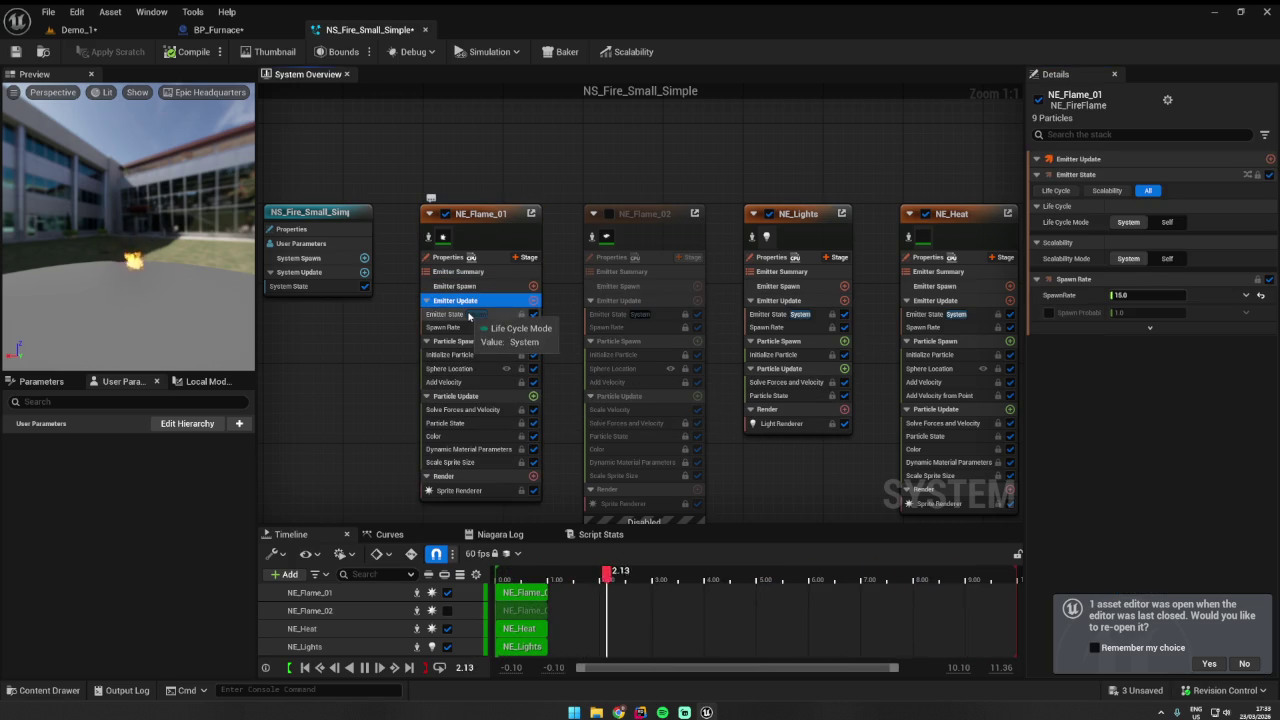
left_click(466, 314)
left_click(459, 328)
left_click(463, 355)
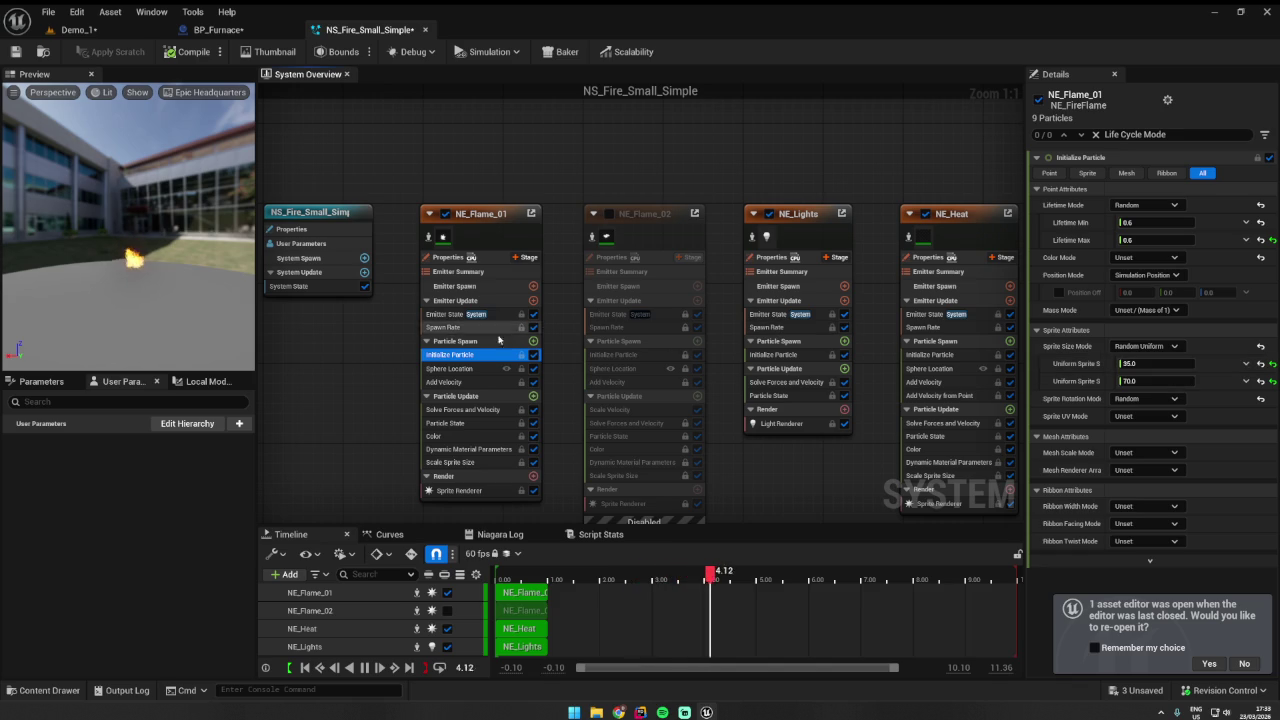
left_click(481, 372)
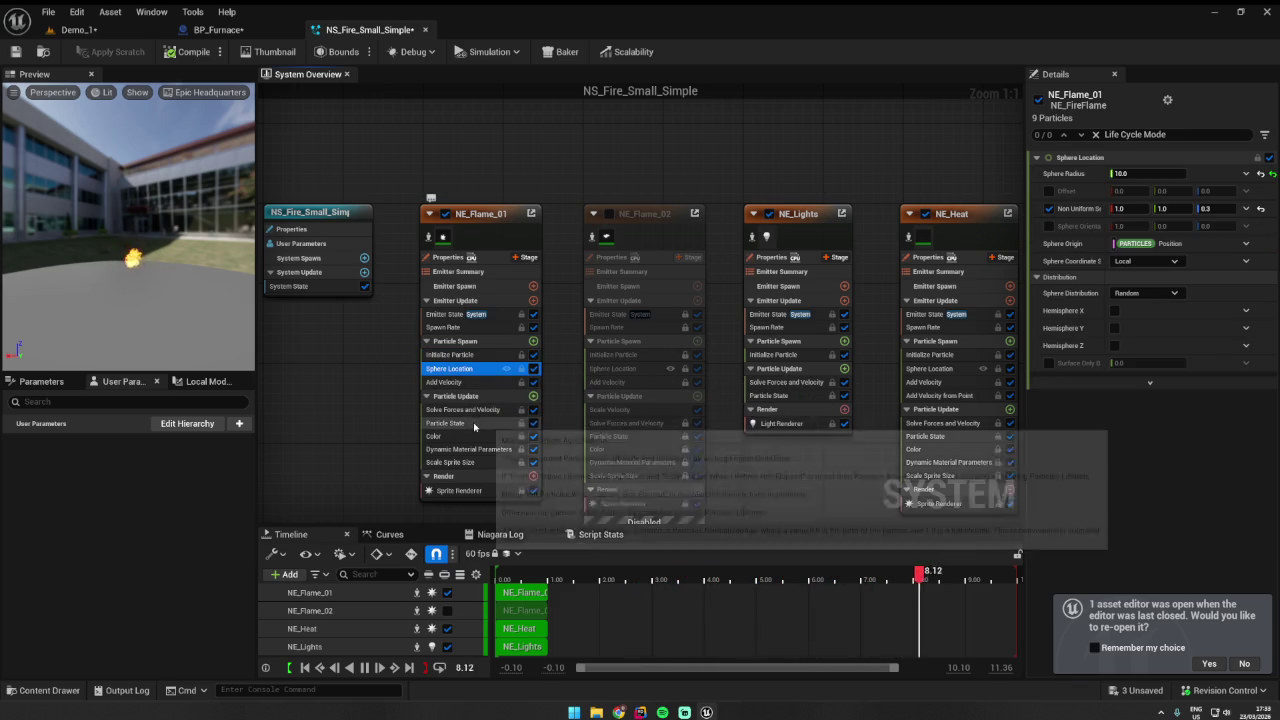
left_click(478, 410)
left_click(478, 423)
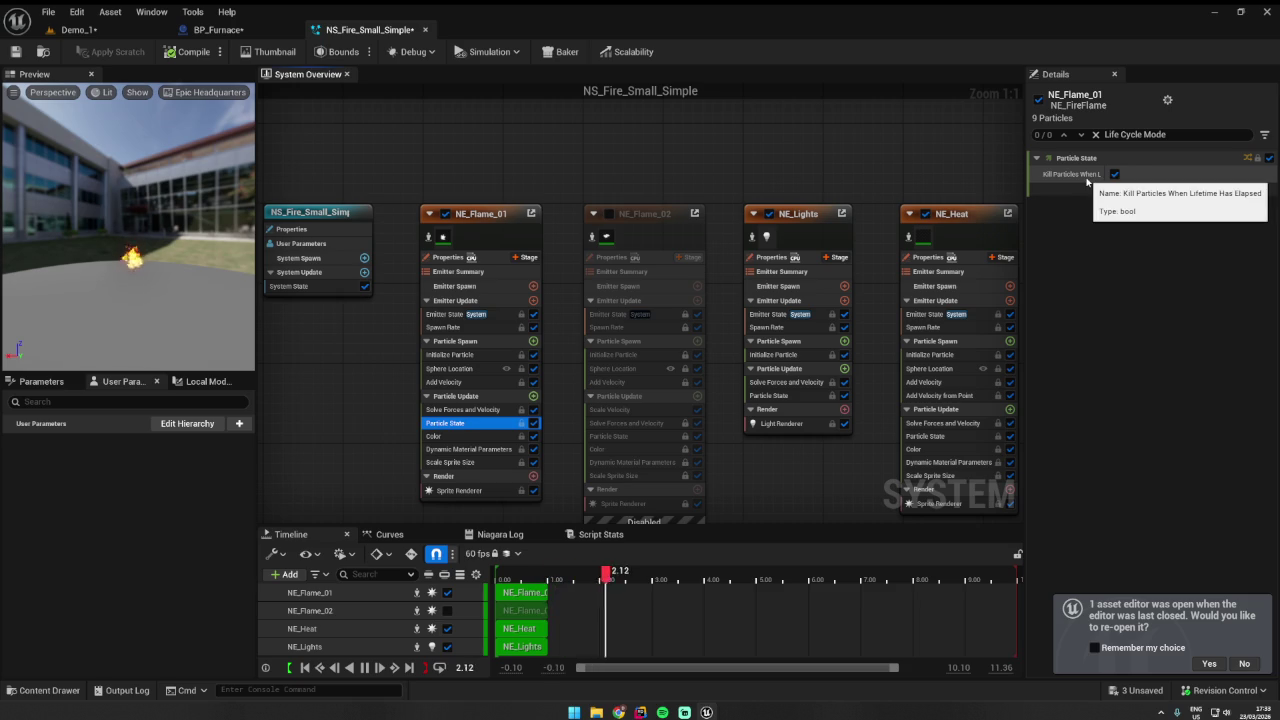
left_click(481, 436)
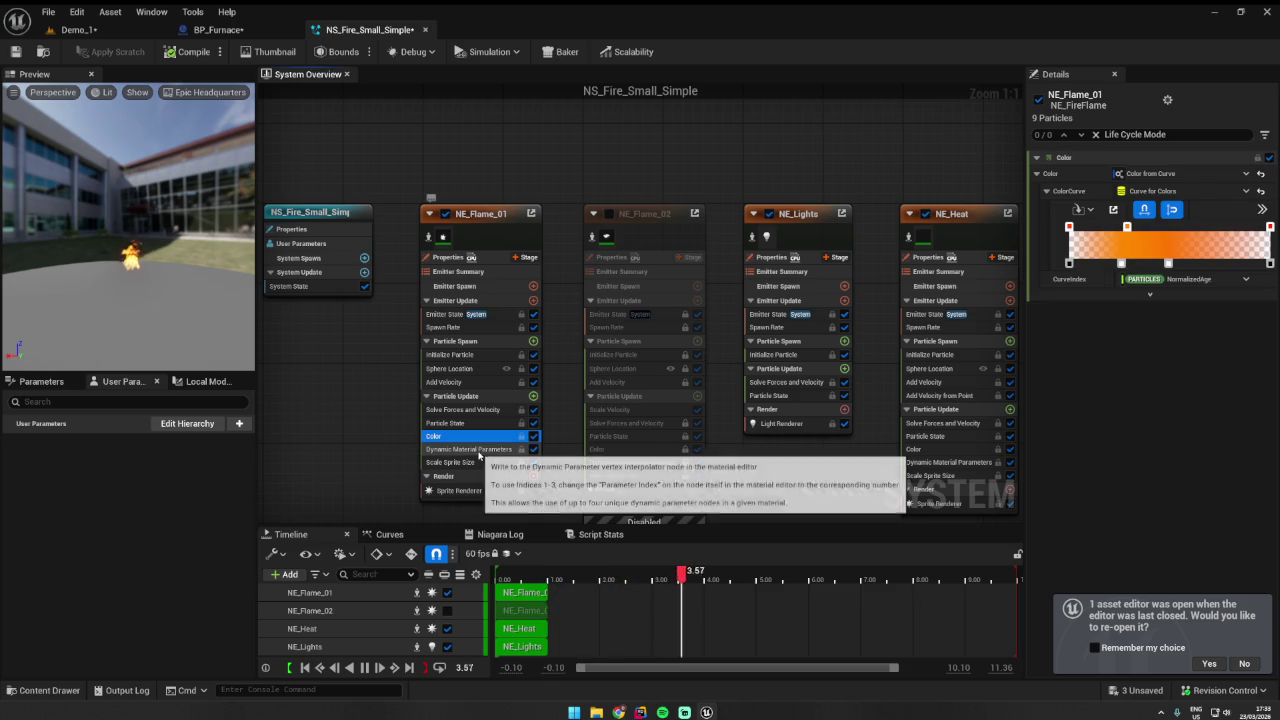
left_click(478, 449)
left_click(476, 462)
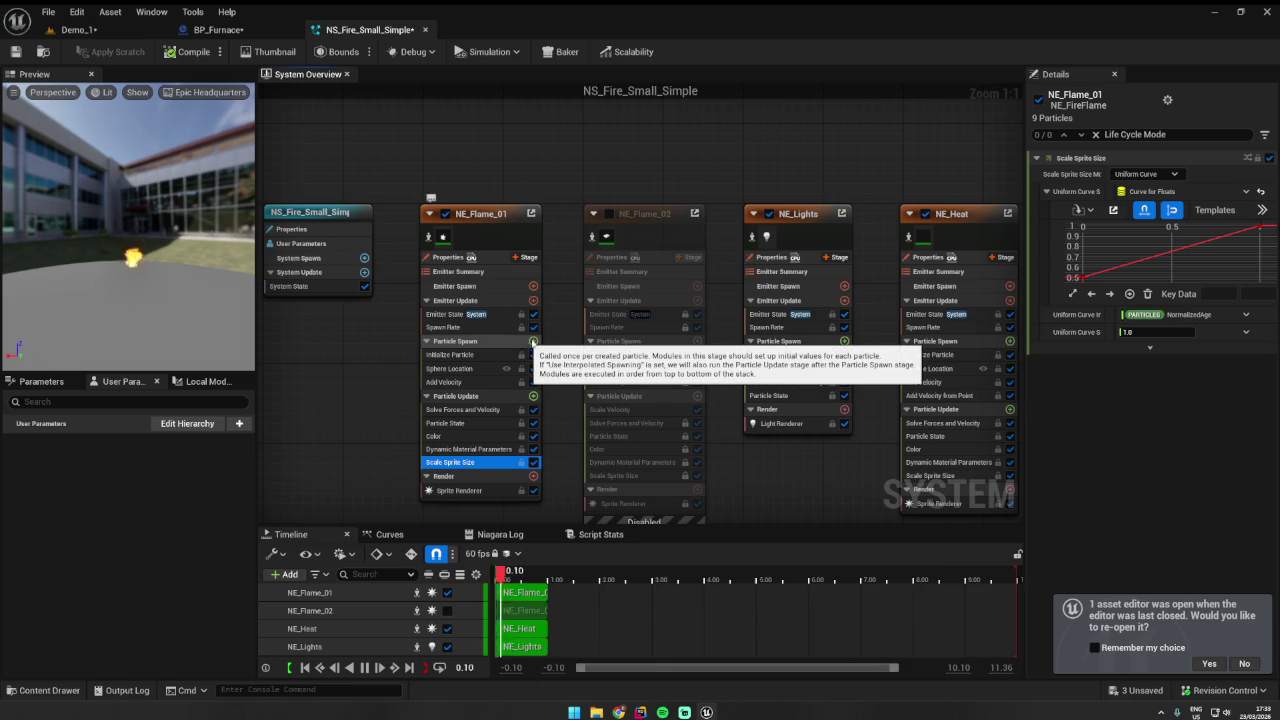
- Try moving the sprite size curve's first key, undo it, check Sprite Renderer, and save
left_click_drag(1083, 277, 1082, 274)
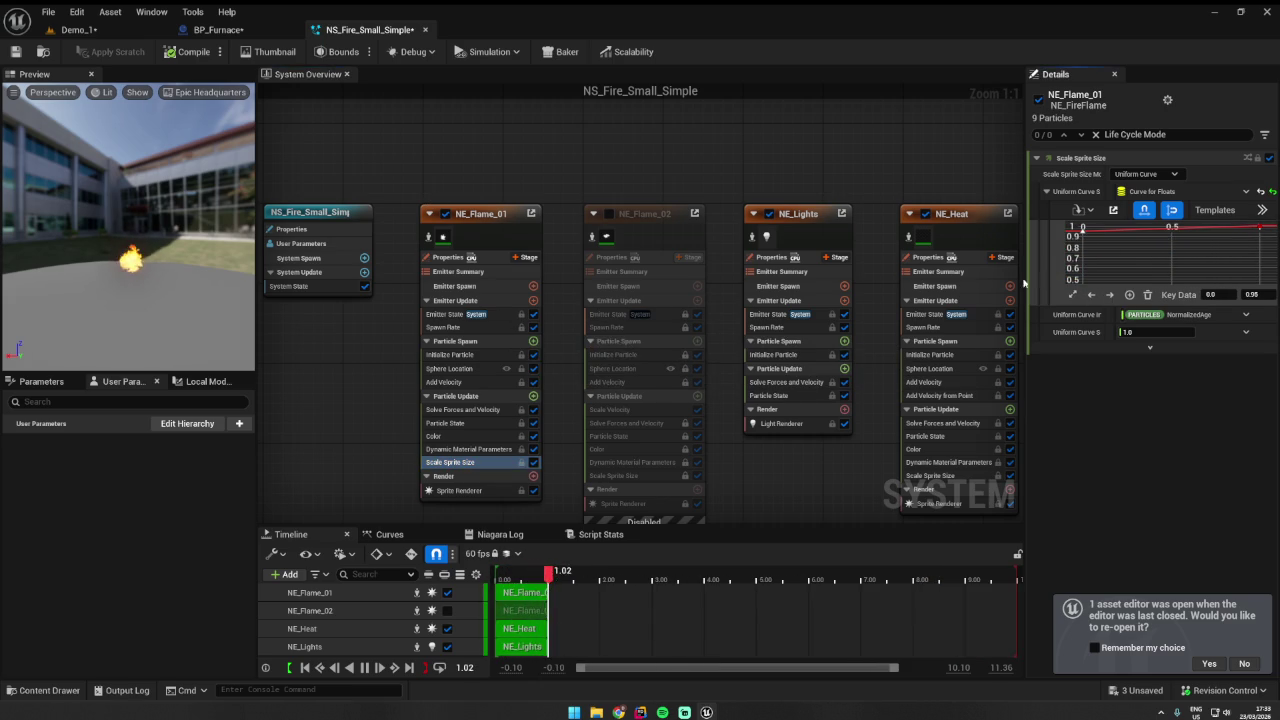
key("ctrl+z")
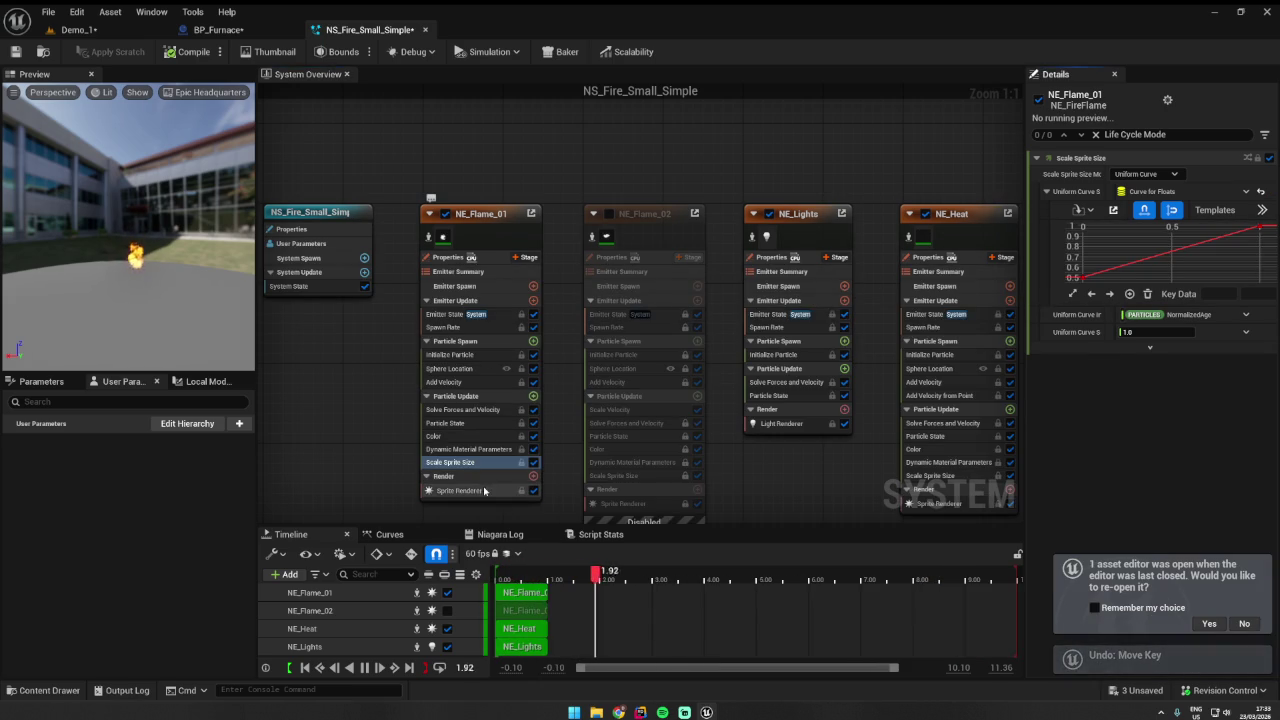
left_click(460, 490)
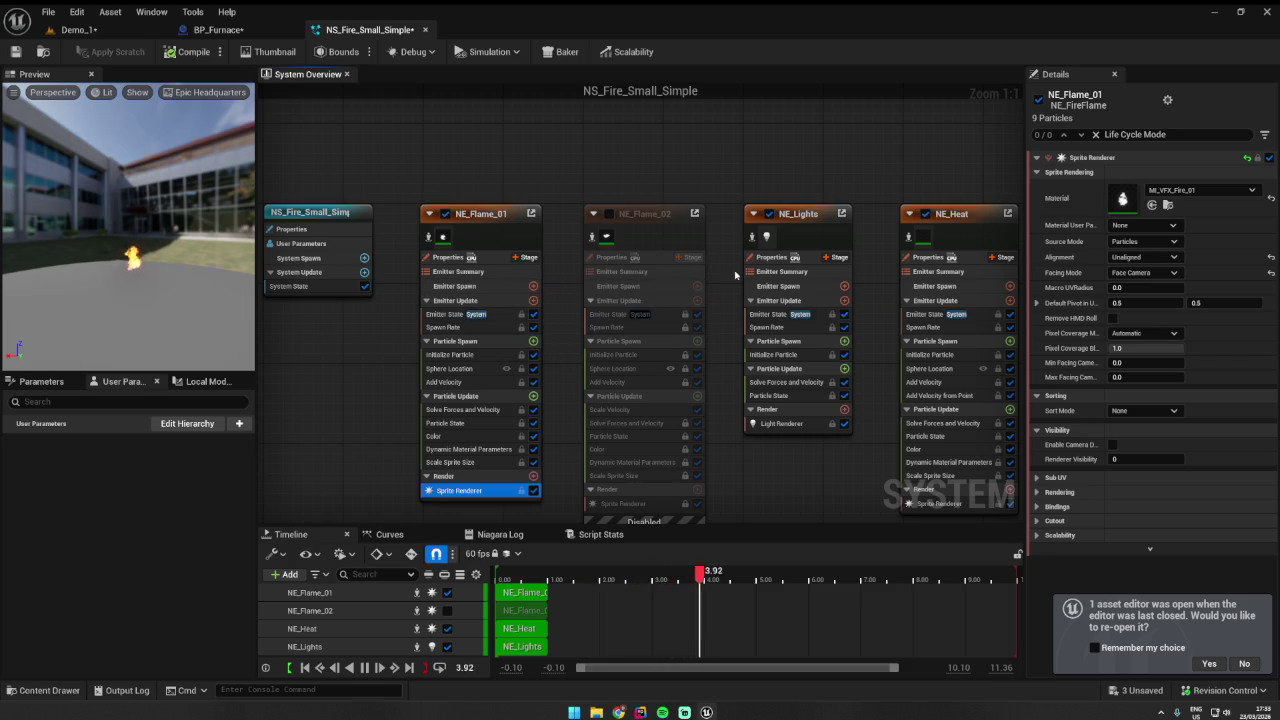
left_click(16, 52)
- Frame the furnace in Demo_1, play, walk up and shut the stove door, then stop
left_click(104, 33)
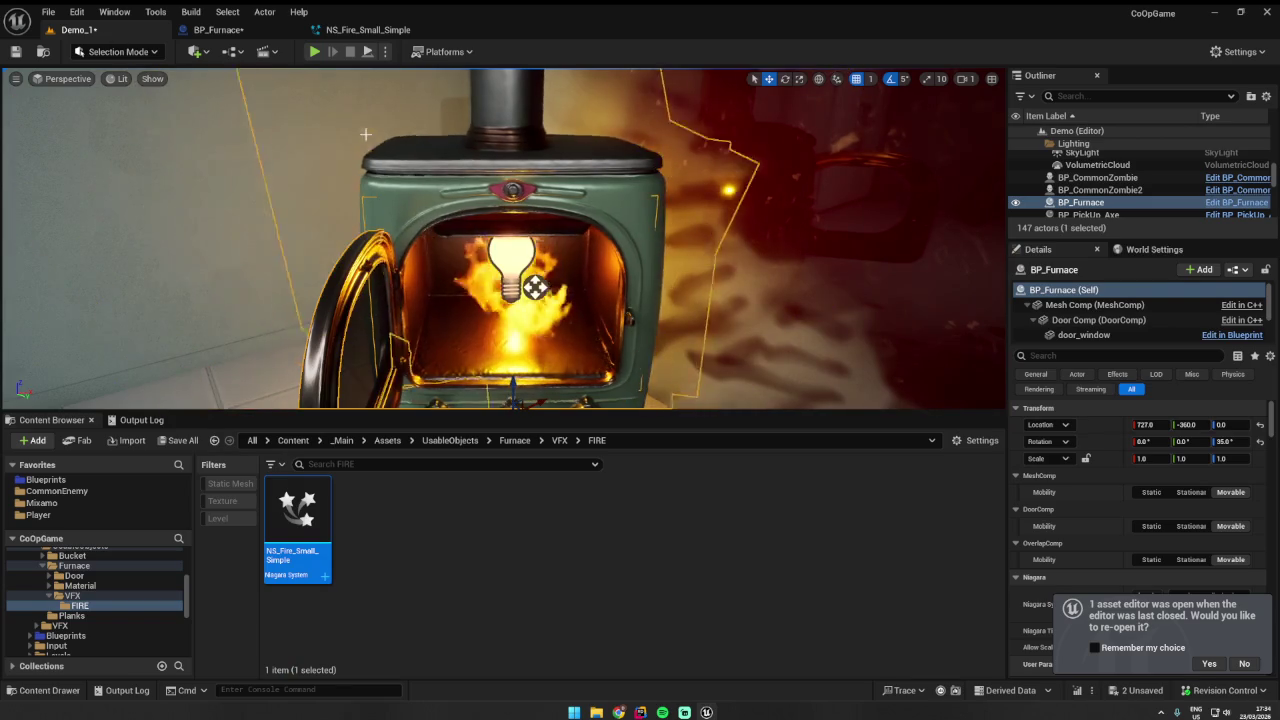
key("f")
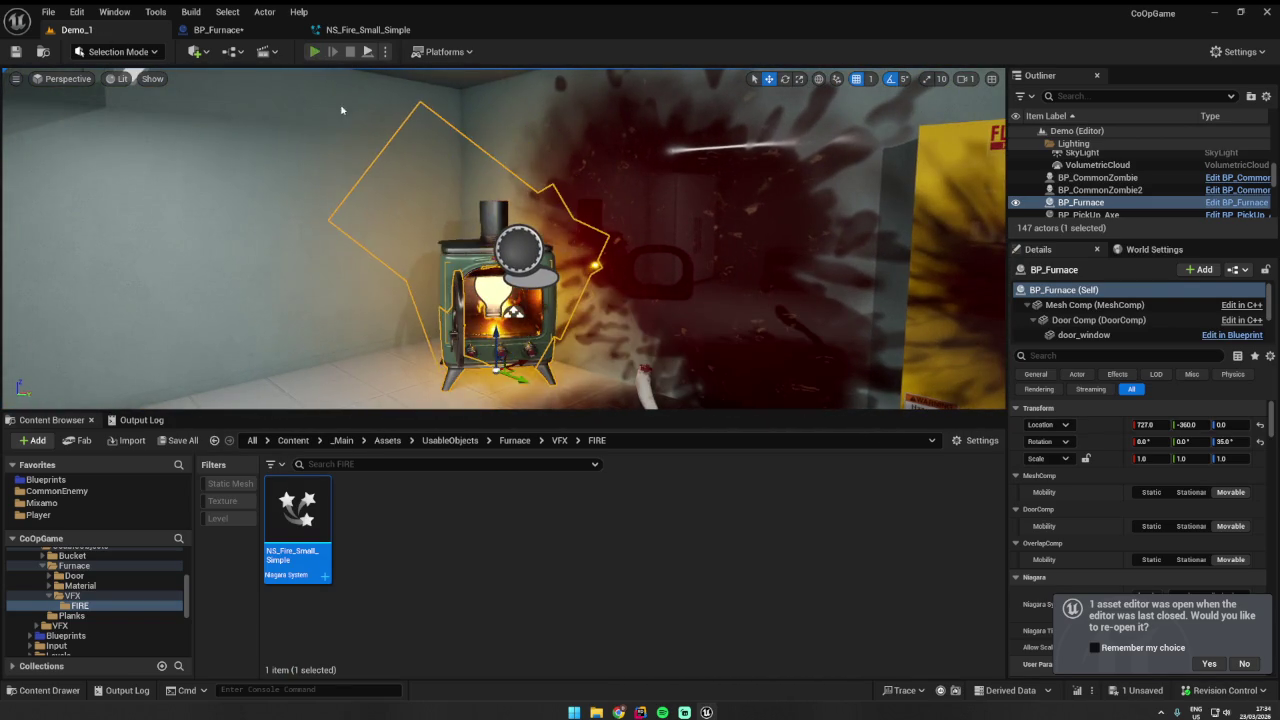
left_click(314, 51)
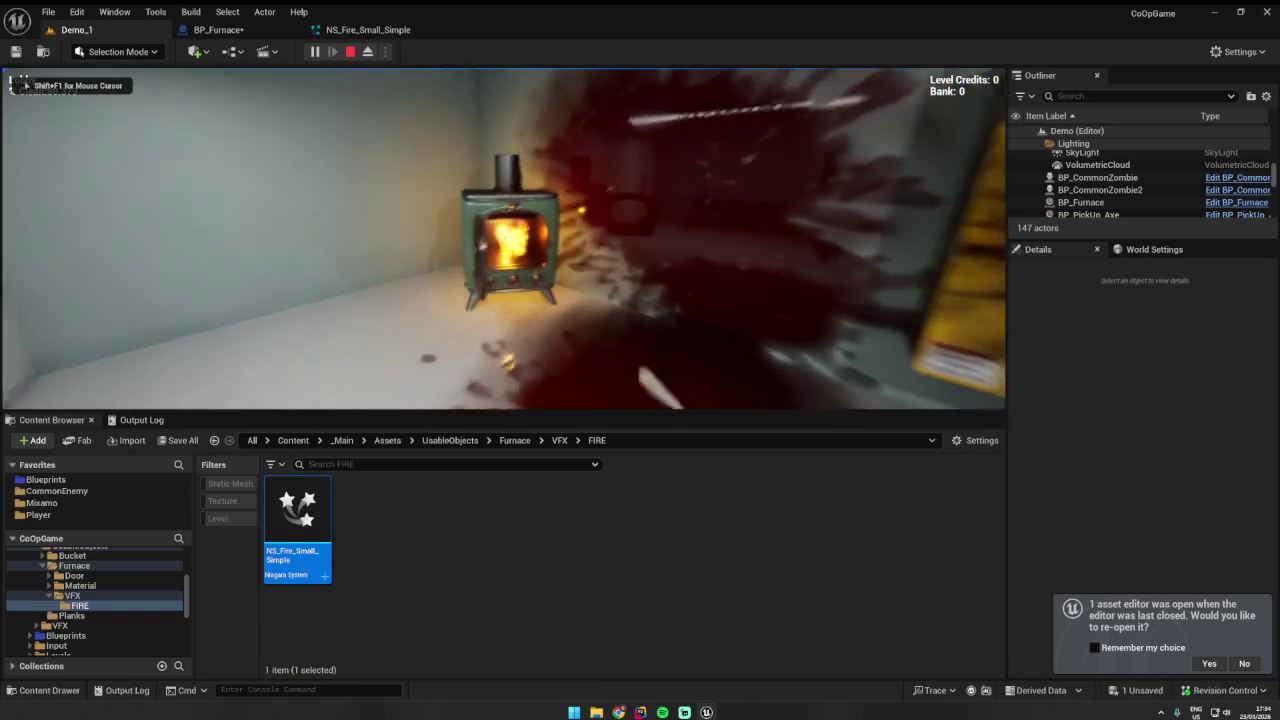
key("w")
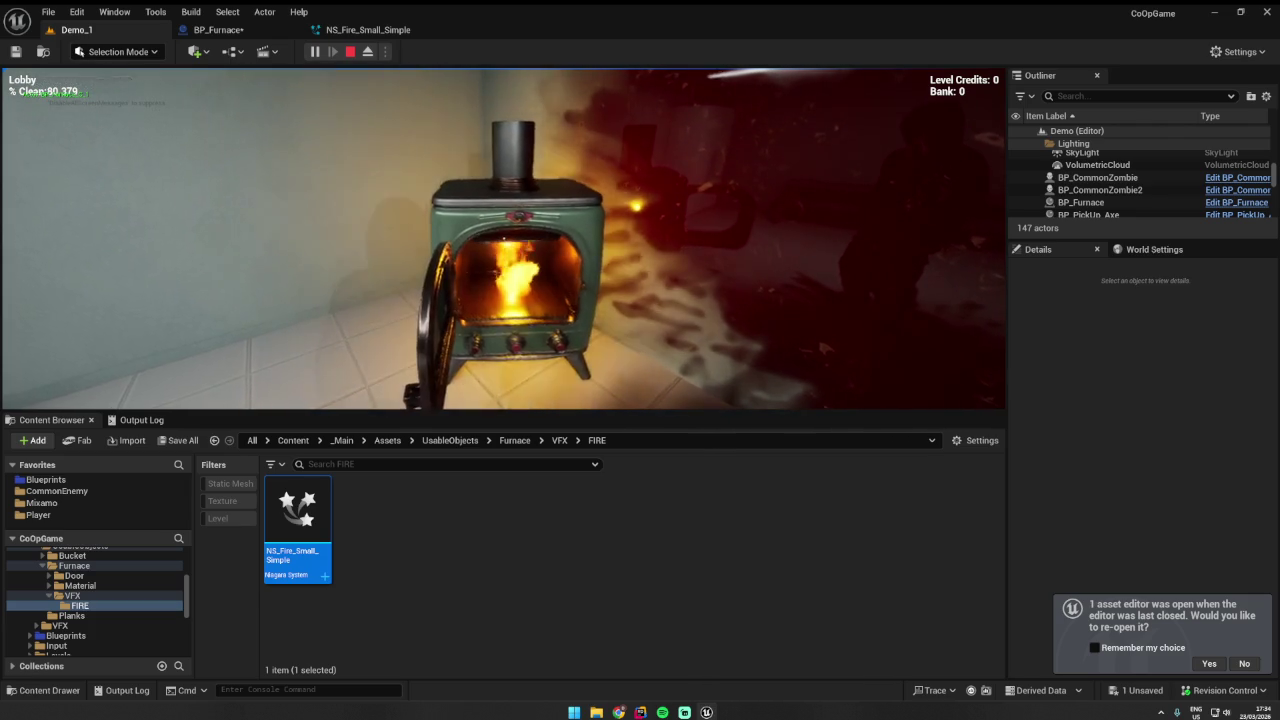
key("e")
key("s")
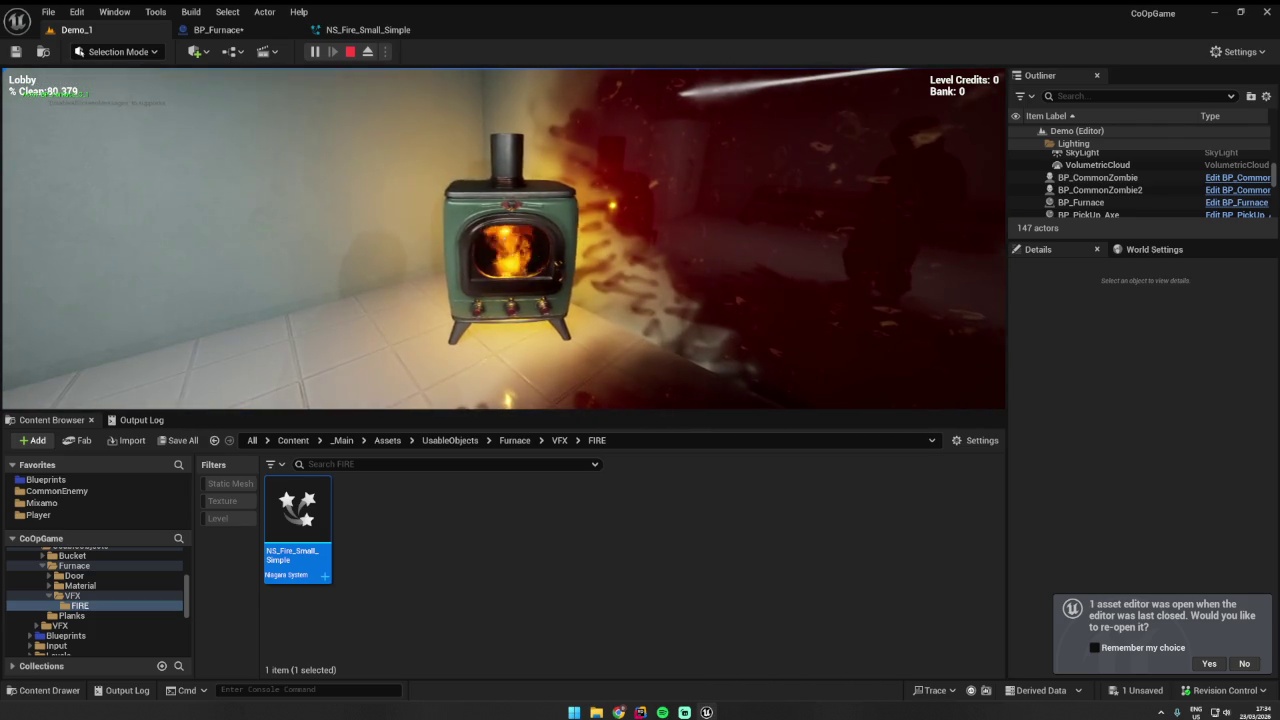
key("Escape")
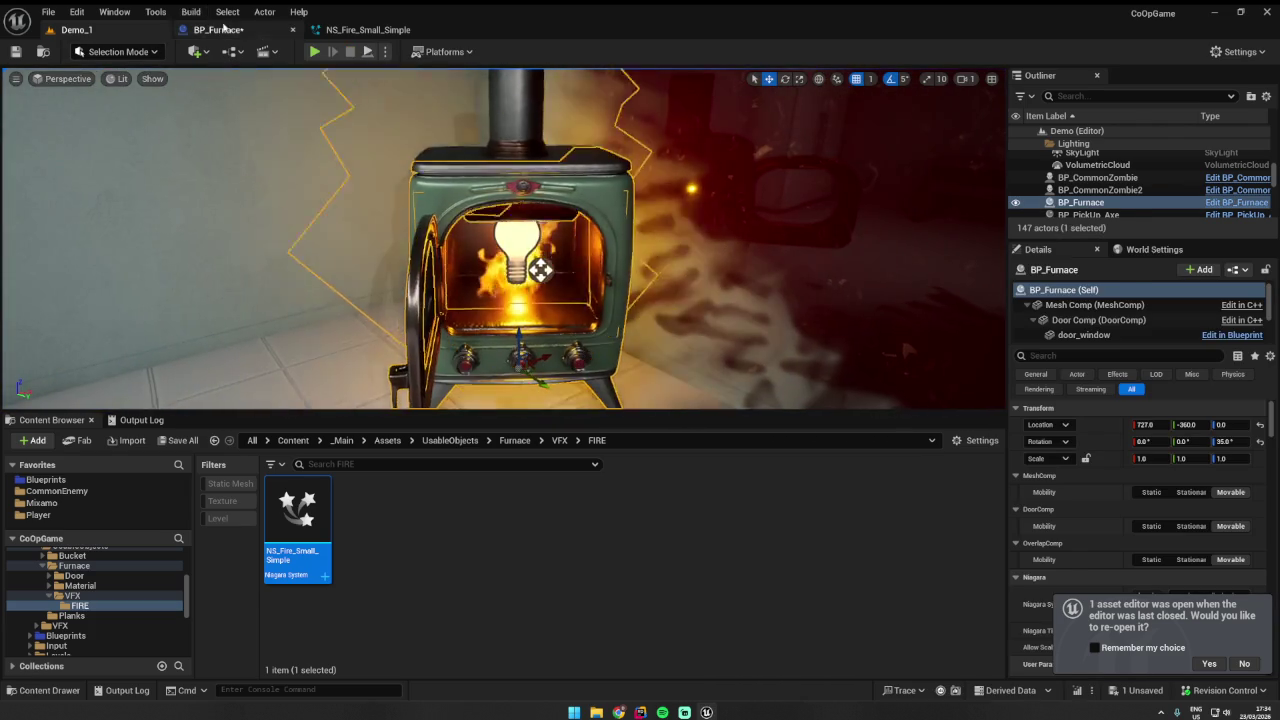
- Undo the trial rotation and placement changes to BP_Furnace's Burn FXComp fire component
left_click(212, 29)
left_click_drag(600, 330, 540, 330)
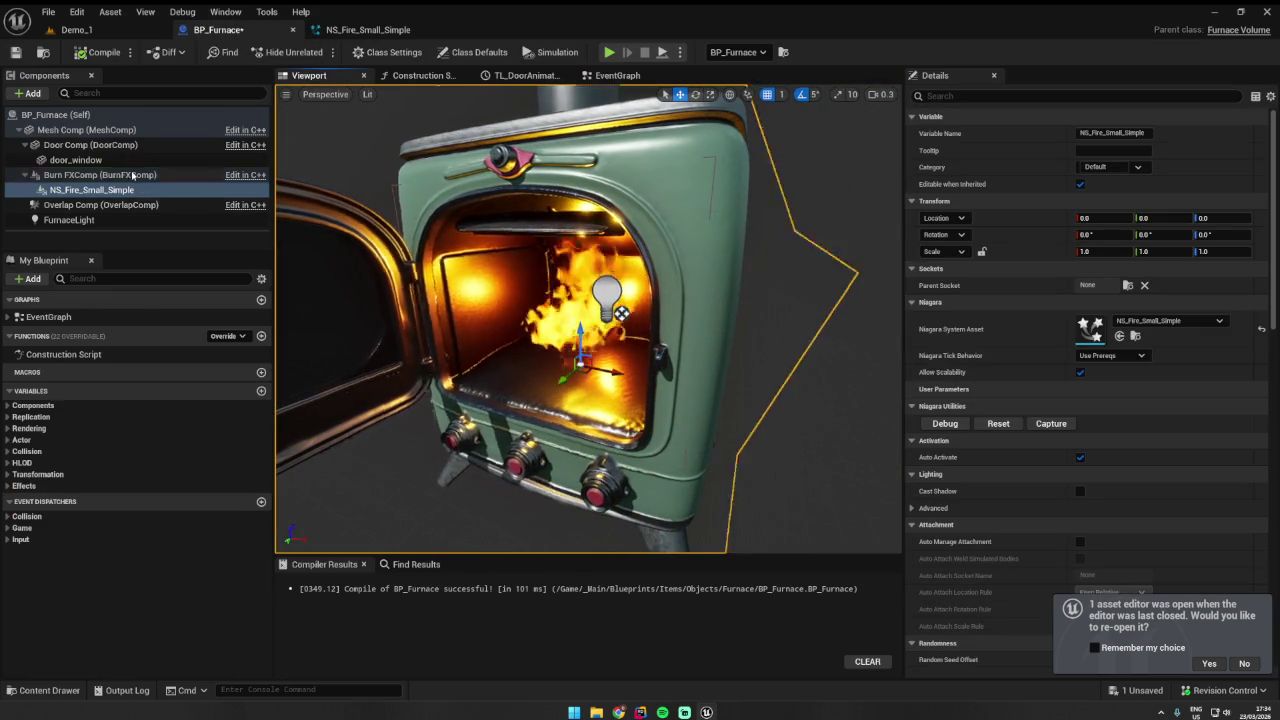
left_click(110, 189)
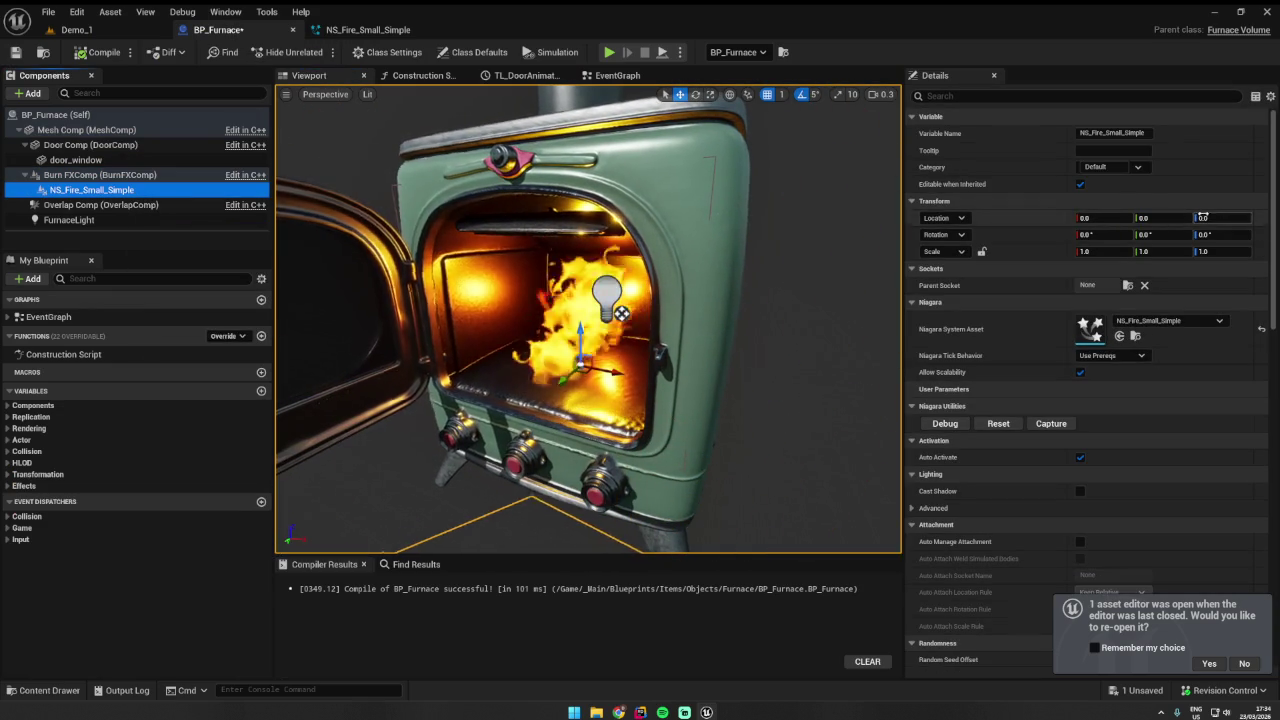
left_click(132, 176)
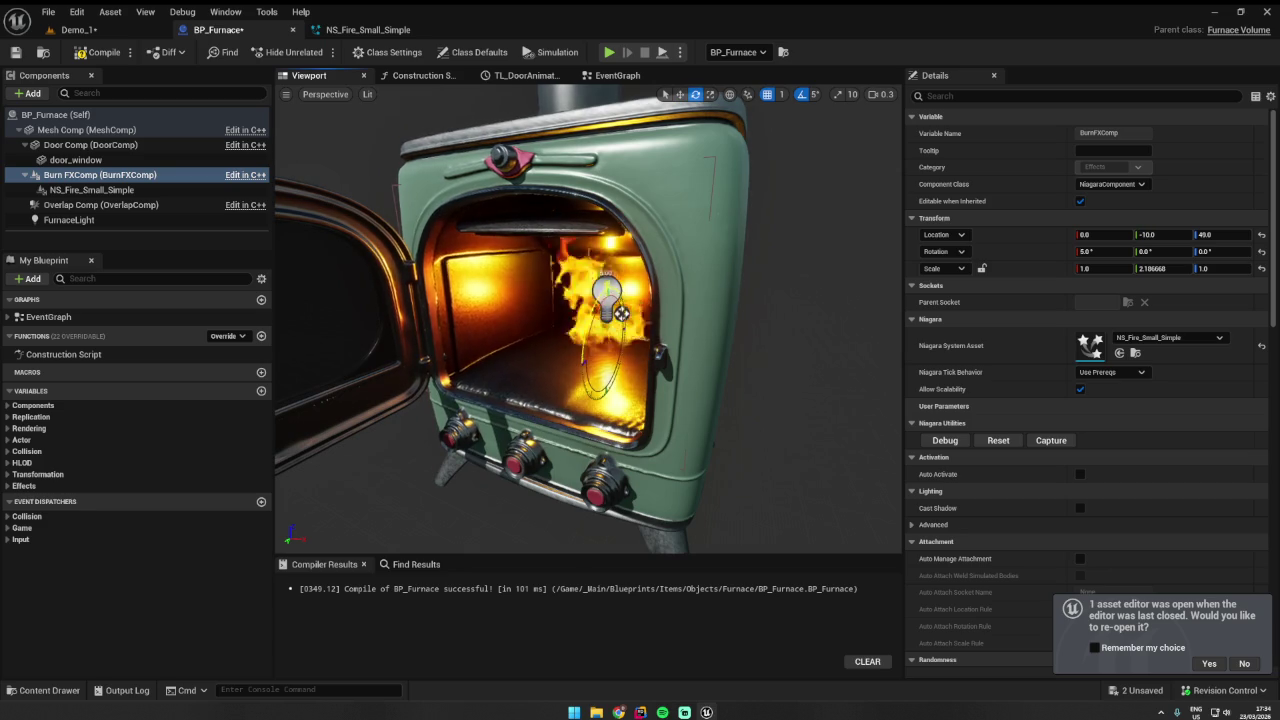
key("ctrl+z")
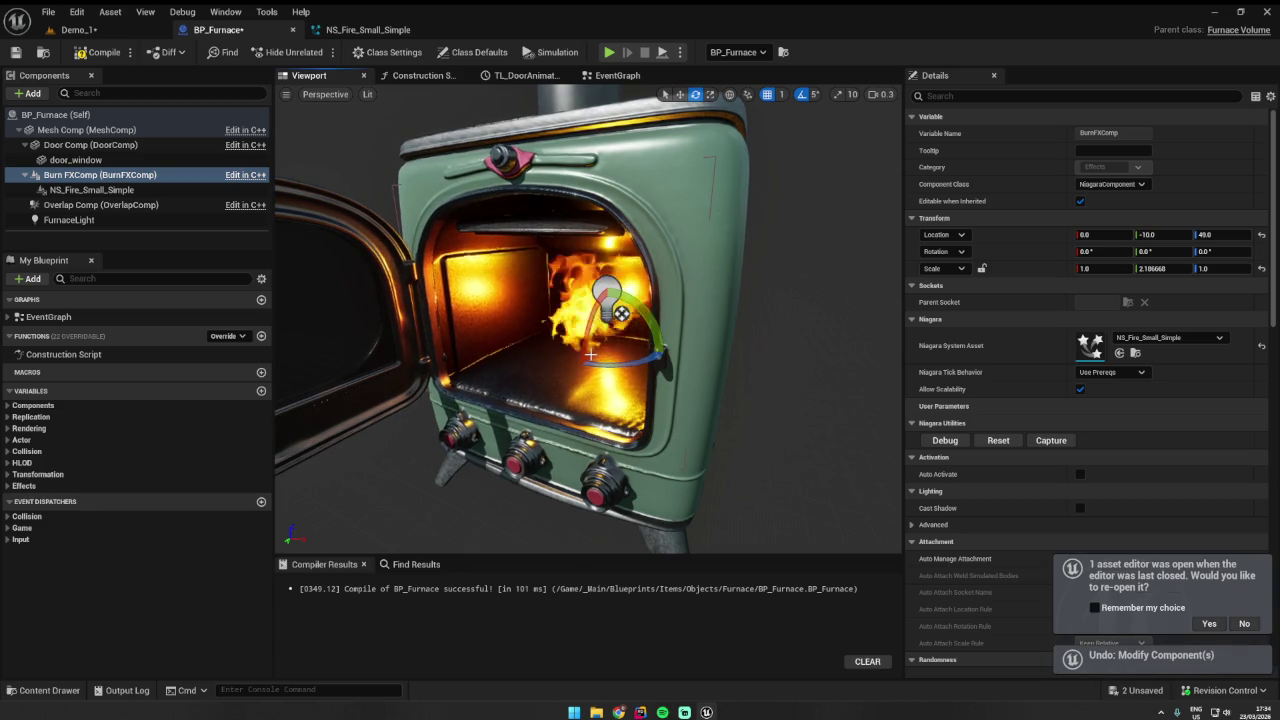
scroll(588, 318, "up", 5)
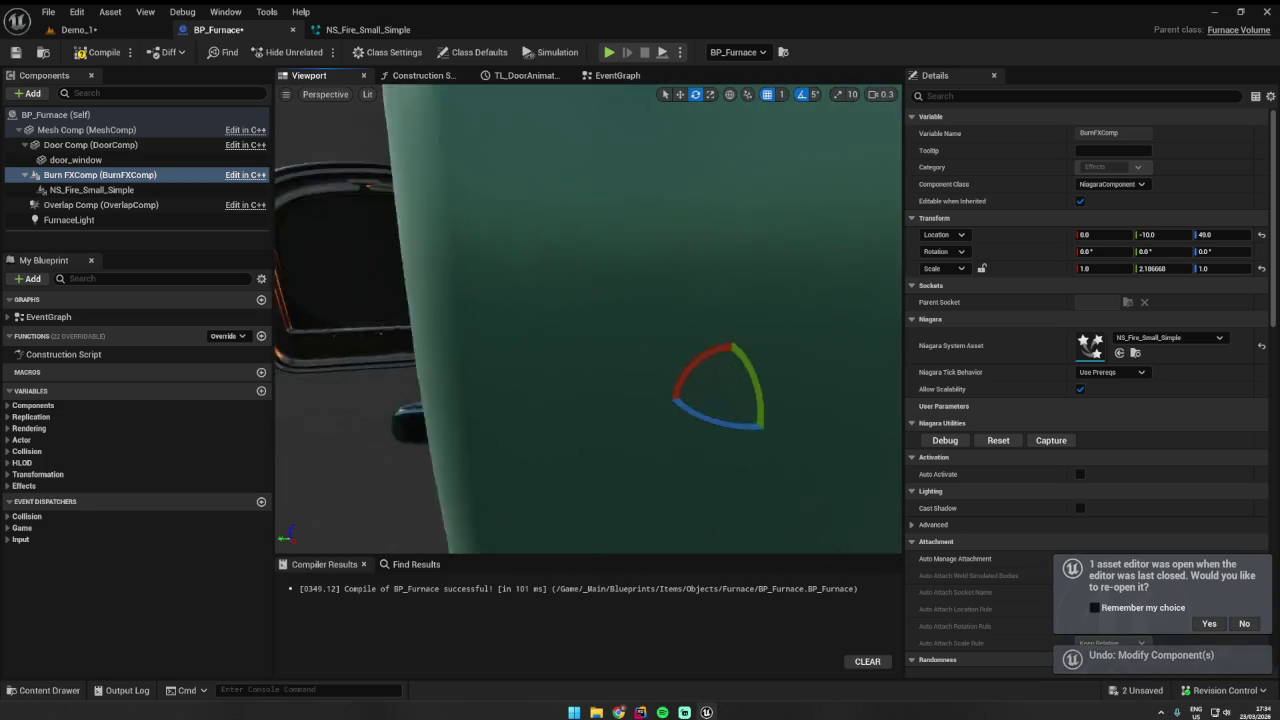
mouse_move(588, 318)
left_mouse_down()
mouse_move(560, 330)
mouse_move(540, 320)
mouse_move(600, 310)
mouse_move(455, 330)
mouse_move(520, 320)
left_mouse_up()
key("ctrl+z")
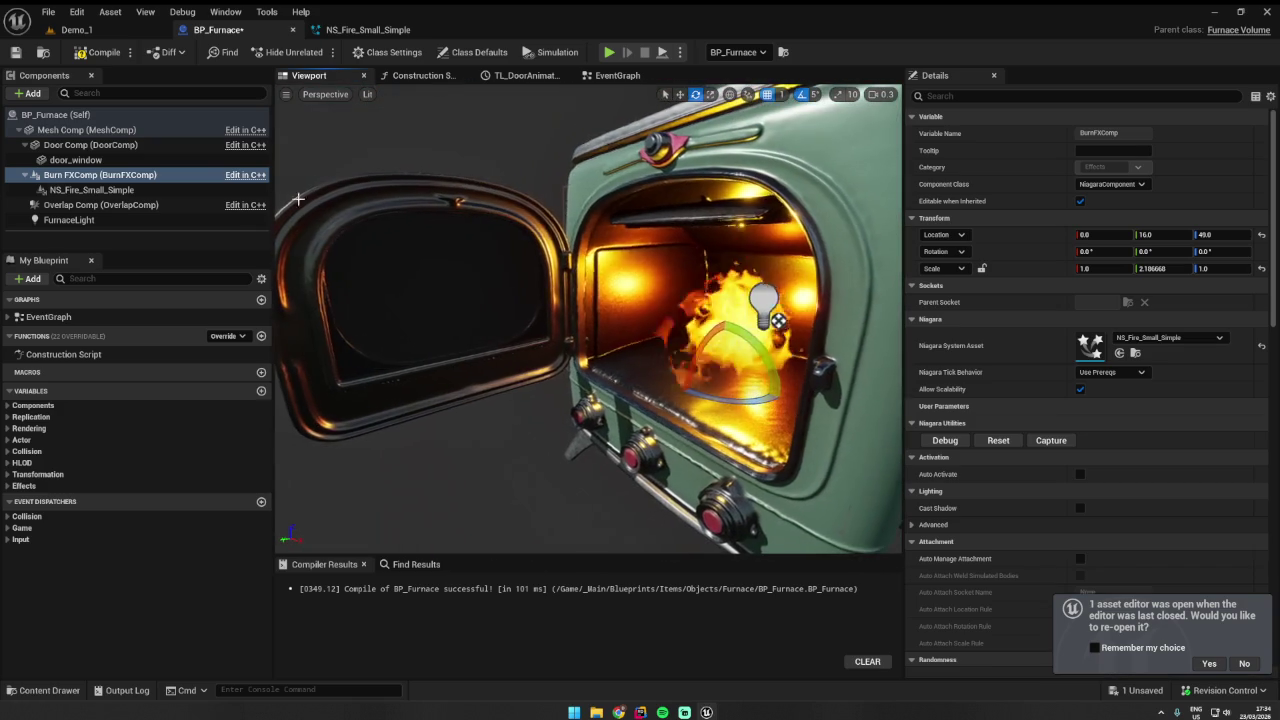
- Delete the extra NS_Fire_Small_Simple component, then start a Demo_1 play-test
left_click(152, 191)
key("Delete")
left_click(100, 175)
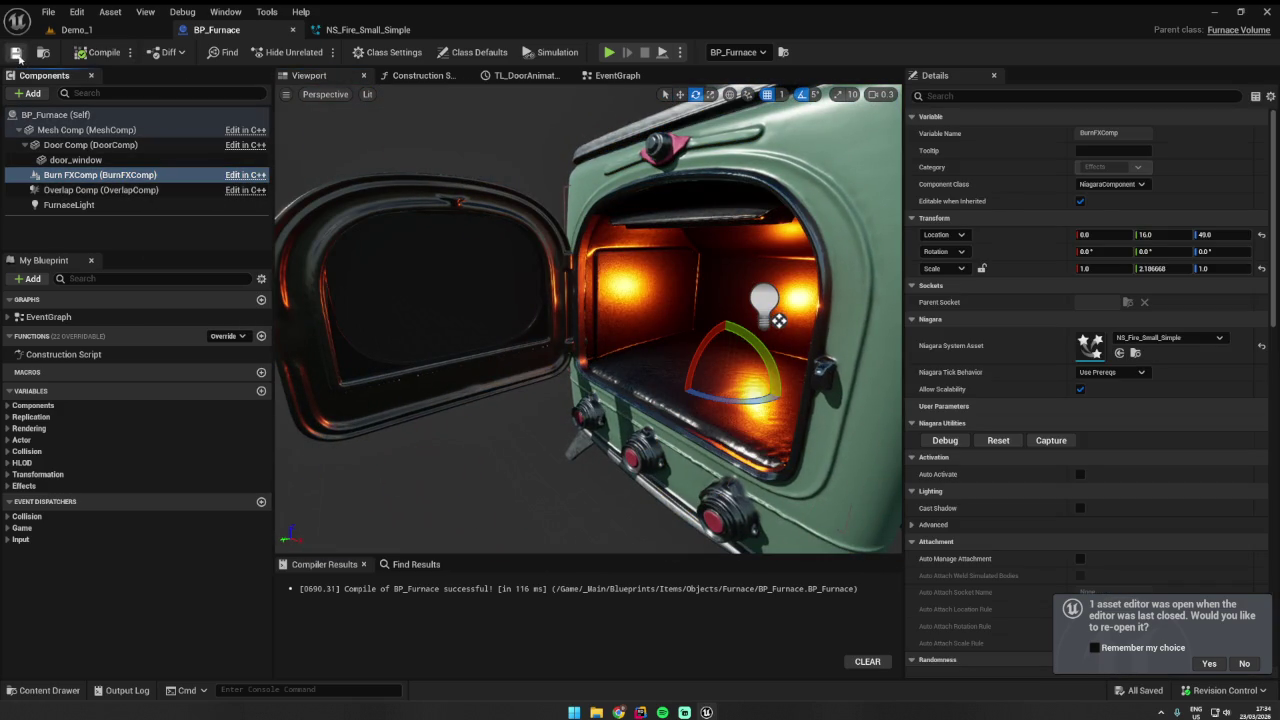
left_click(93, 33)
left_click(314, 52)
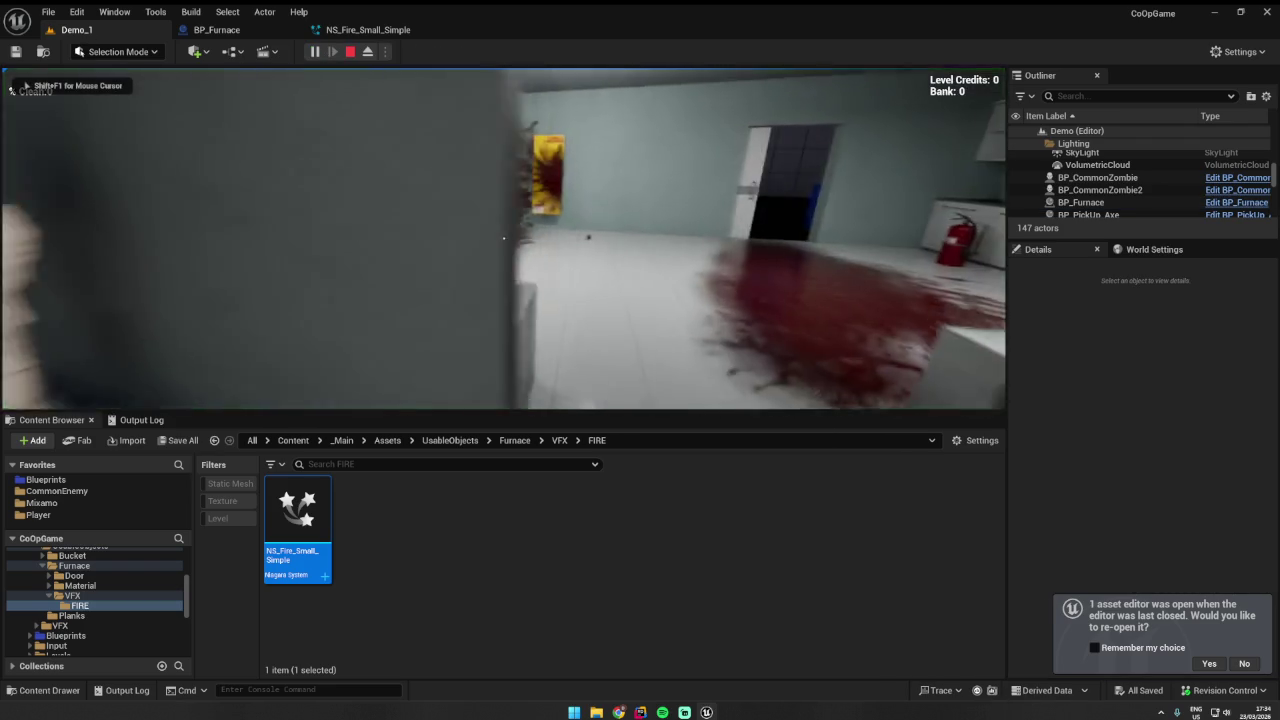
- Walk up to the stove in the play-test and open its door to check the fire
key("w")
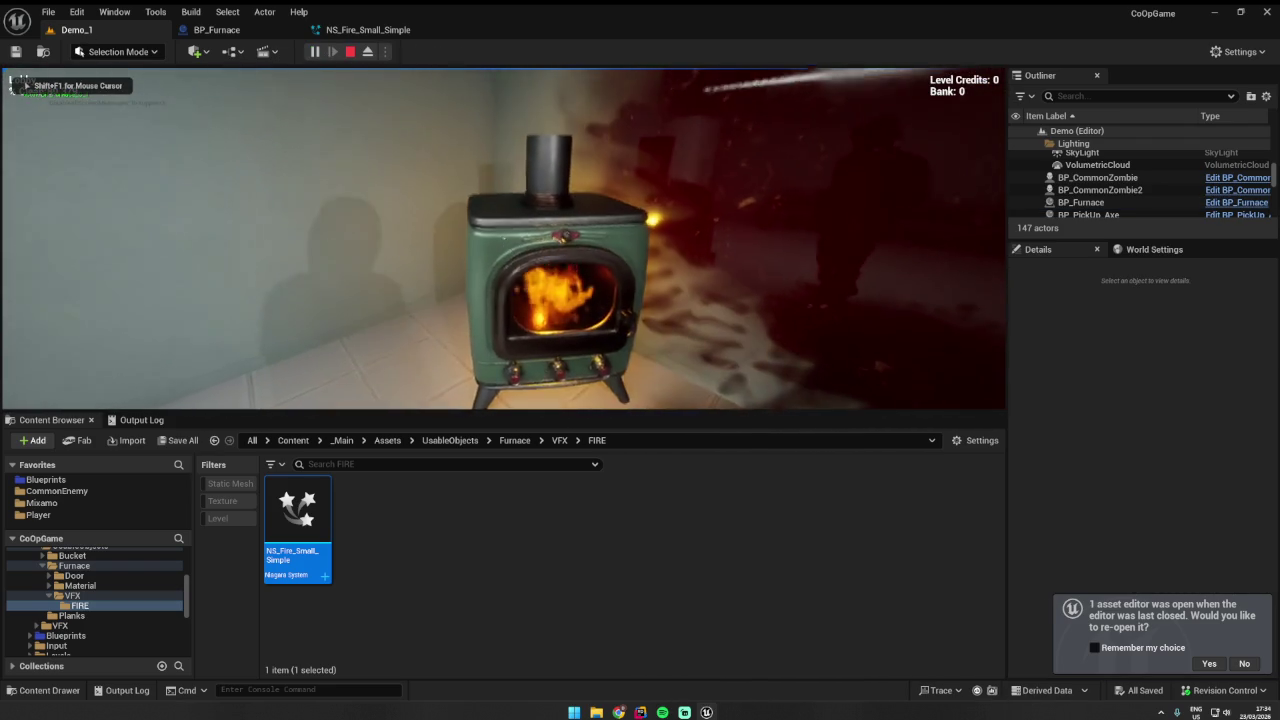
key("s")
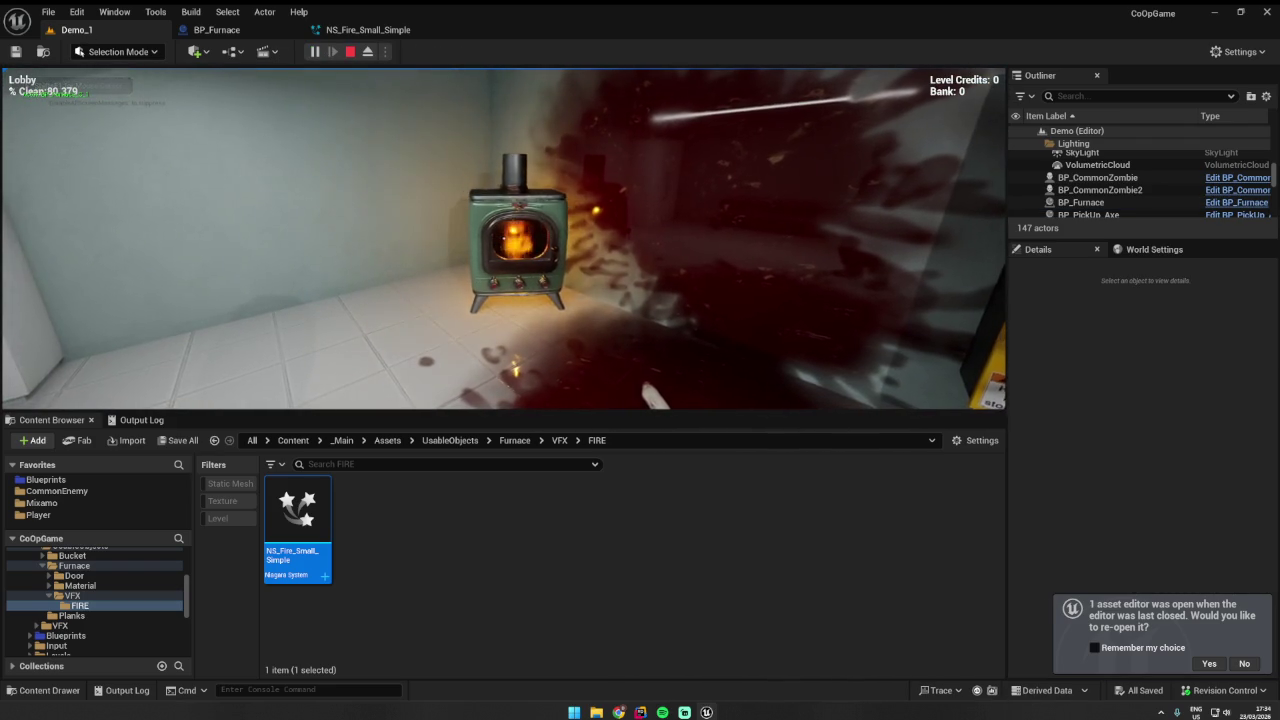
key("w")
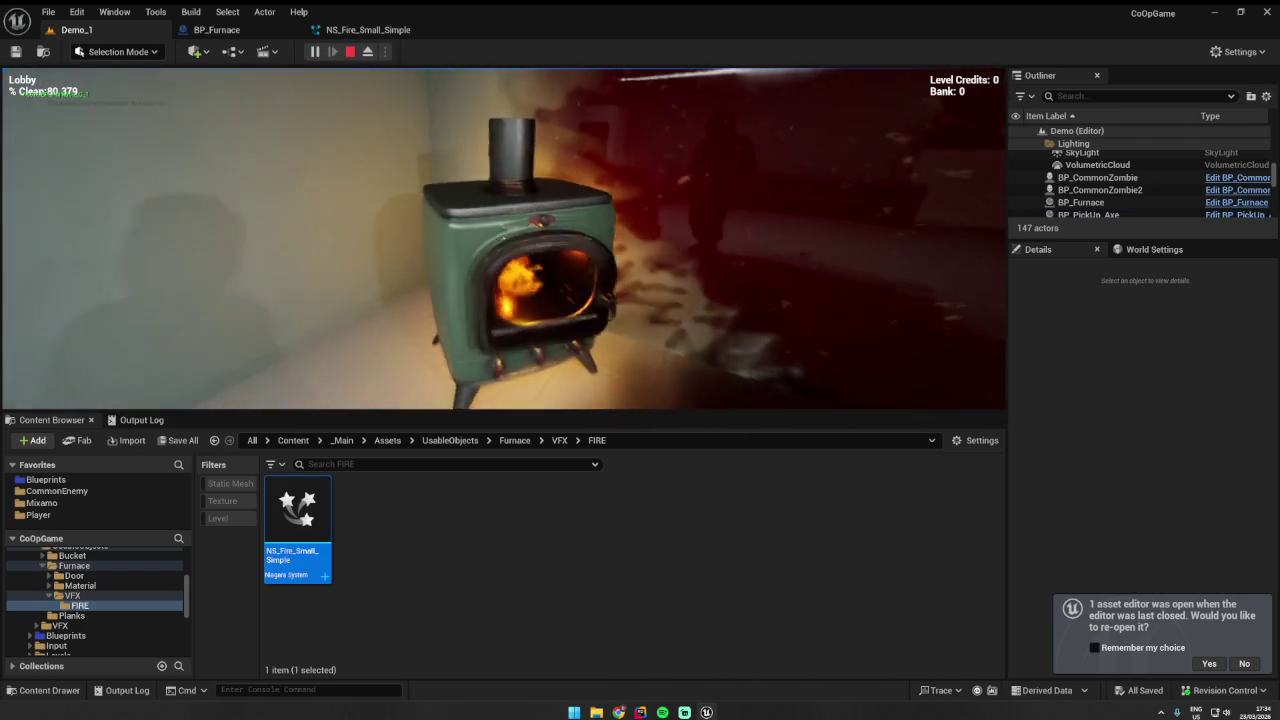
key("d")
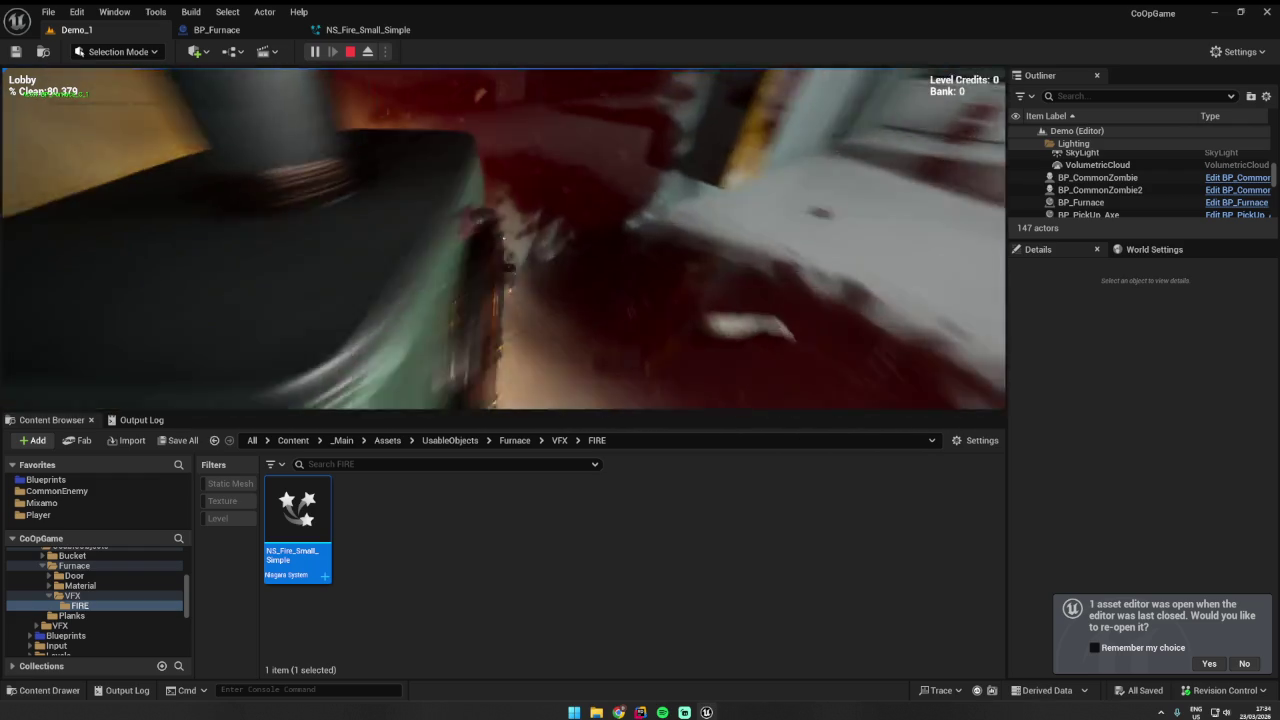
key("s")
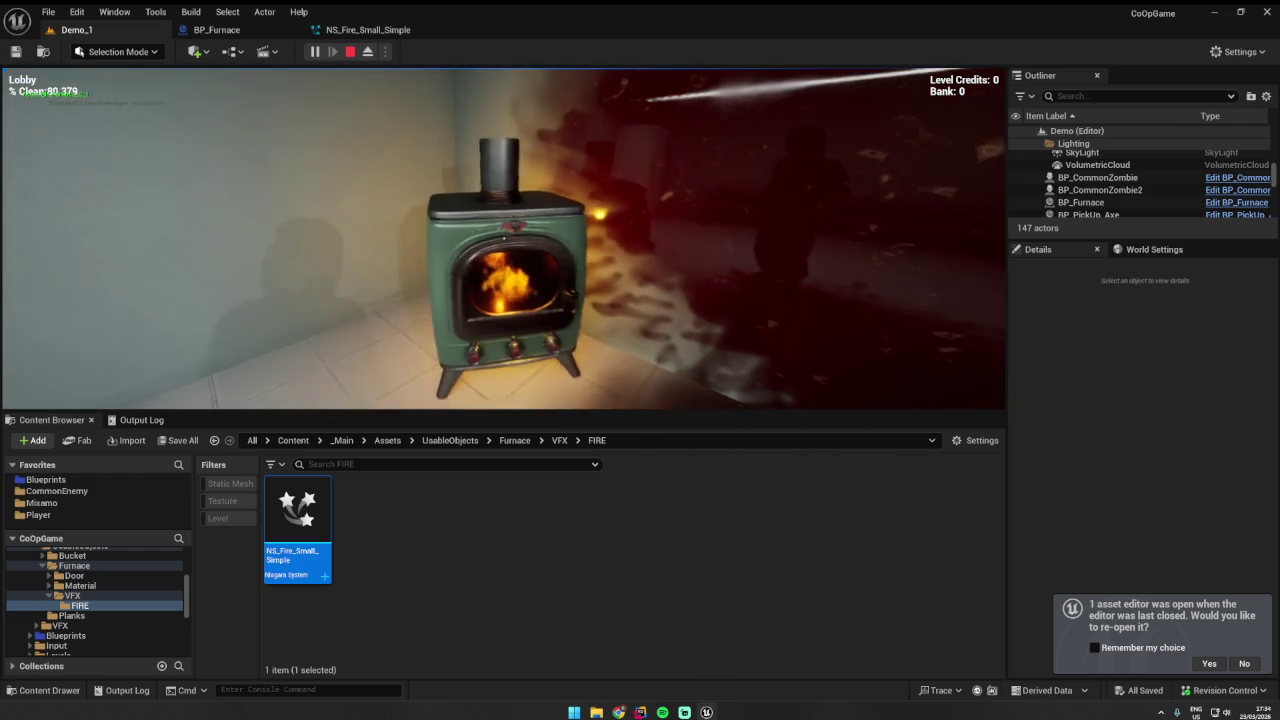
key("e")
key("e")
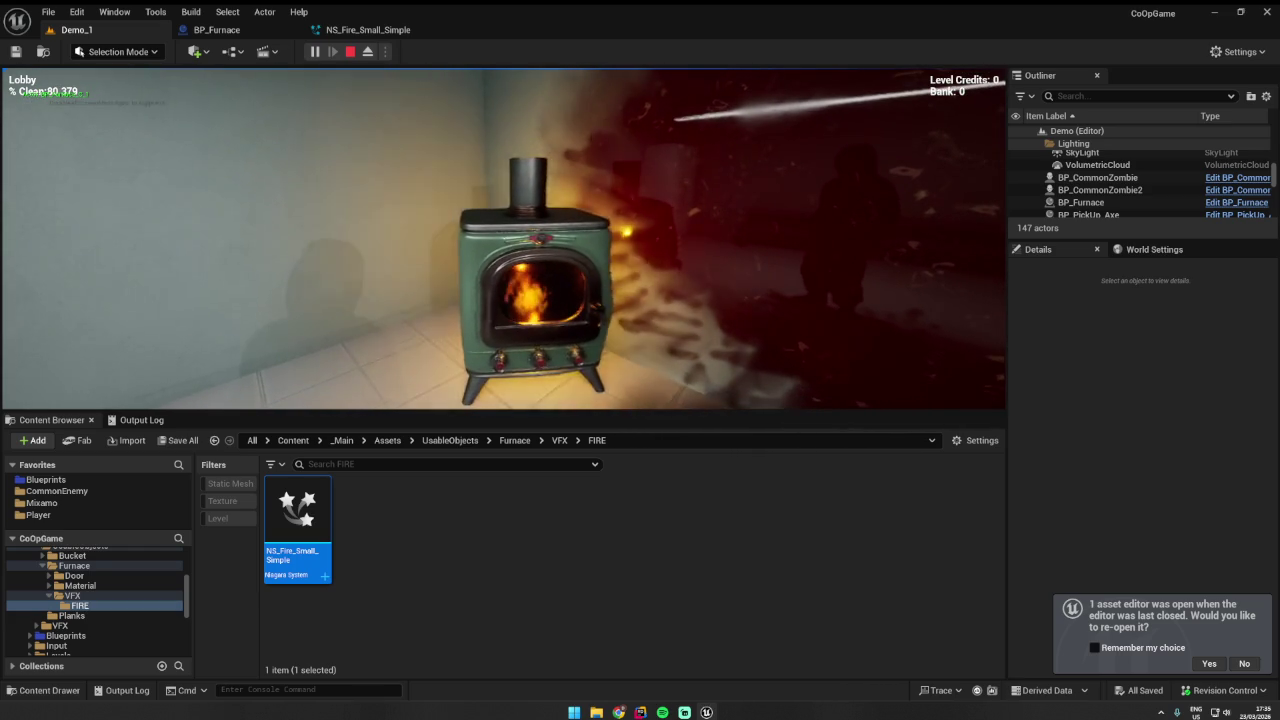
- Re-enable the NE_Flame_02 emitter in NS_Fire_Small_Simple and play-test Demo_1 again
left_click(535, 266)
left_click(368, 29)
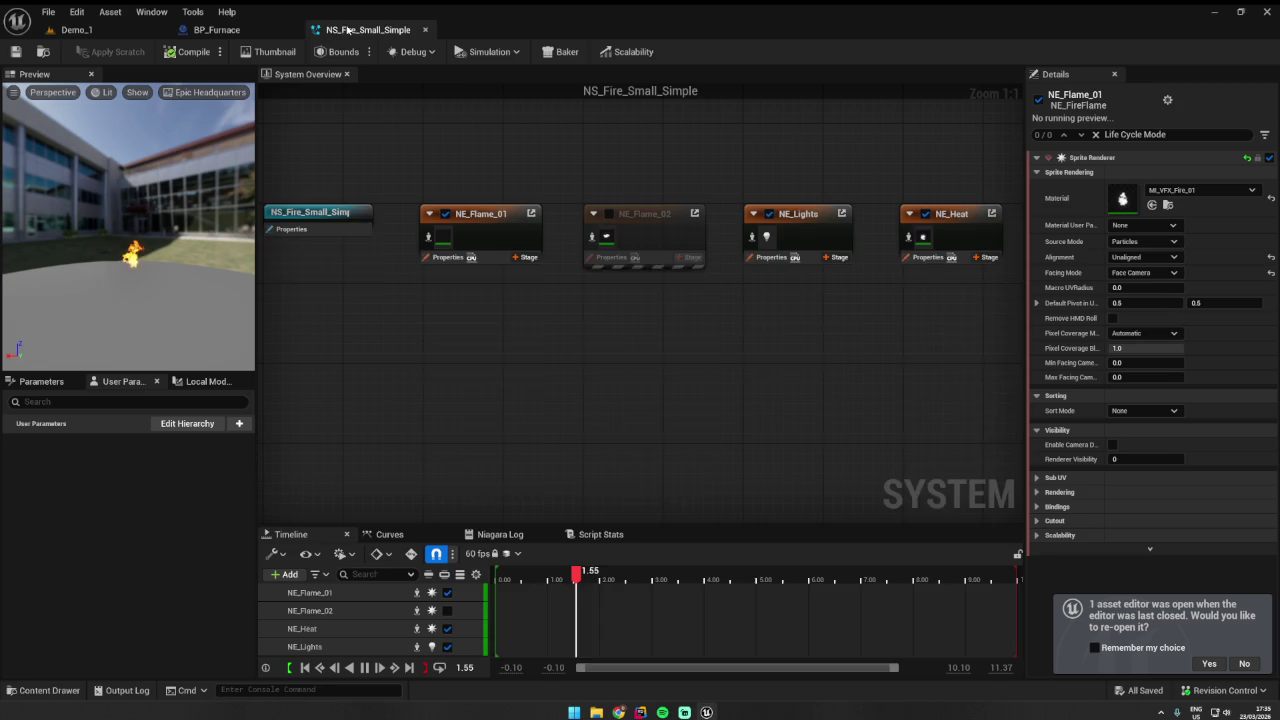
left_click(541, 210)
left_click(15, 51)
left_click(74, 30)
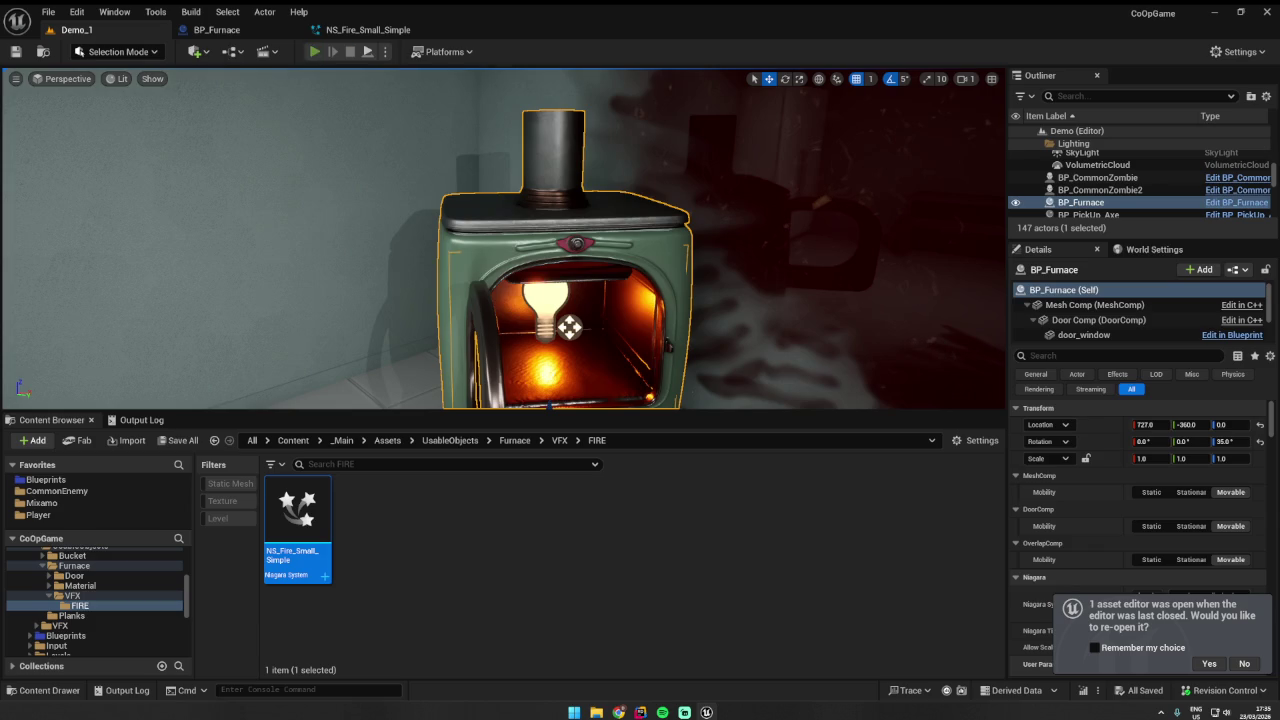
left_click(314, 51)
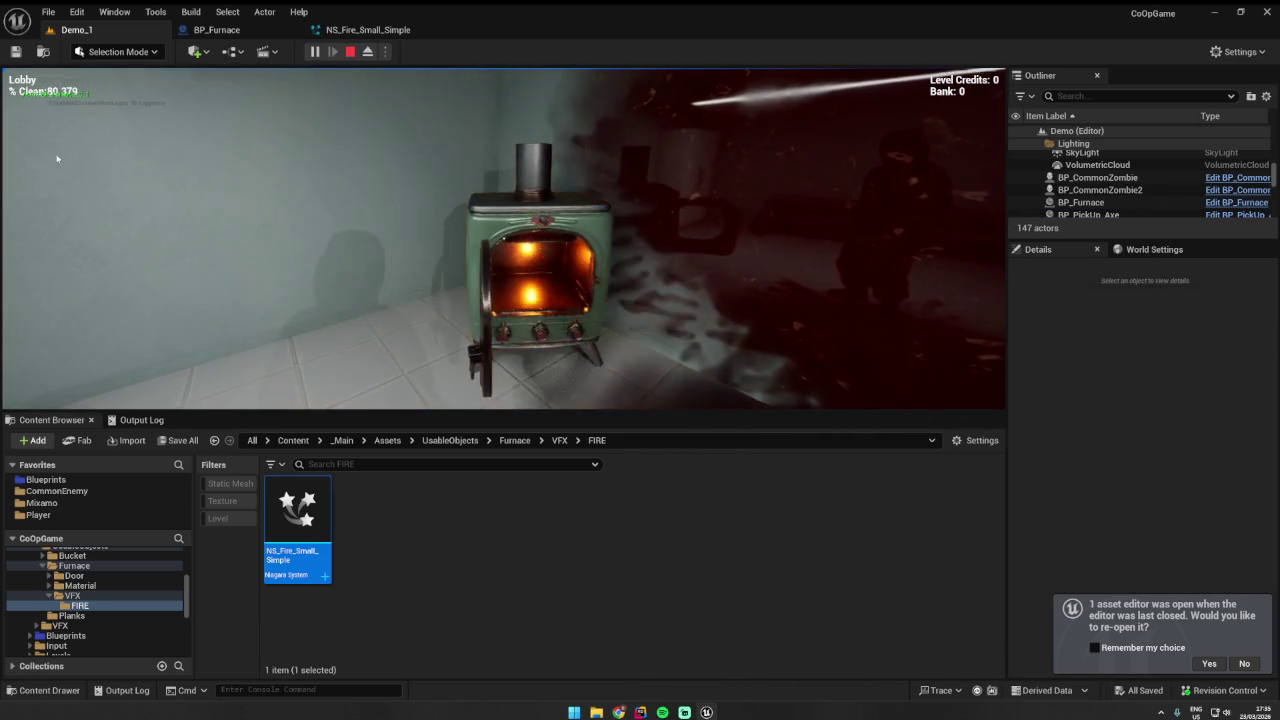
- Stop the play-test and view the furnace front in BP_Furnace
key("Escape")
left_click(215, 30)
left_click_drag(381, 380, 300, 376)
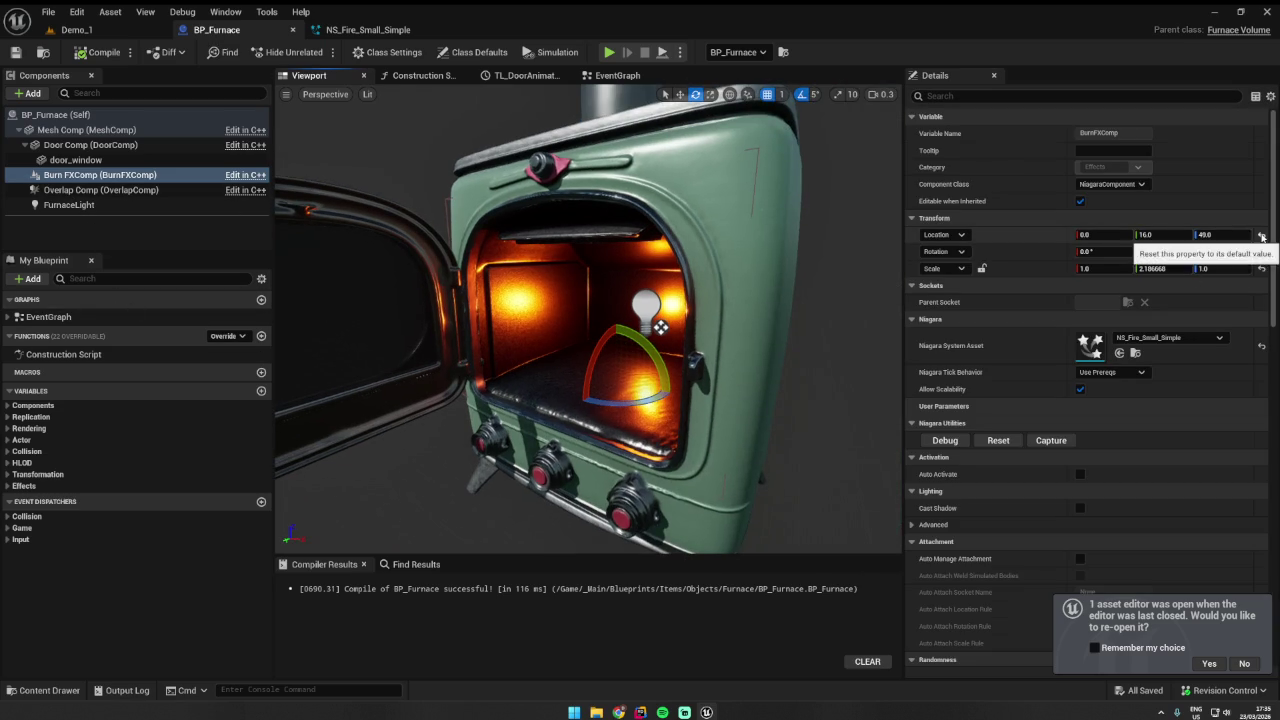
- Try raising Burn FXComp inside the stove, then undo, save, and reset its location to zero
left_click(1262, 236)
left_click_drag(600, 300, 530, 300)
key("w")
left_click_drag(626, 352, 626, 330)
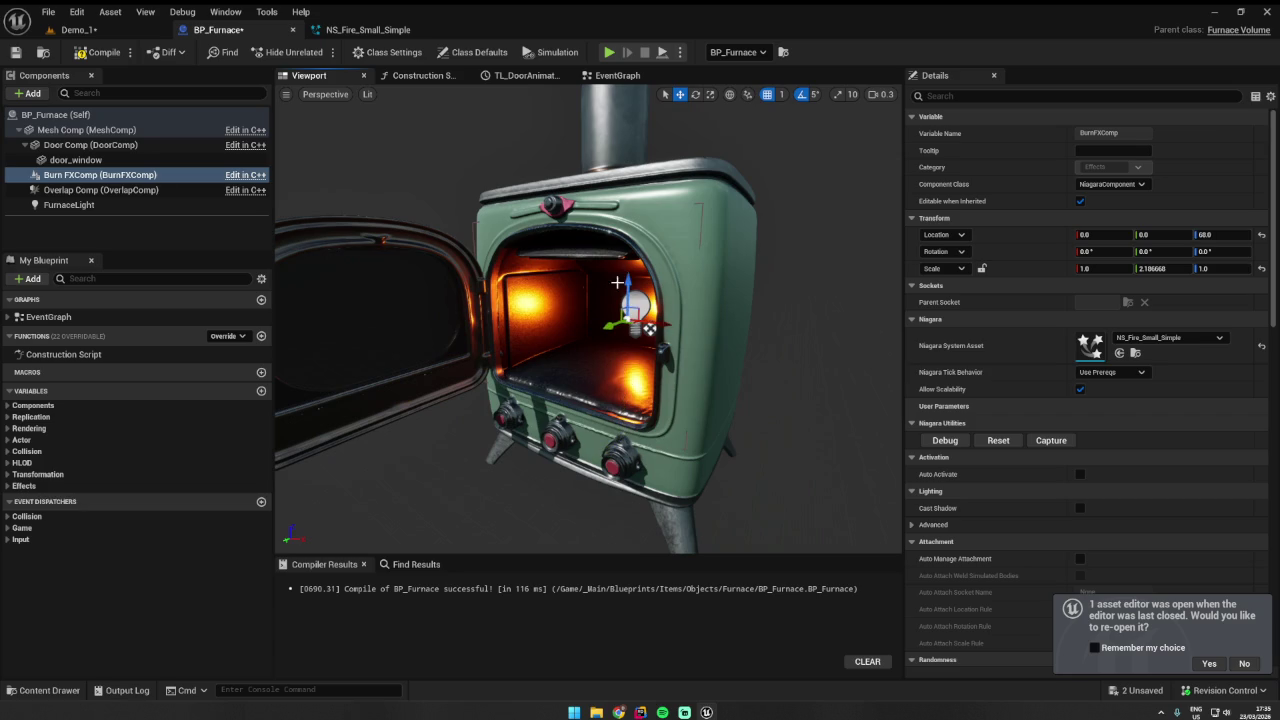
left_click_drag(622, 276, 622, 325)
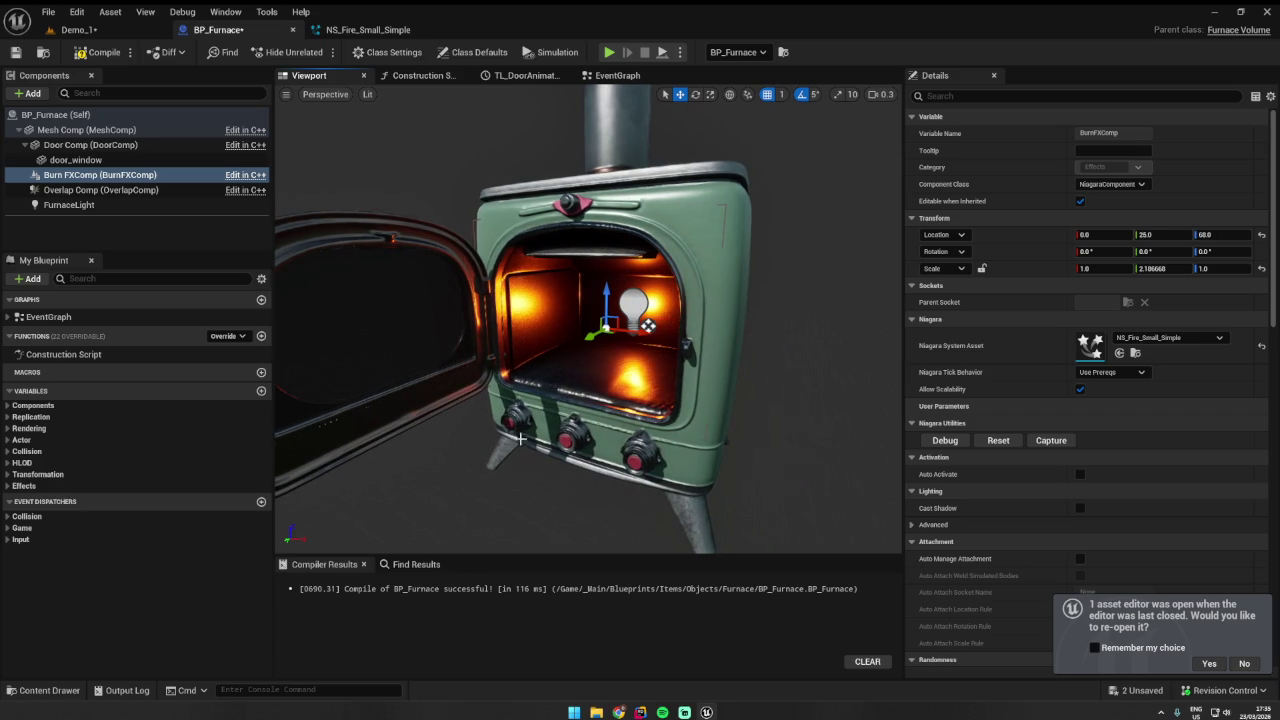
key("ctrl+z")
key("ctrl+s")
left_click(1262, 238)
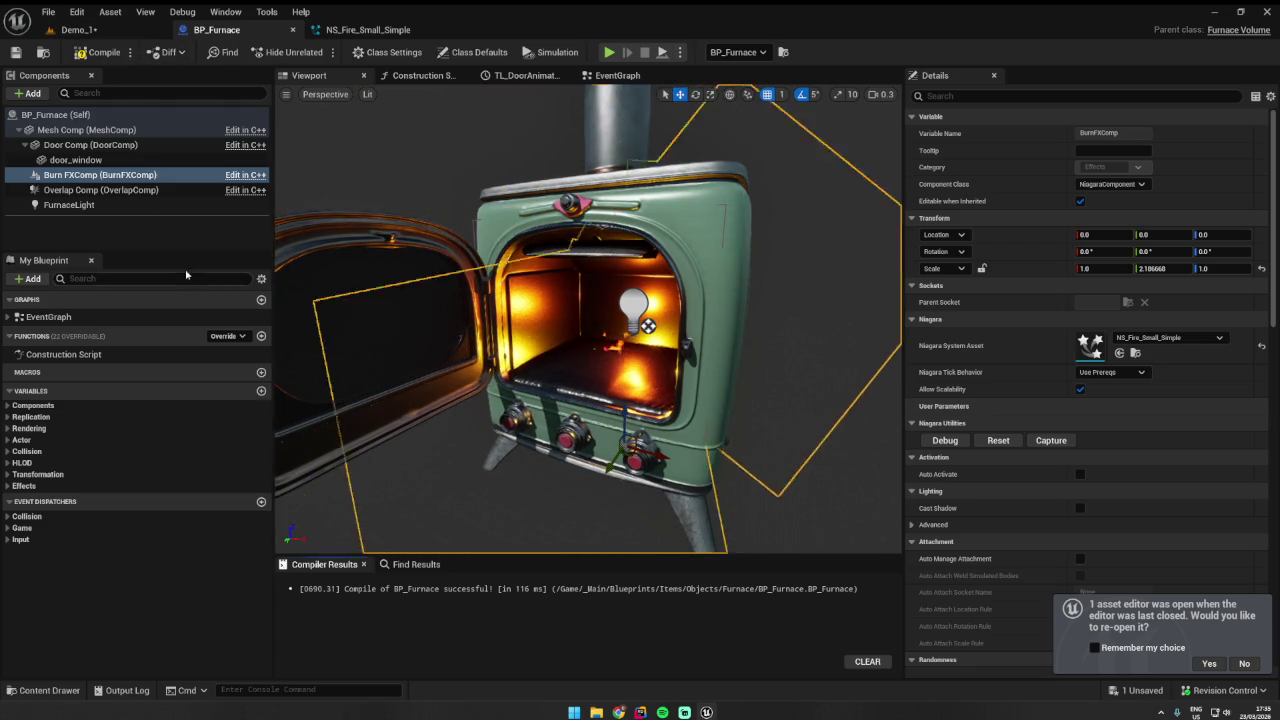
- Attach NS_Fire_Small_Simple under Burn FXComp and raise and rotate the fire inside the stove
left_click(45, 690)
mouse_move(220, 480)
left_mouse_down()
mouse_move(160, 390)
mouse_move(83, 177)
left_mouse_up()
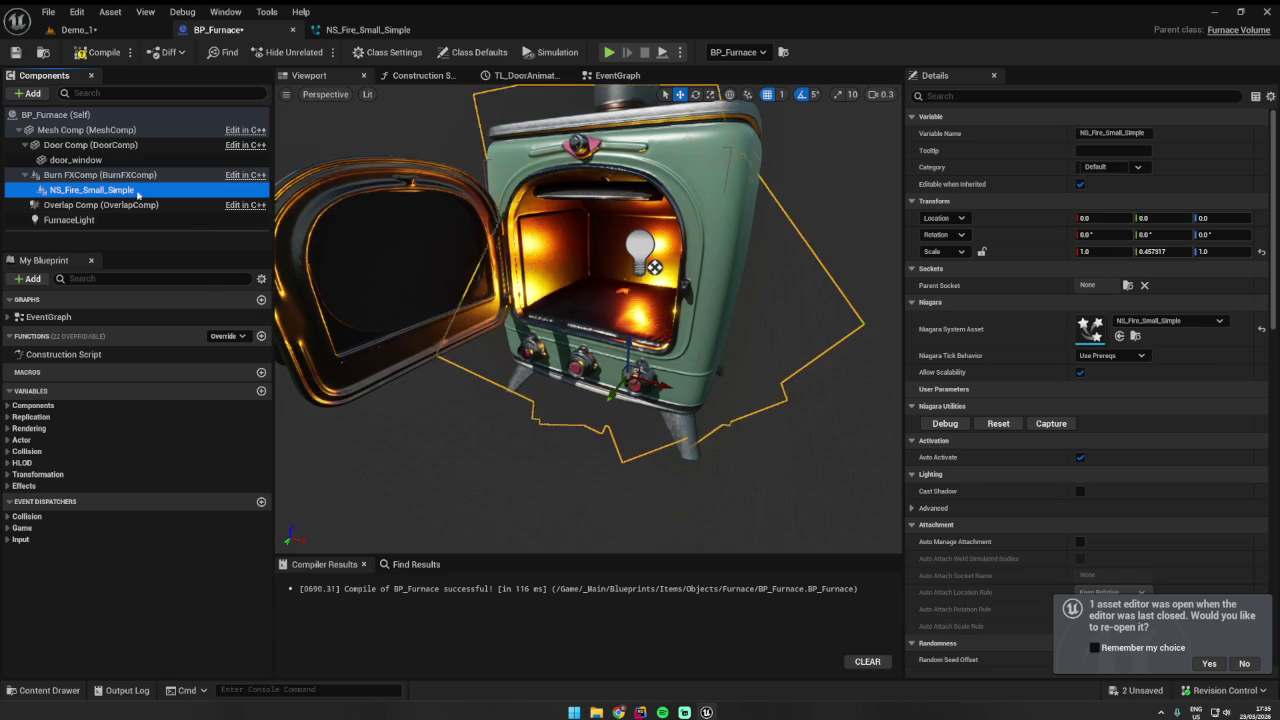
left_click(484, 252)
left_click_drag(618, 352, 622, 232)
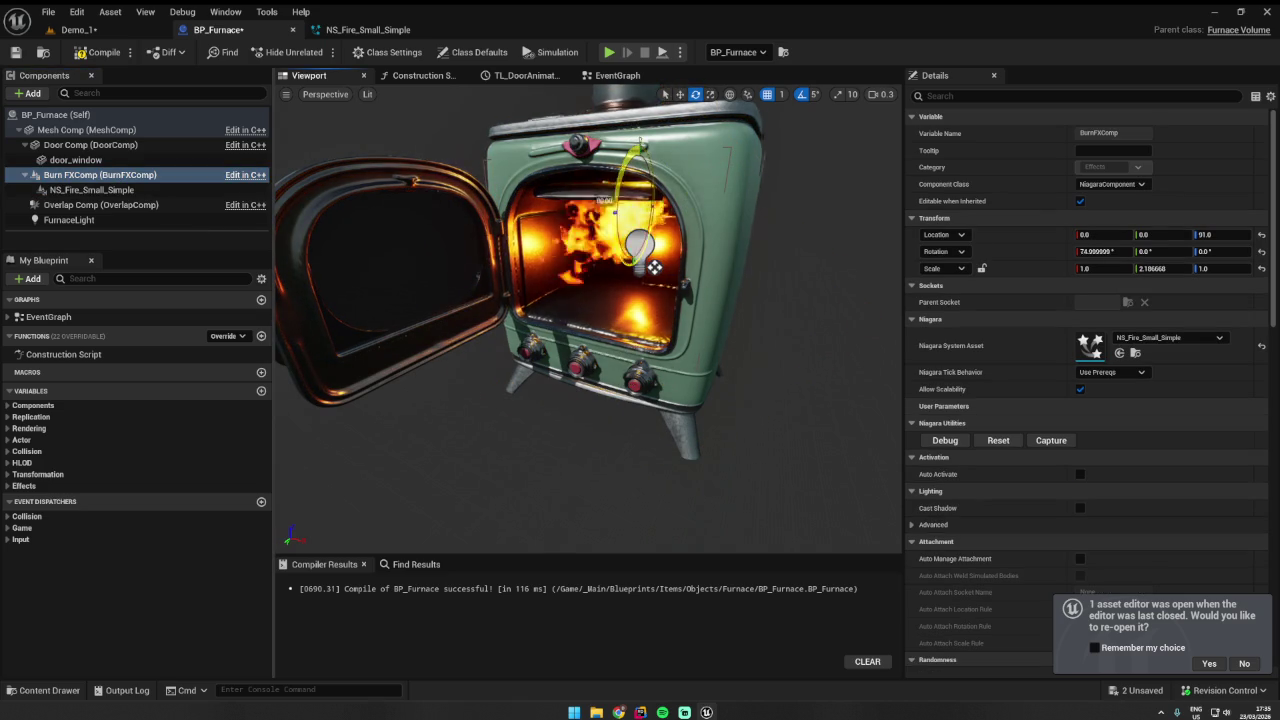
left_click_drag(614, 189, 632, 115)
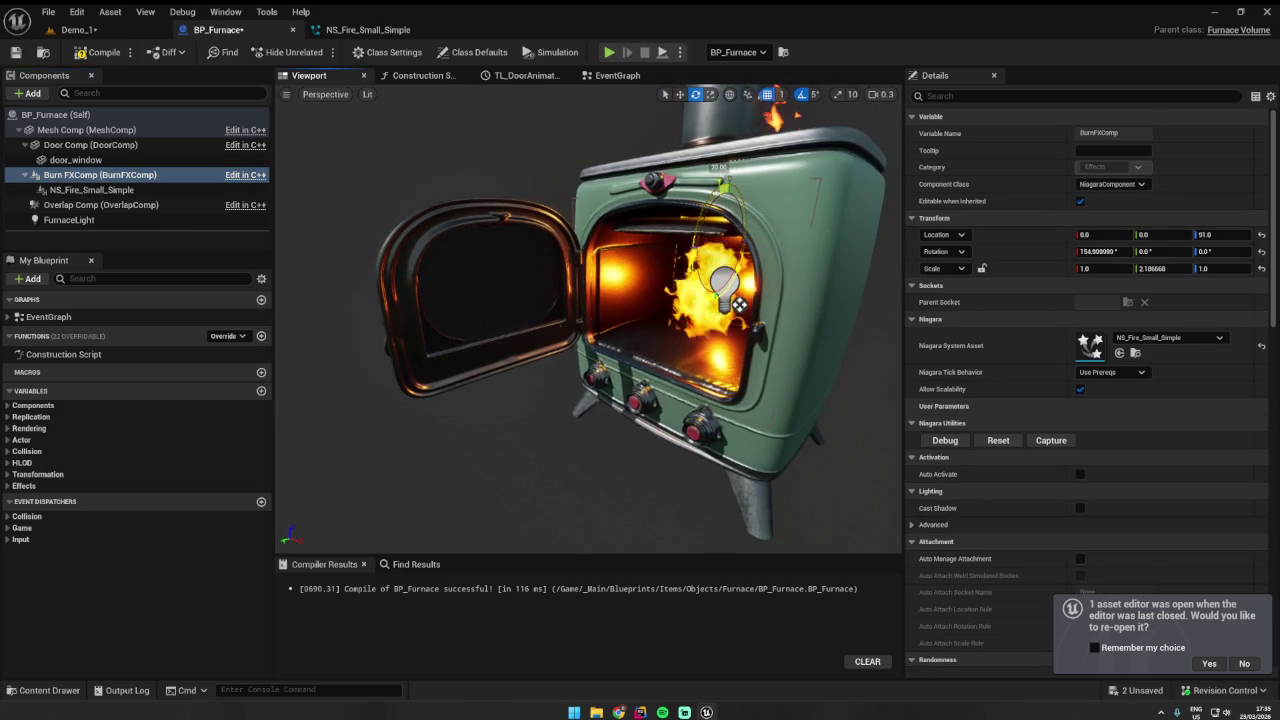
- Inspect the fire placement from the side, then undo the move and the NS_Fire_Small_Simple attachment
left_click_drag(725, 138, 722, 190)
key("w")
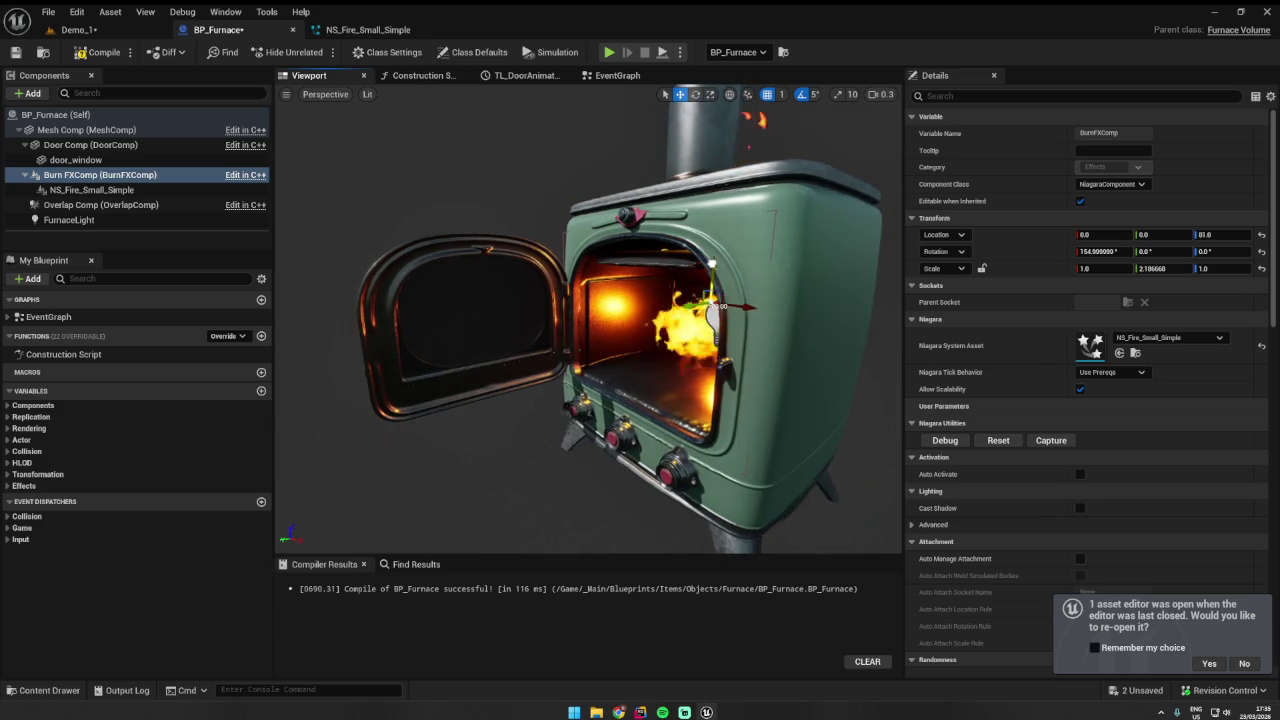
mouse_move(710, 248)
left_mouse_down()
mouse_move(500, 252)
mouse_move(410, 280)
left_mouse_up()
key("f")
key("f")
left_click_drag(700, 250, 706, 268)
key("ctrl+z")
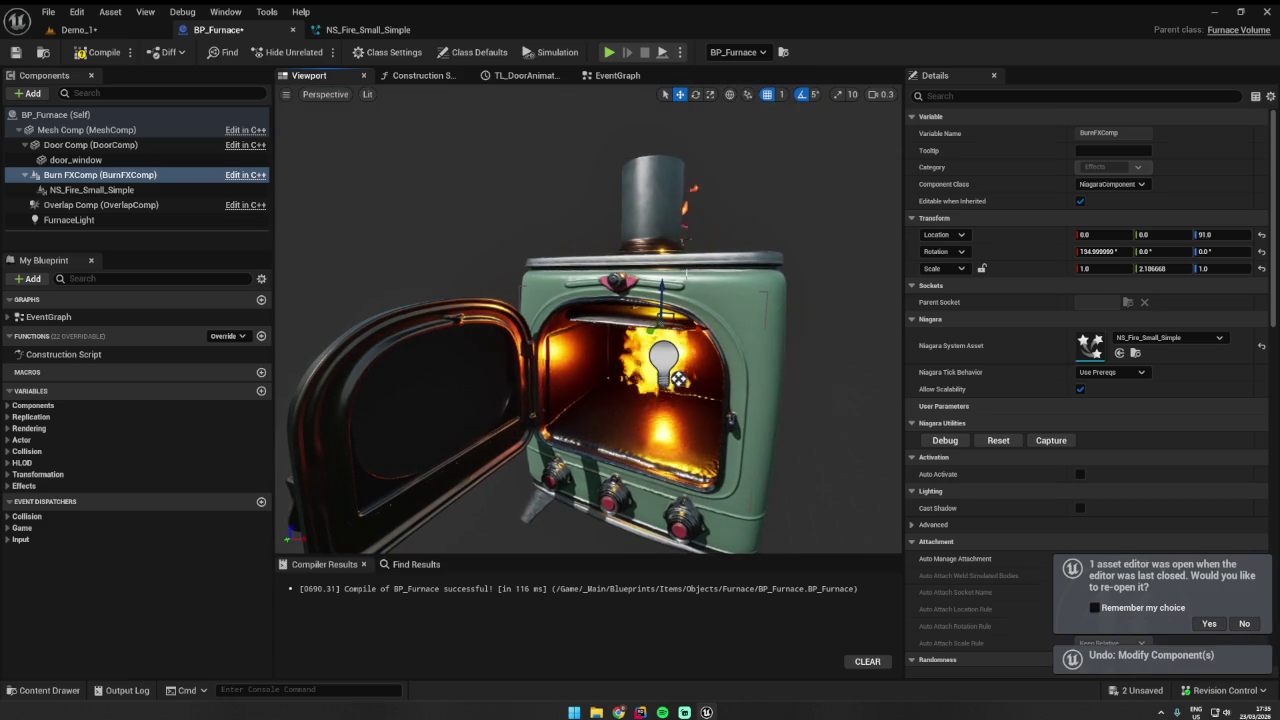
key("ctrl+z")
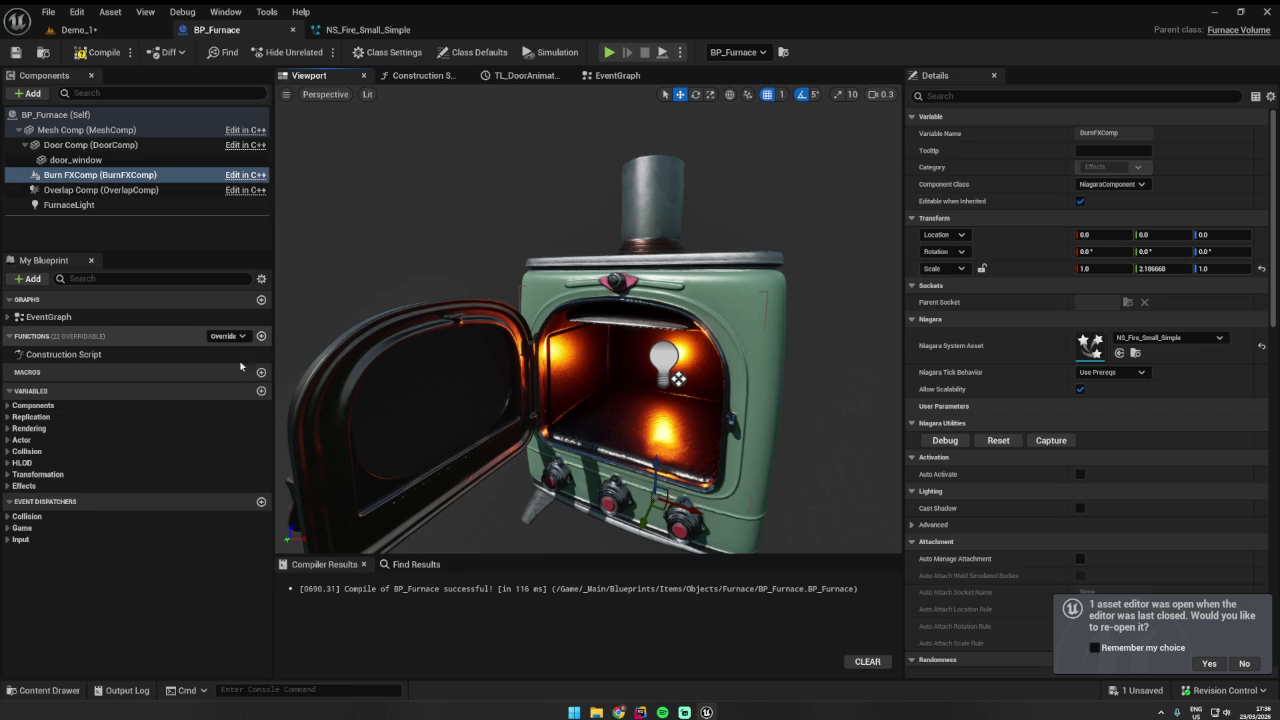
left_click(377, 30)
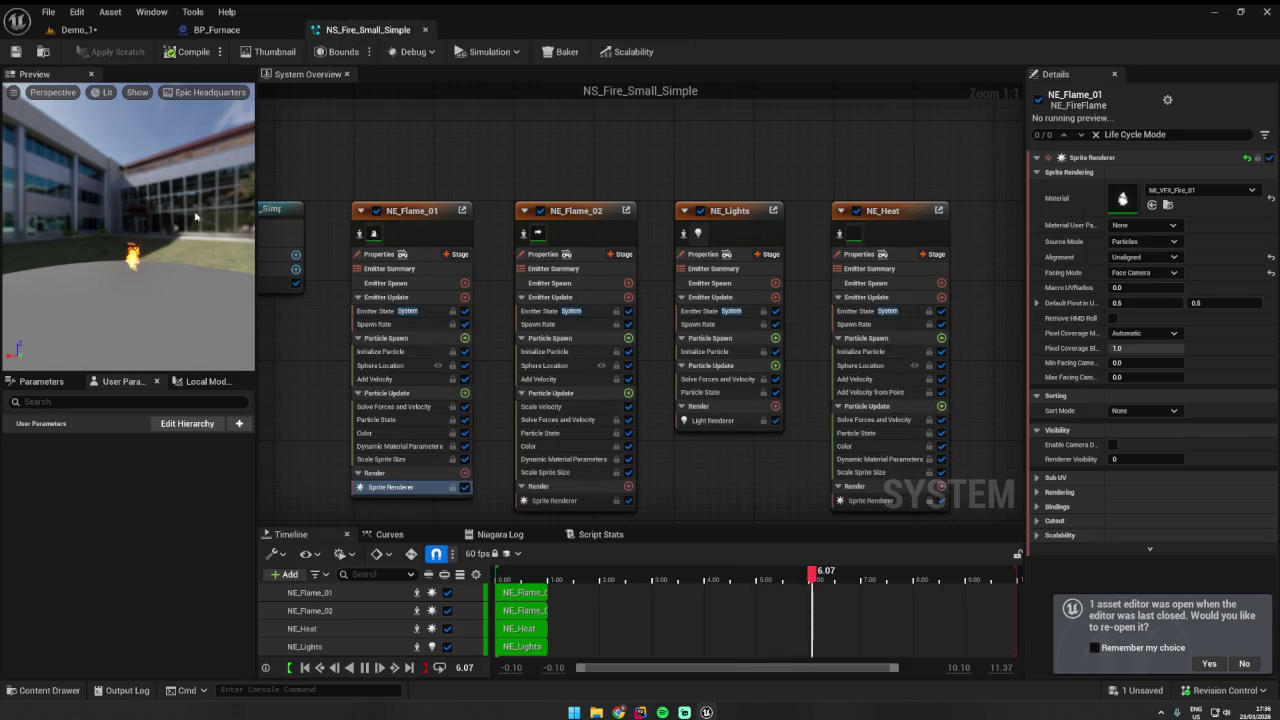
- Disable NE_Lights, then drag NS_Fire_Small_Simple from the FIRE folder onto Burn FXComp in BP_Furnace
left_click(701, 211)
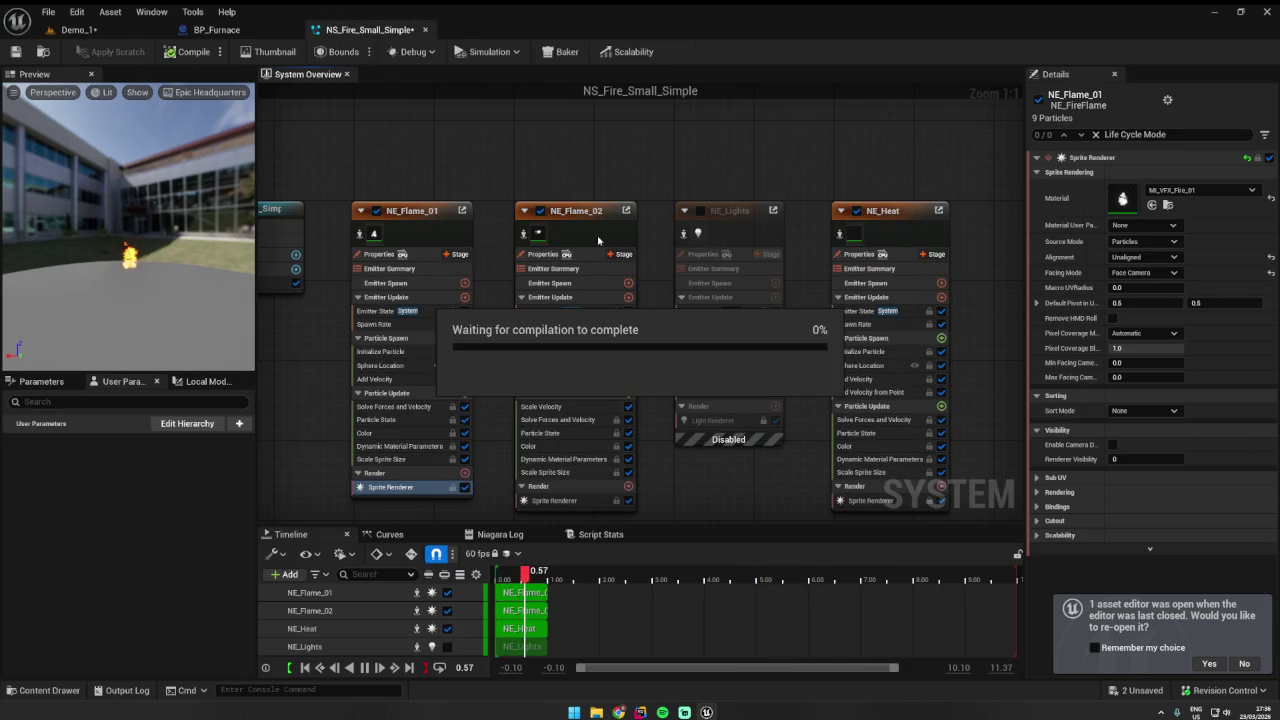
left_click(106, 30)
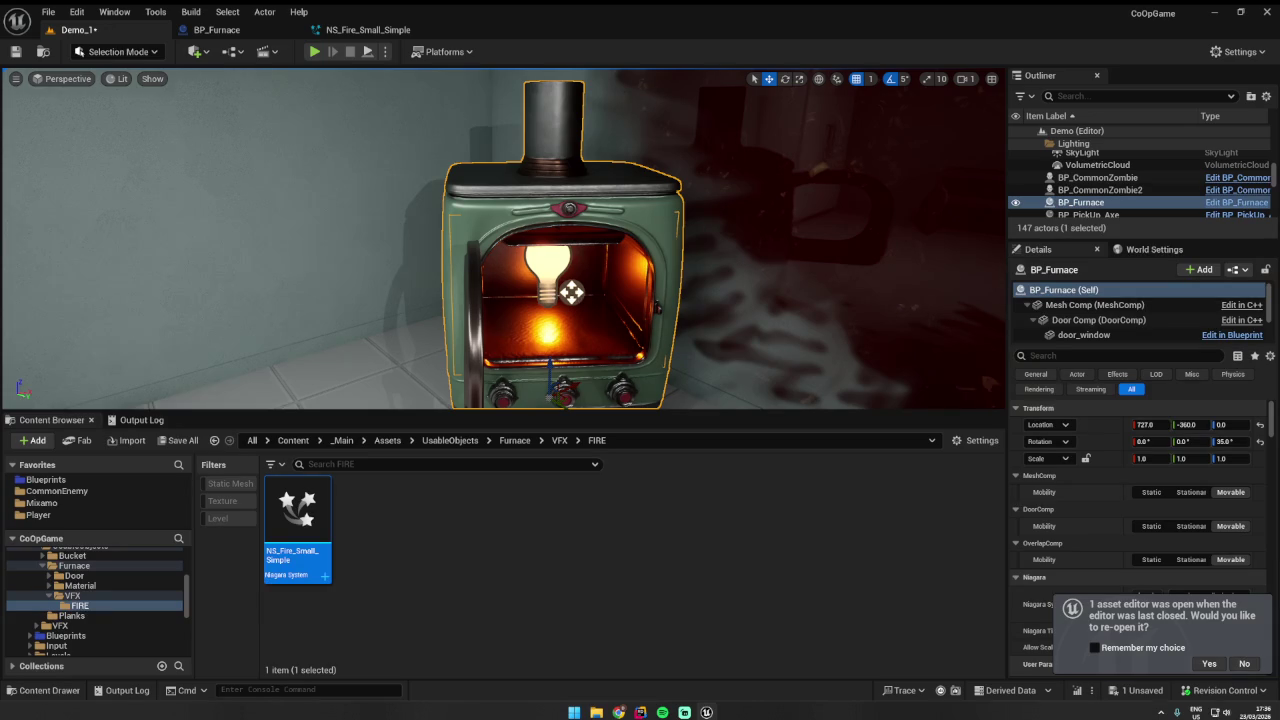
key("ctrl+e")
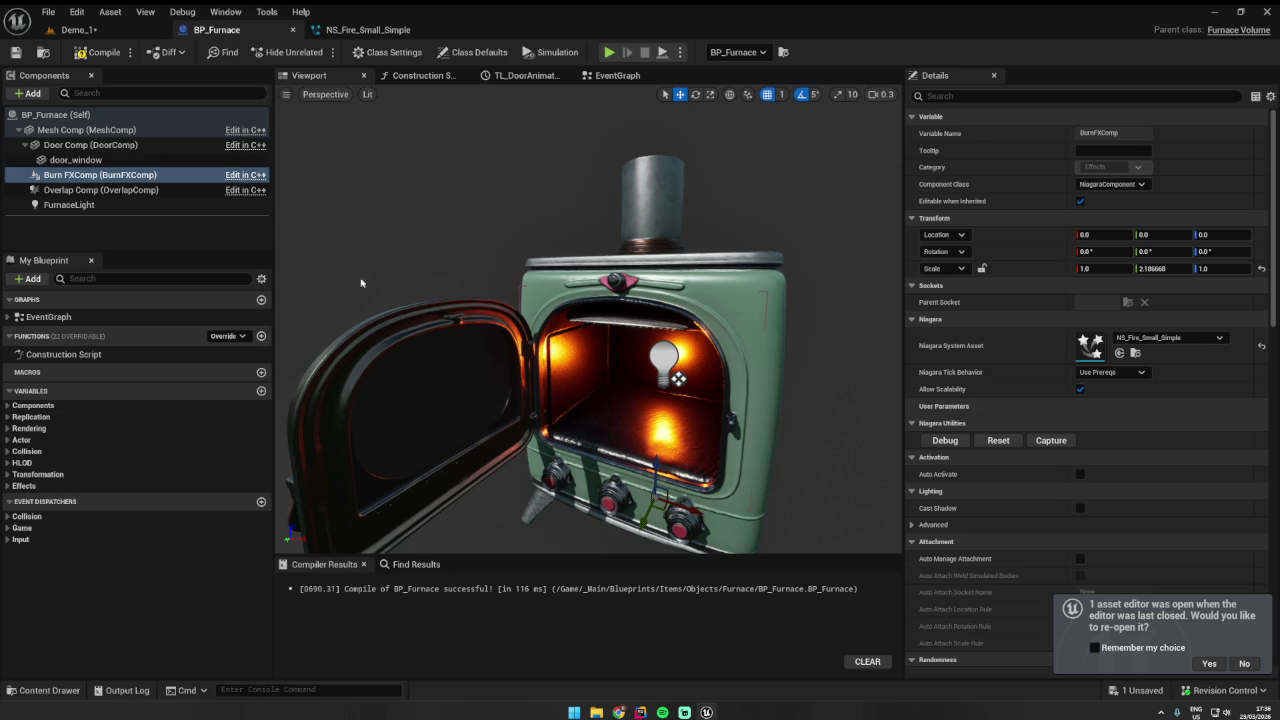
left_click(47, 690)
left_click_drag(190, 483, 190, 178)
- Place Burn FXComp at 0, 7, 90 in the firebox, undoing an accidental scale change
left_click_drag(700, 235, 838, 235)
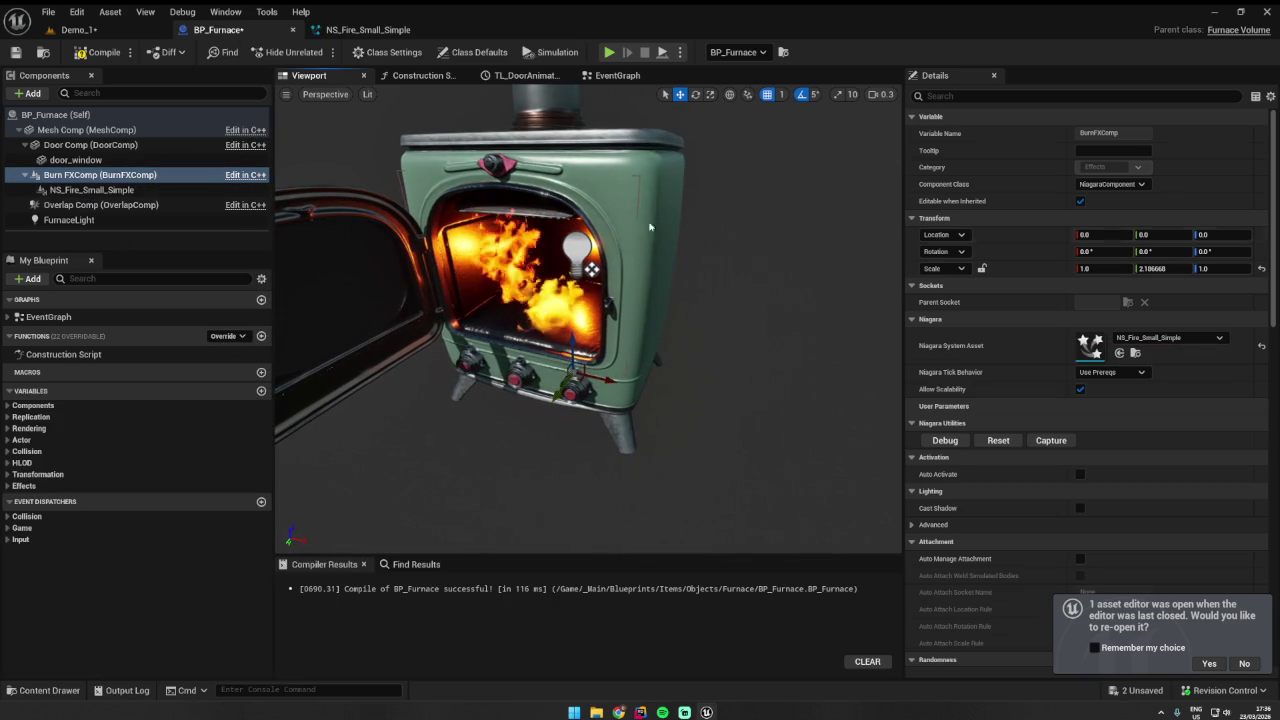
left_click(91, 189)
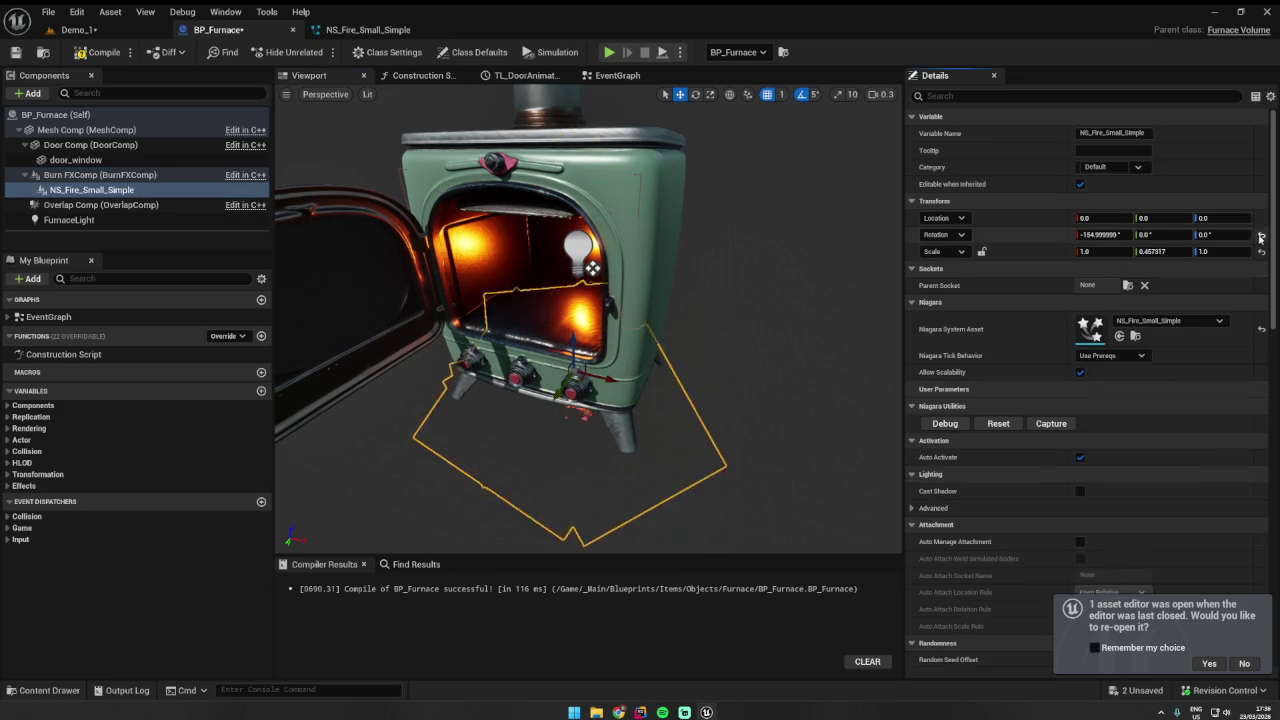
left_click(110, 176)
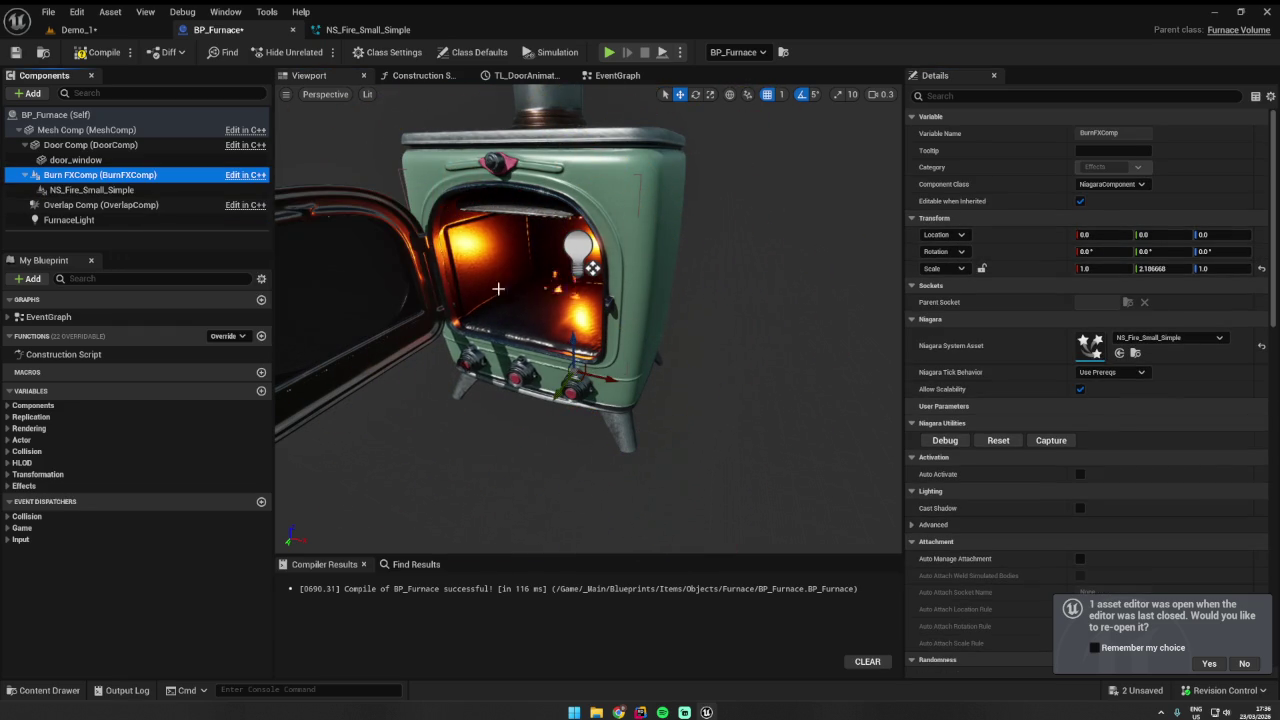
mouse_move(700, 391)
left_mouse_down()
mouse_move(625, 391)
mouse_move(575, 310)
mouse_move(575, 245)
mouse_move(552, 322)
mouse_move(572, 255)
mouse_move(570, 295)
left_mouse_up()
scroll(590, 320, "down", 4)
scroll(613, 397, "up", 5)
key("e")
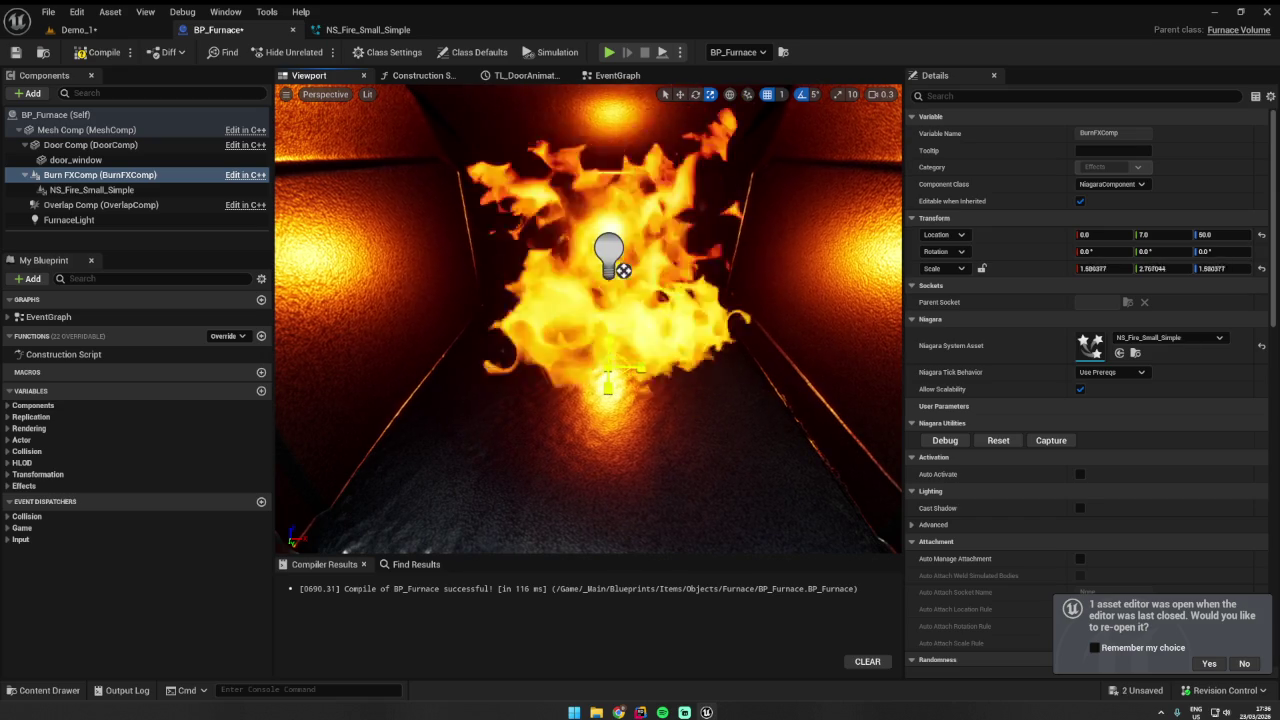
key("ctrl+z")
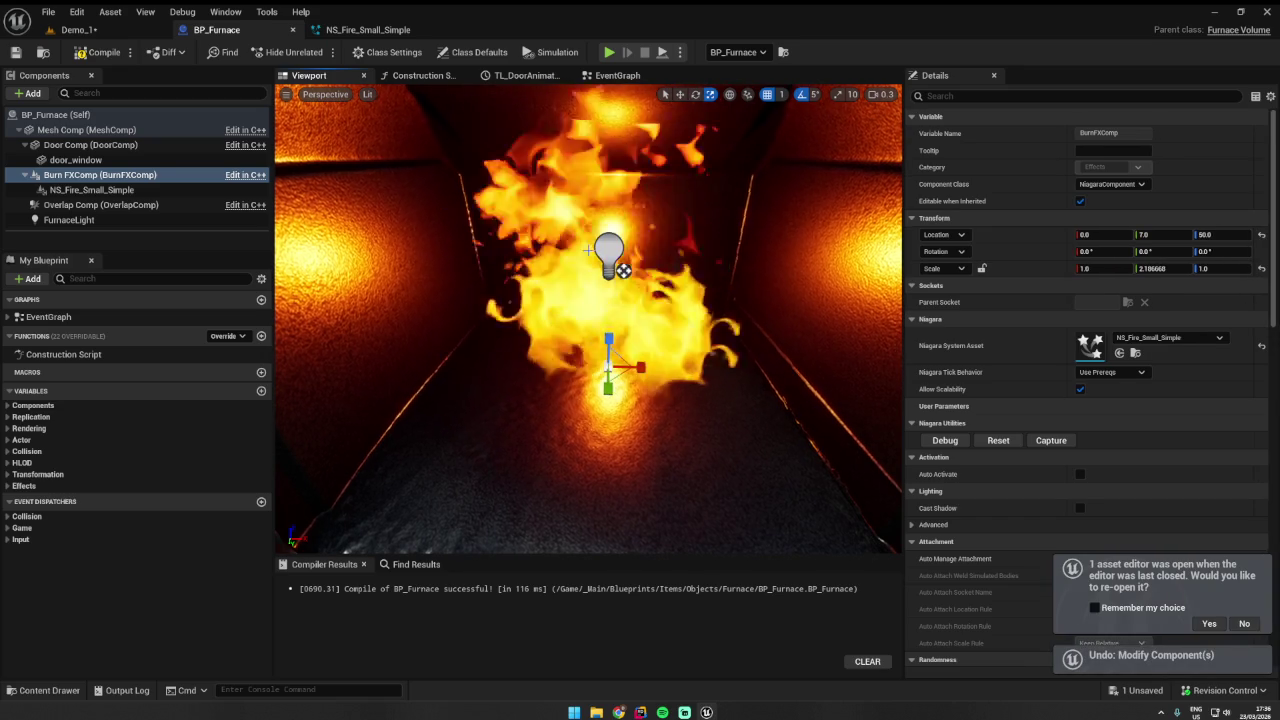
left_click(363, 32)
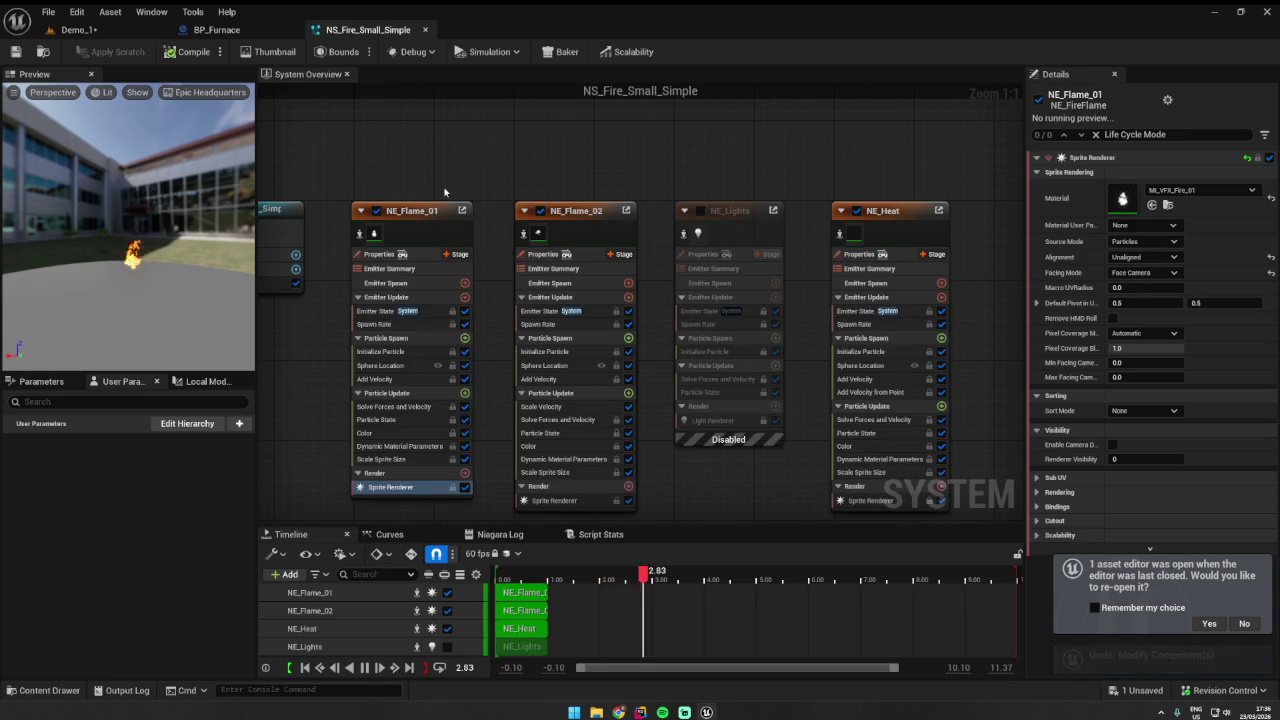
- Review NE_Flame_01's modules and edit its Initialize Particle uniform sprite size
left_click_drag(446, 185, 505, 93)
left_click(500, 383)
left_click(486, 329)
left_click(487, 275)
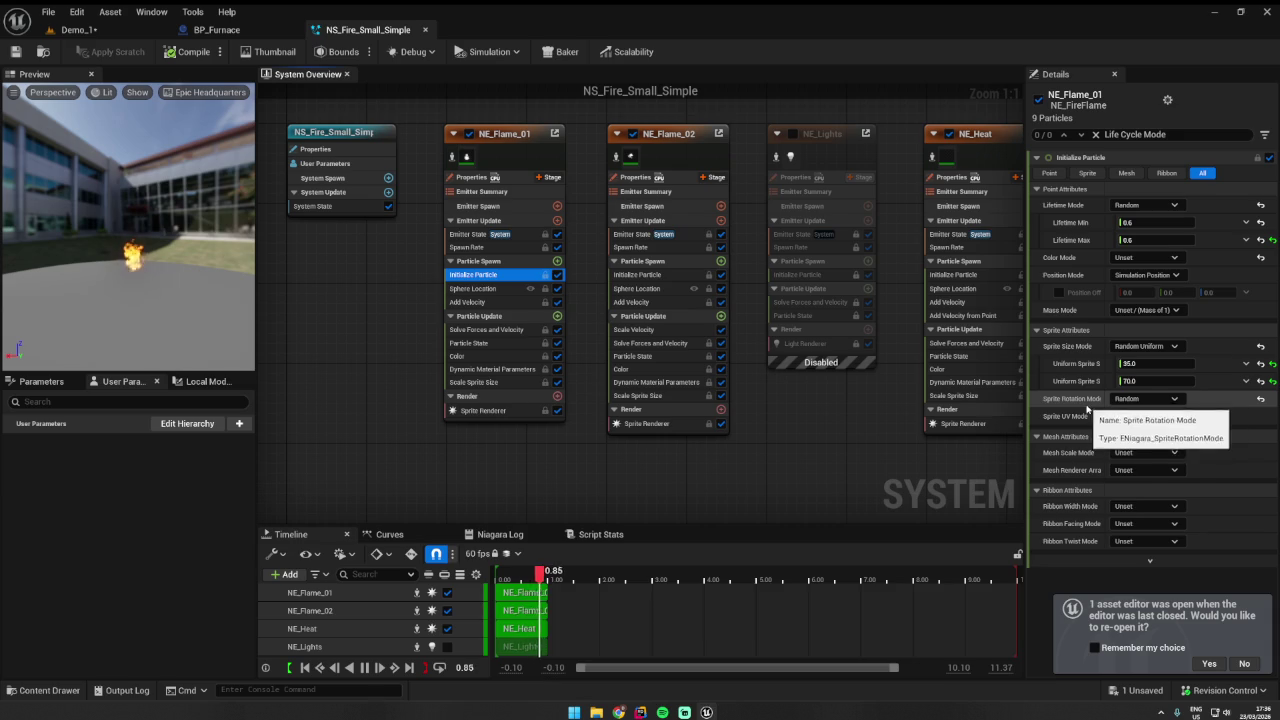
left_click(1121, 364)
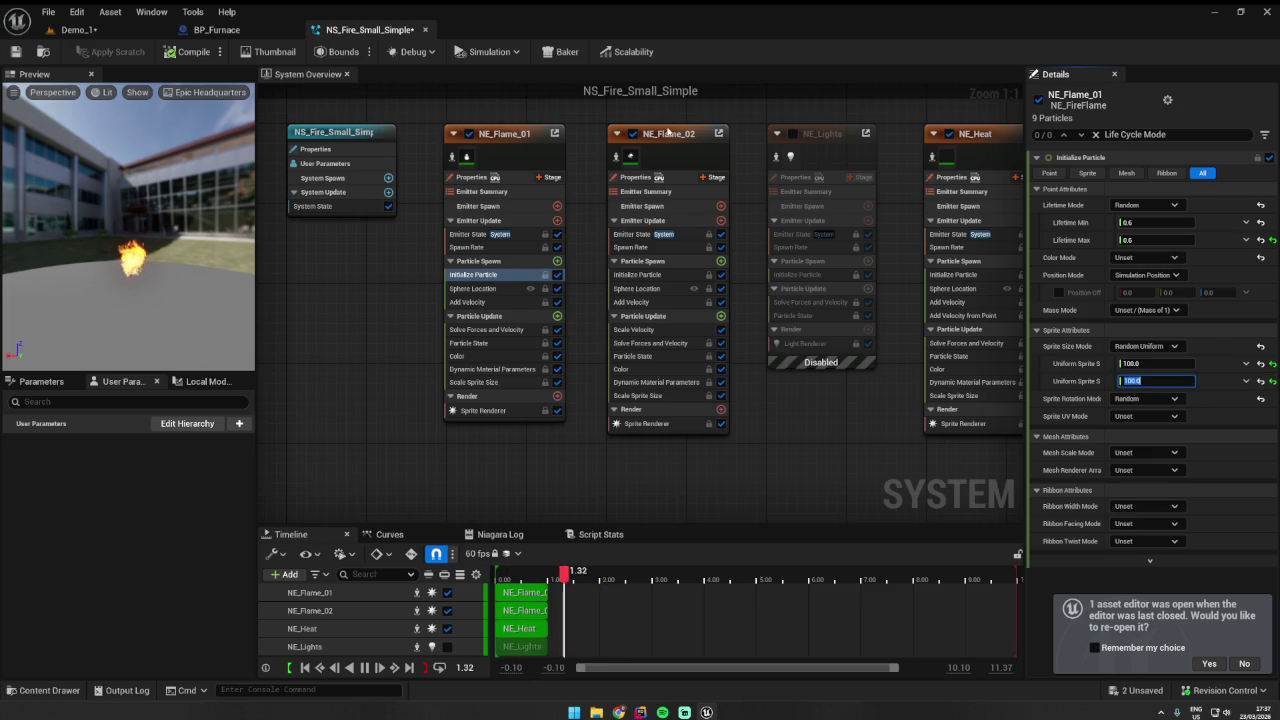
- Change NE_Flame_02's uniform sprite size, correcting the value to 80
left_click(669, 135)
scroll(1086, 336, "down", 2)
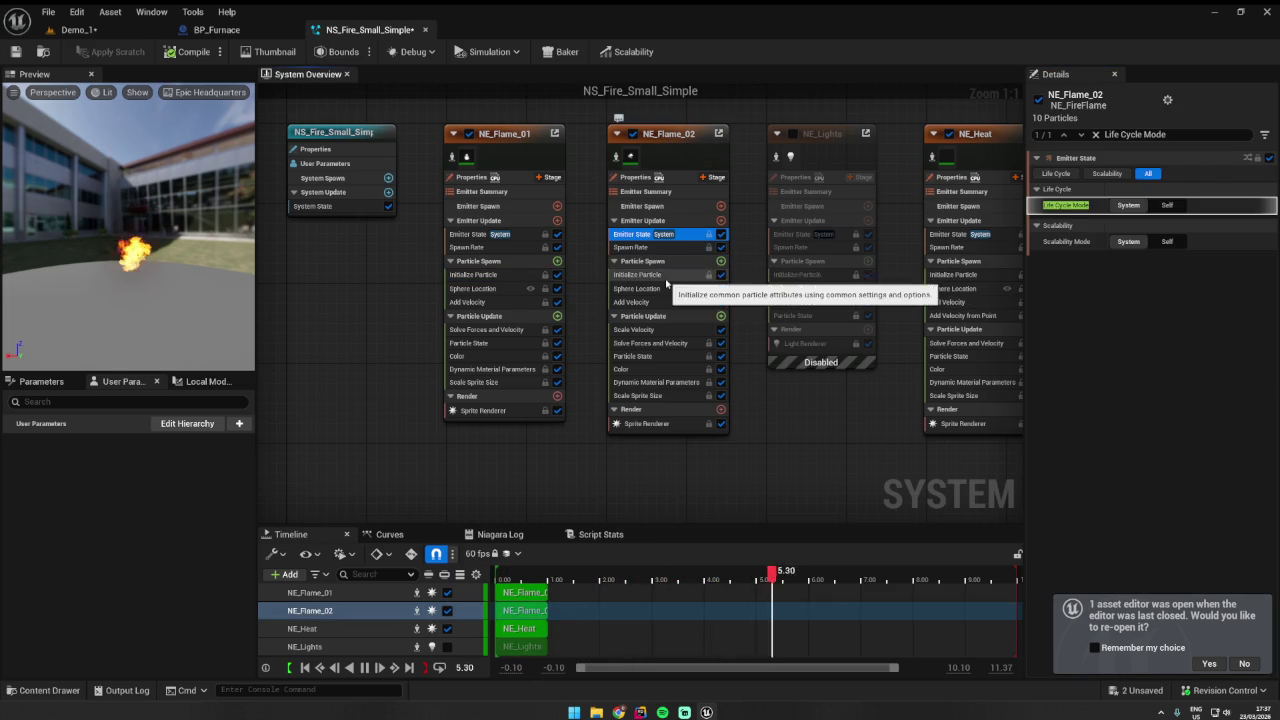
left_click(655, 275)
left_click(1158, 363)
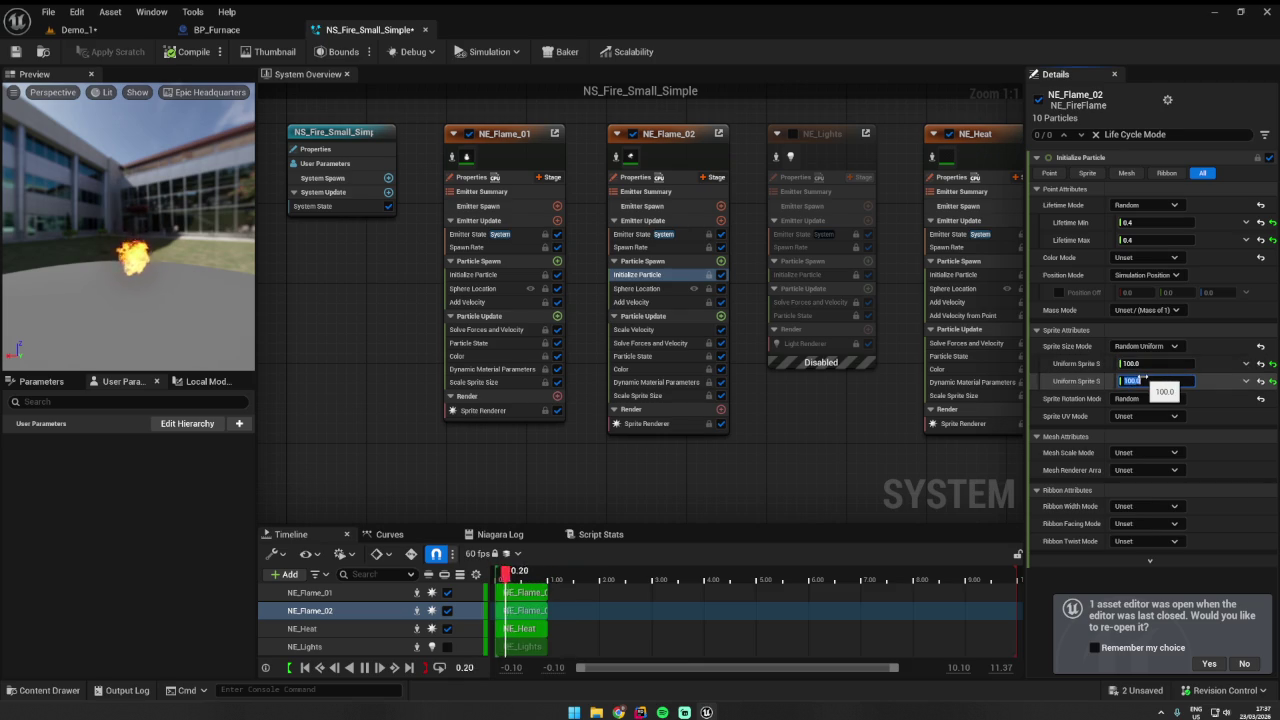
left_click(80, 29)
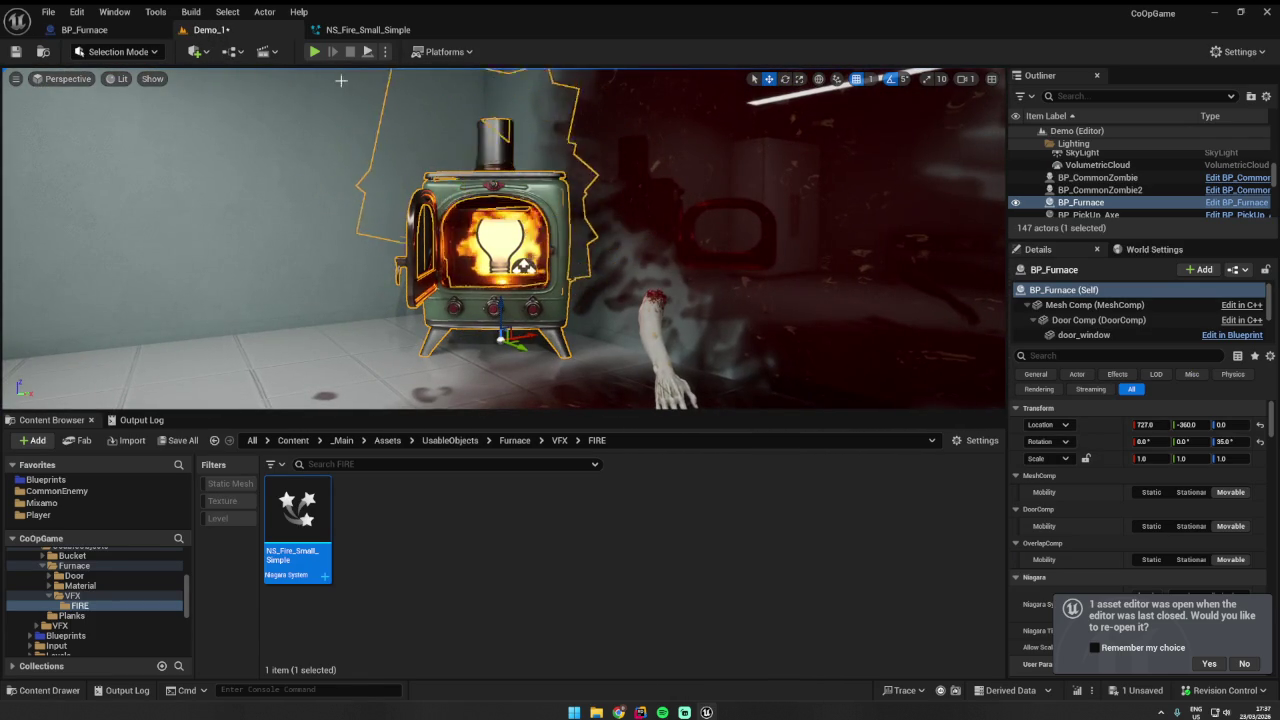
left_click(358, 32)
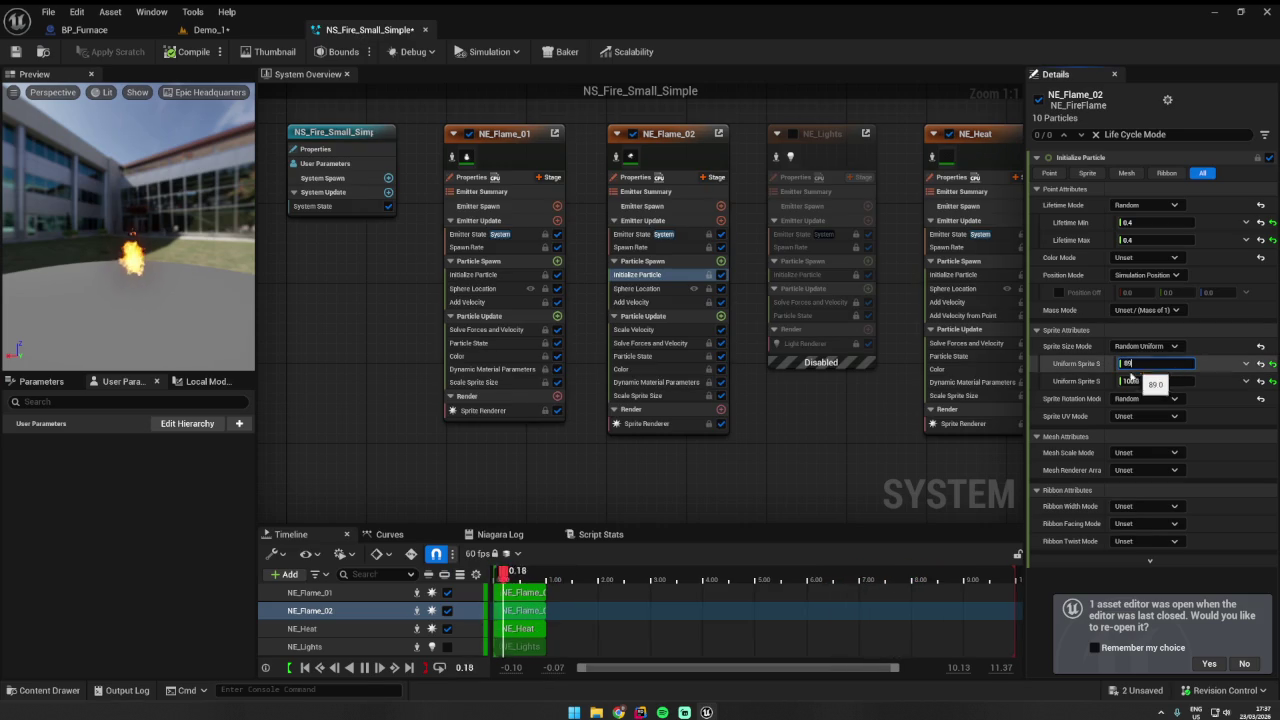
key("BackSpace")
type("0")
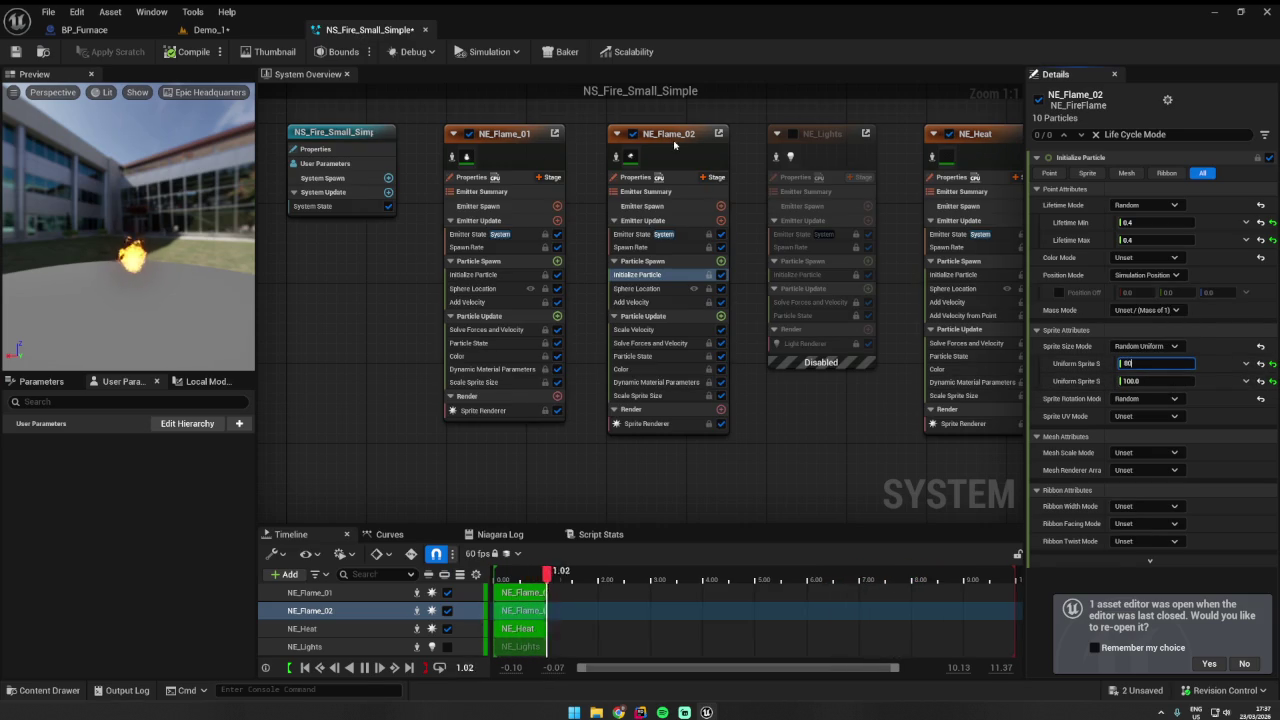
- Check both flame emitters' Initialize Particle settings and confirm the sprite size of 80
left_click(667, 141)
left_click(633, 236)
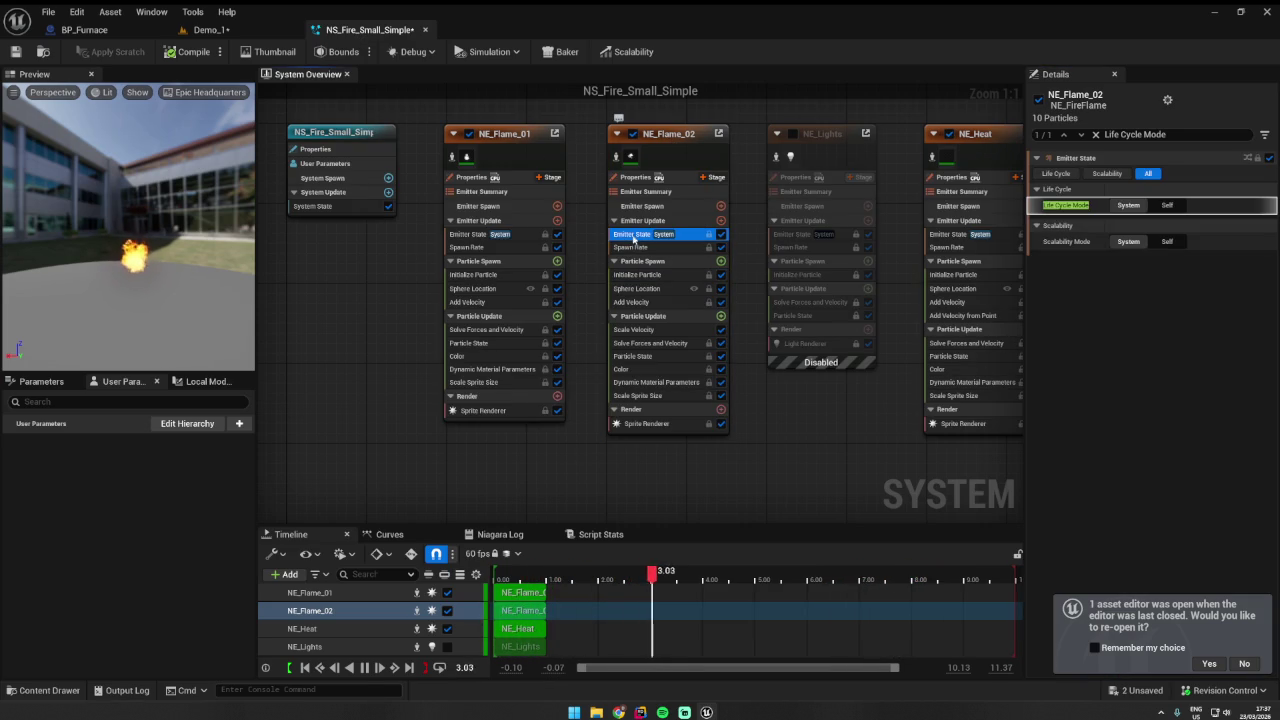
left_click(637, 273)
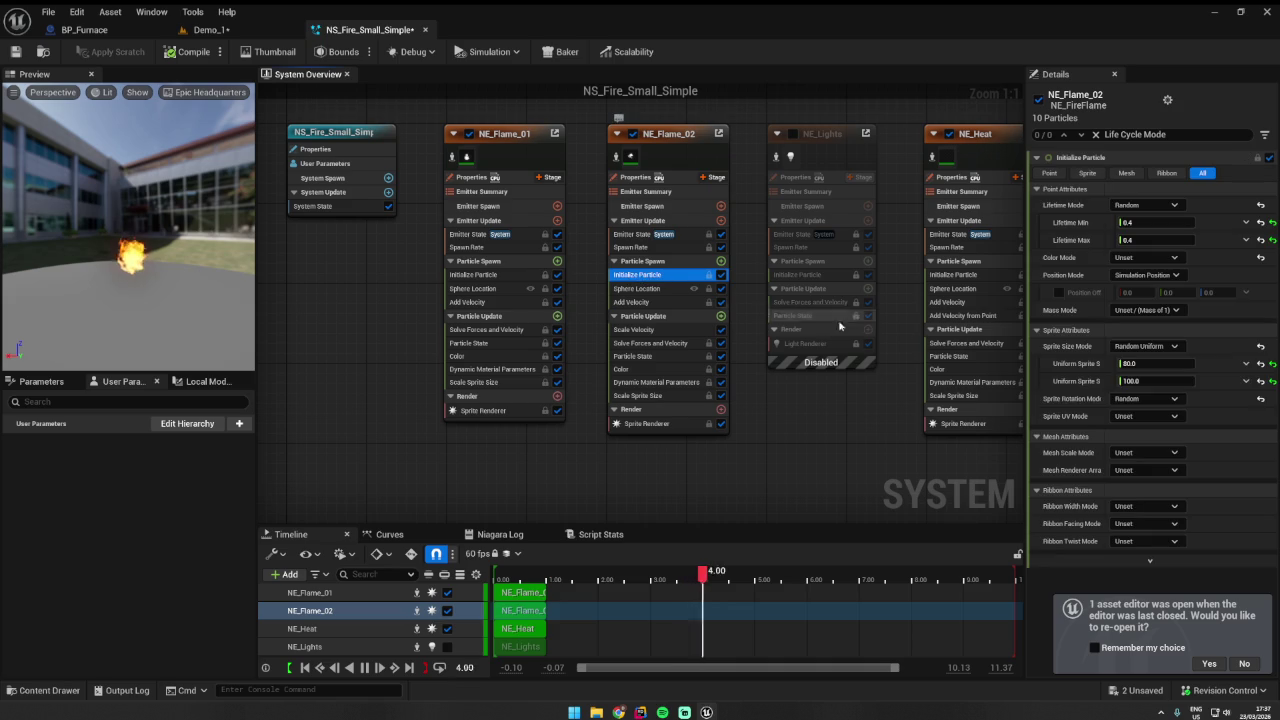
left_click(475, 274)
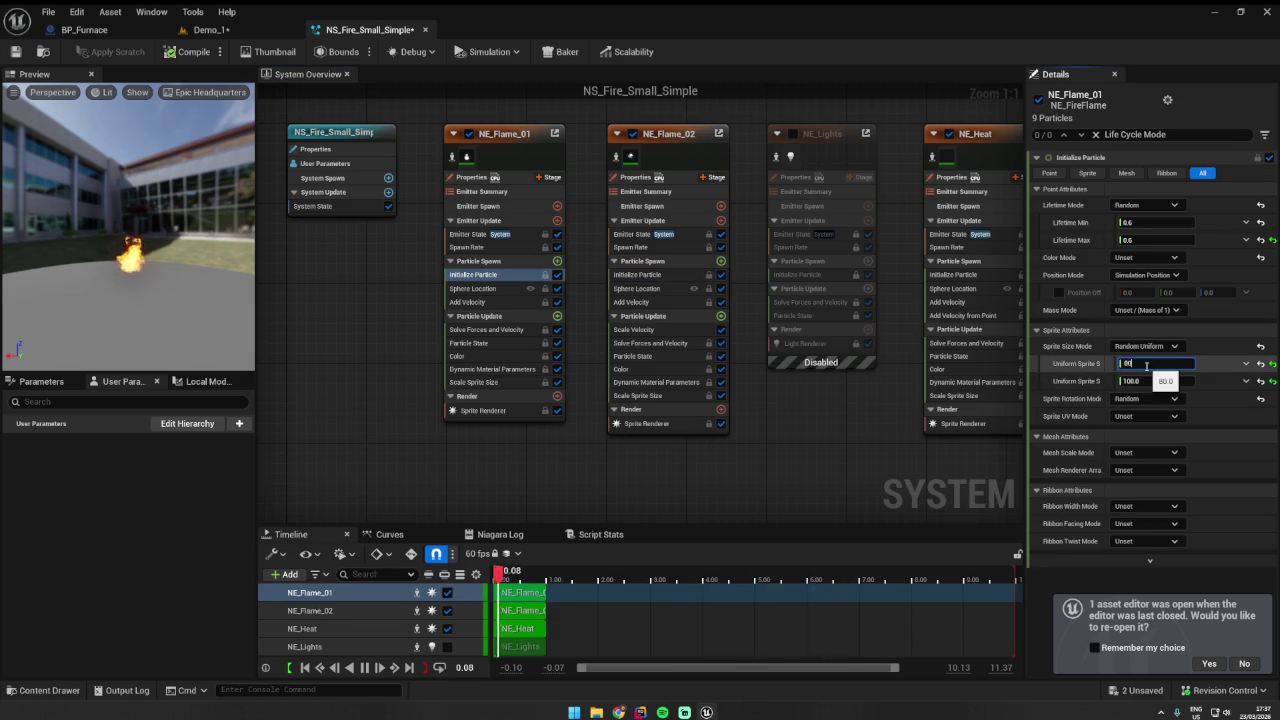
key("Return")
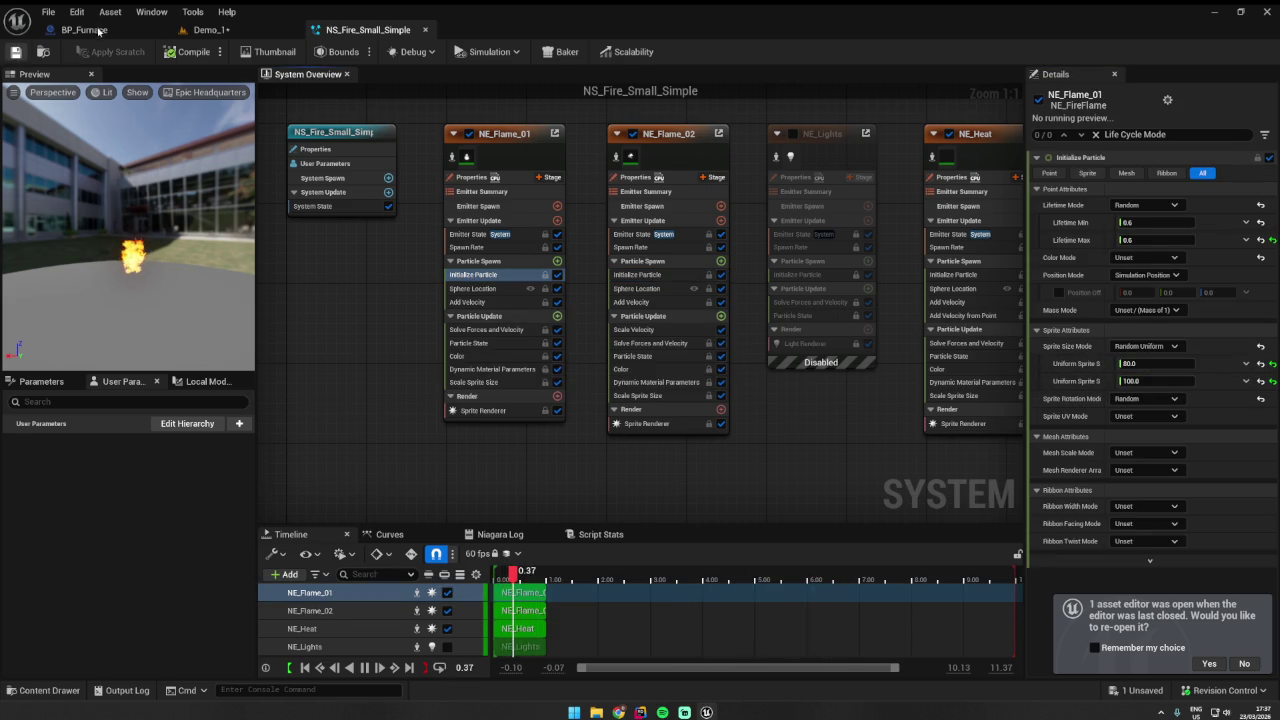
- Check the furnace in BP_Furnace, then re-enable NE_Lights and return to Demo_1
left_click(96, 32)
mouse_move(540, 330)
left_mouse_down()
mouse_move(700, 340)
mouse_move(710, 280)
mouse_move(710, 340)
left_mouse_up()
key("w")
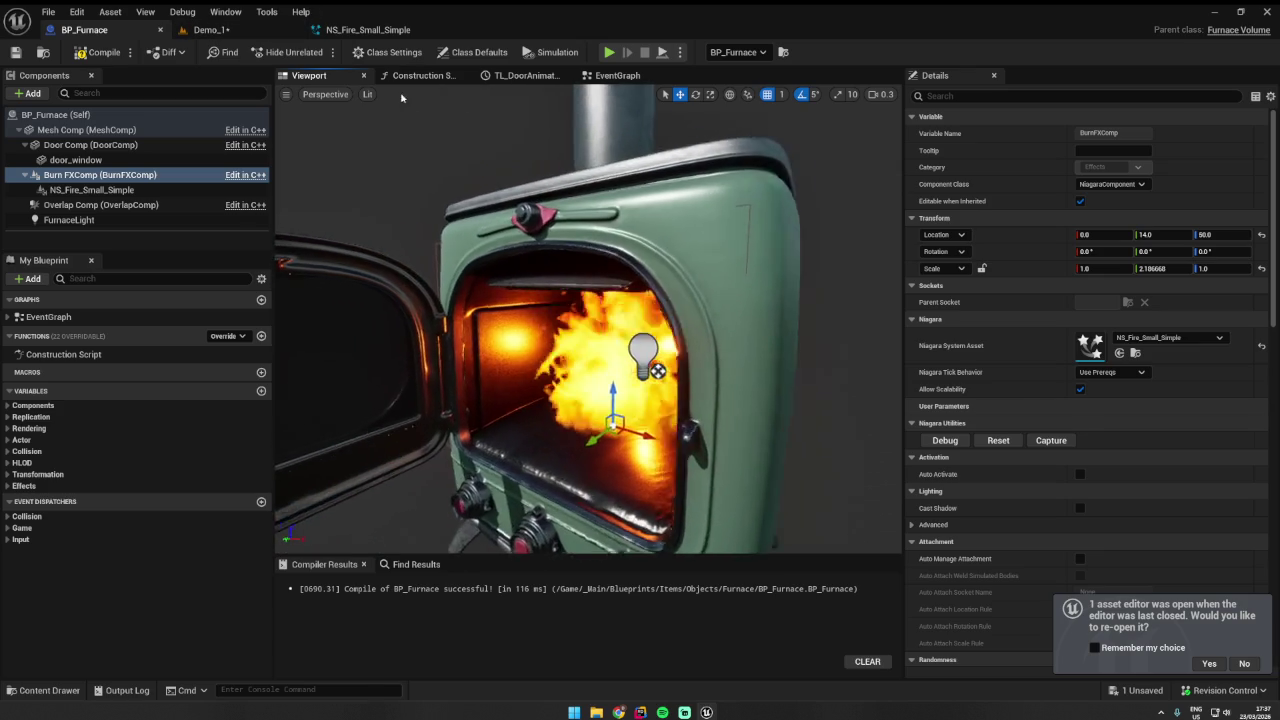
left_click(376, 31)
left_click(828, 166)
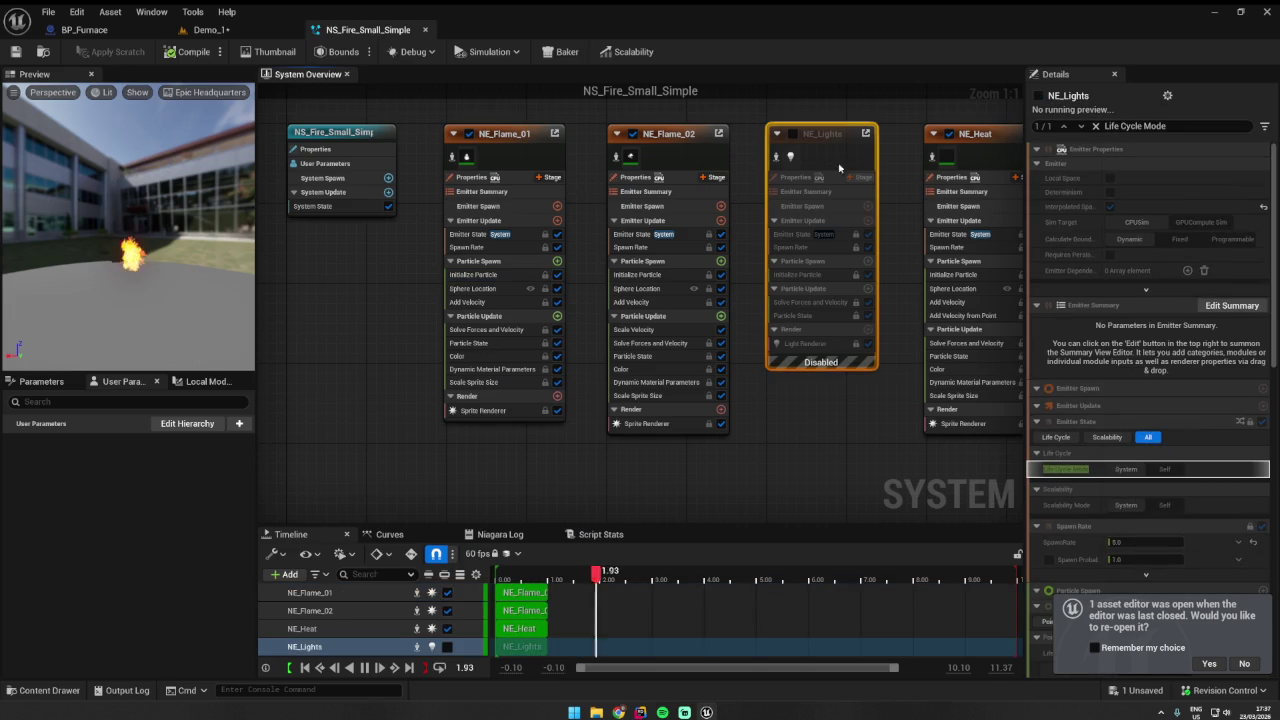
left_click(790, 133)
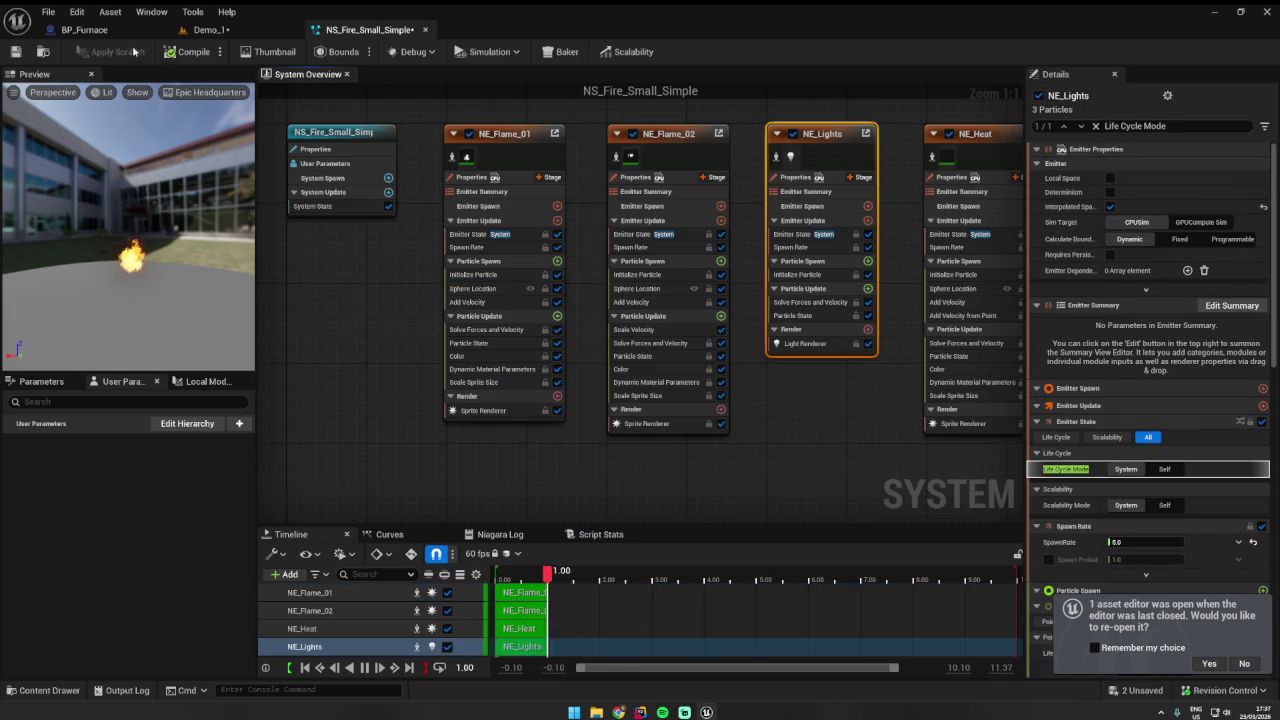
left_click(215, 30)
left_click_drag(489, 115, 440, 150)
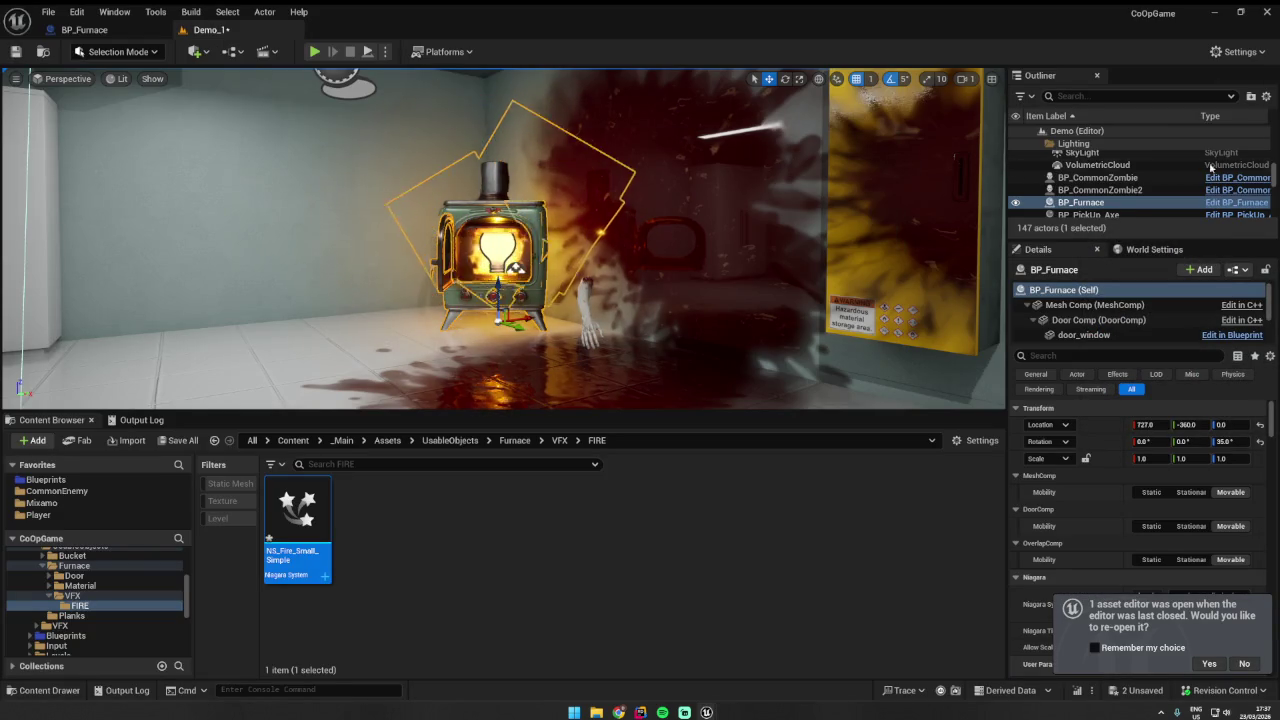
- Orbit and frame BP_Furnace to check the flames in its firebox, then save Demo_1
mouse_move(500, 240)
left_mouse_down()
mouse_move(540, 250)
mouse_move(500, 245)
mouse_move(490, 280)
mouse_move(480, 240)
mouse_move(425, 240)
left_mouse_up()
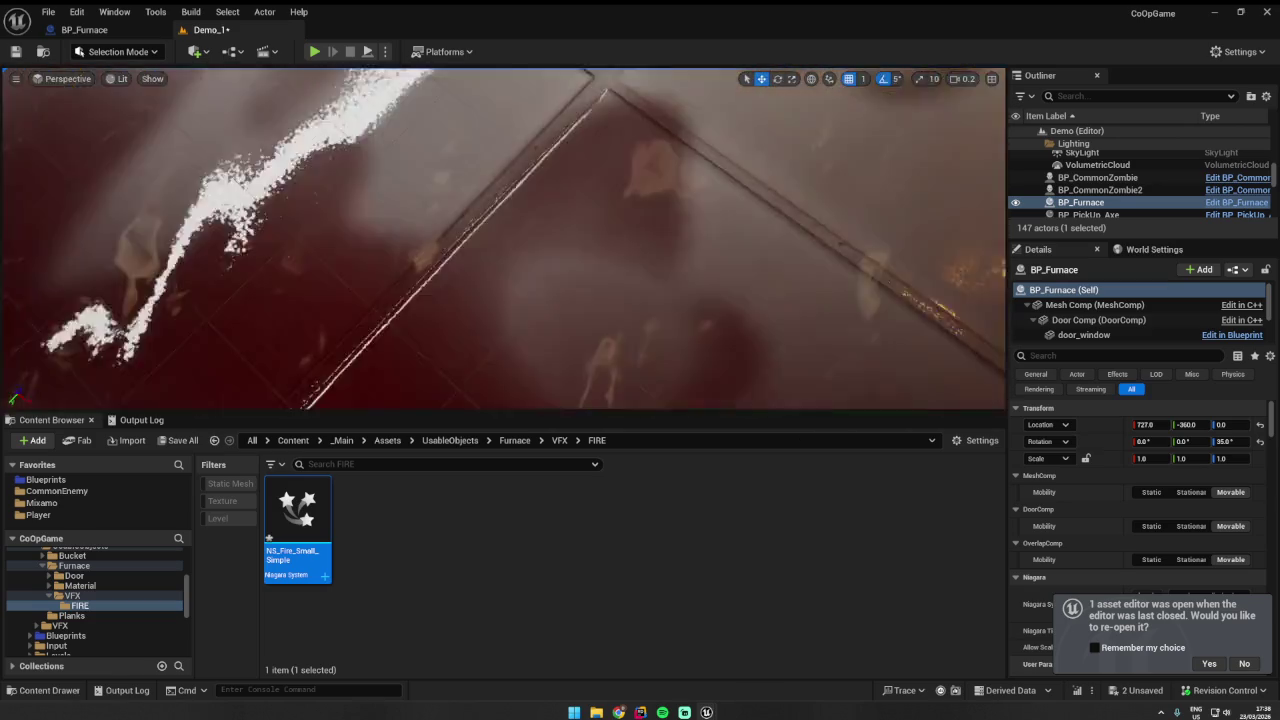
key("f")
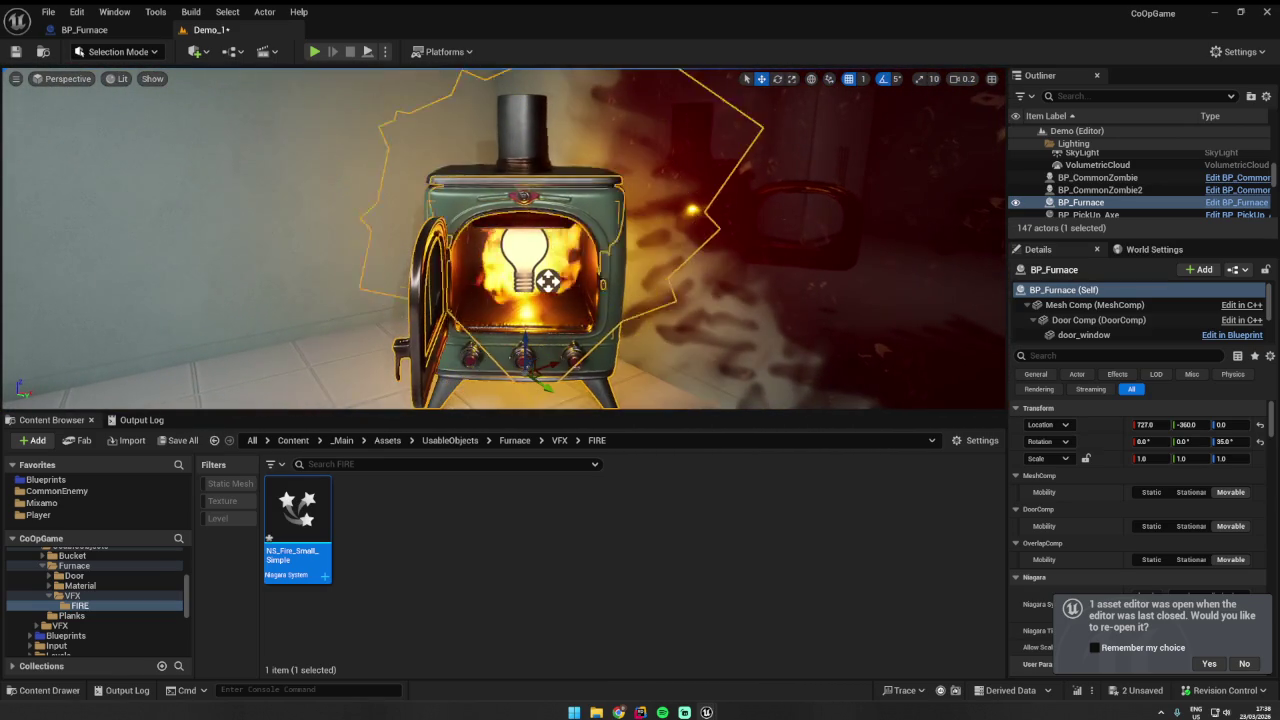
left_click_drag(700, 300, 810, 300)
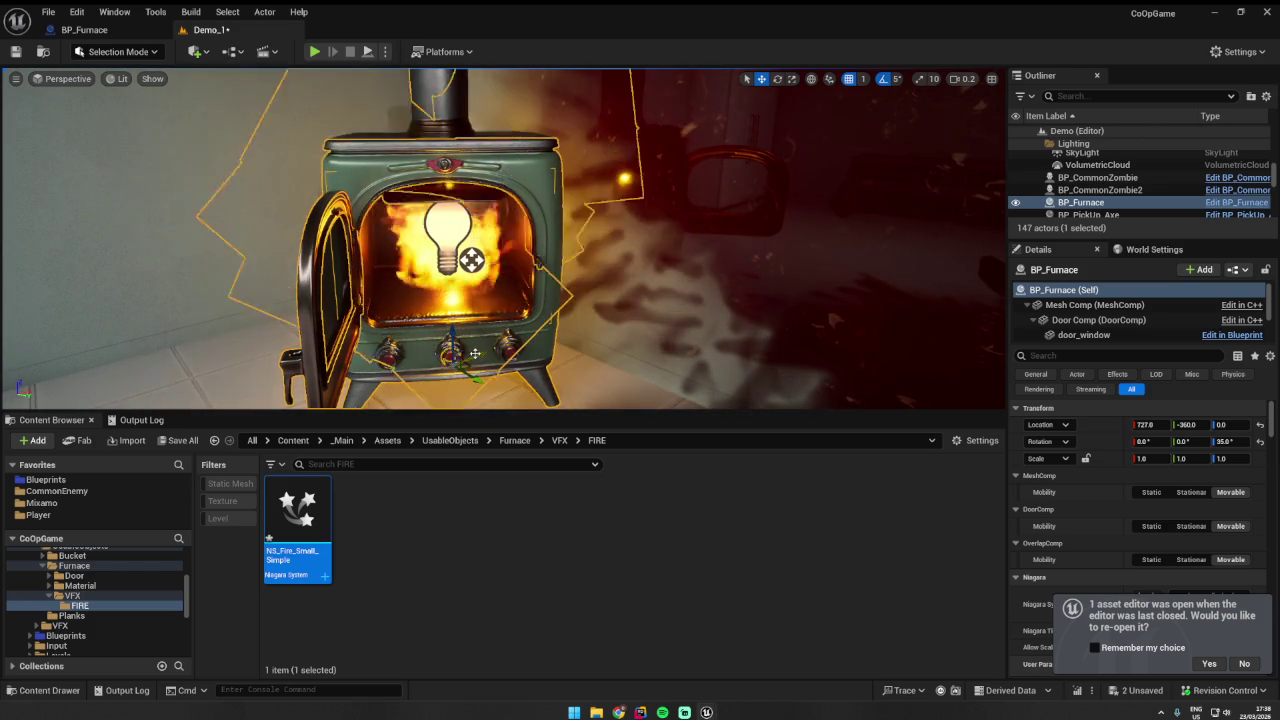
key("ctrl+s")
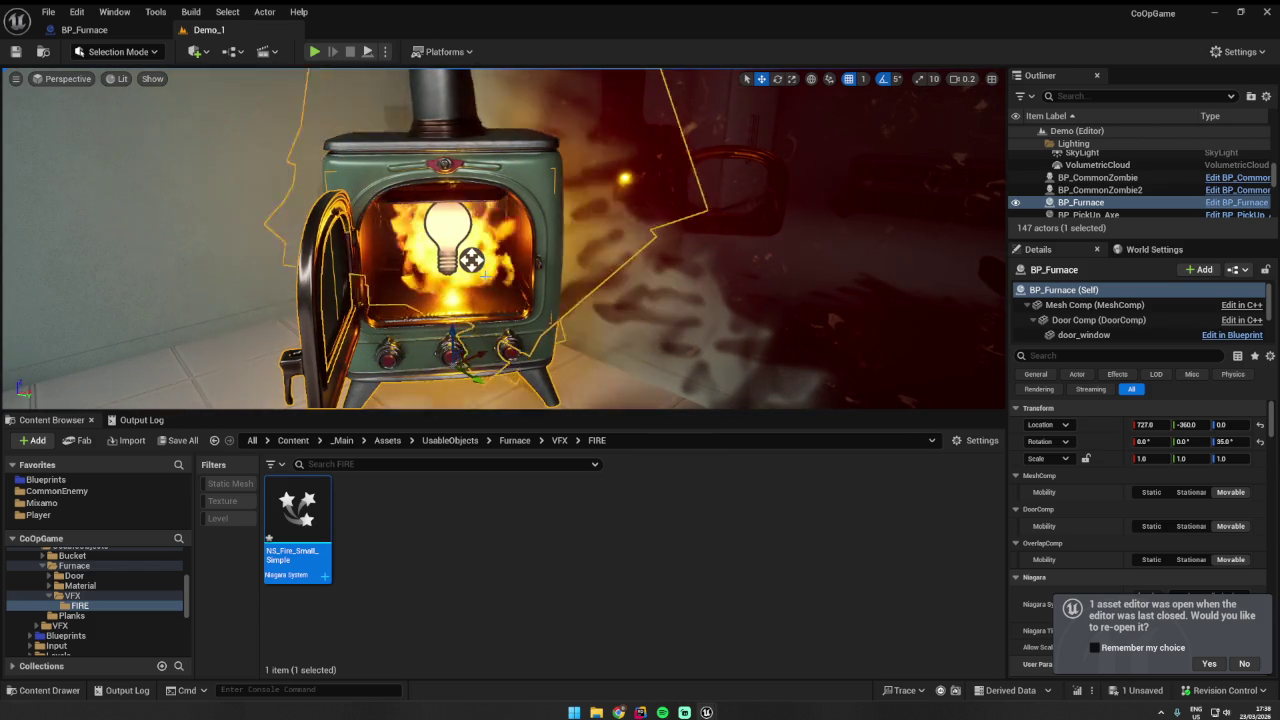
- View the fire through the open door and from the front, re-framing the furnace, then switch to BP_Furnace
left_click_drag(810, 300, 870, 300)
left_click_drag(450, 190, 450, 190)
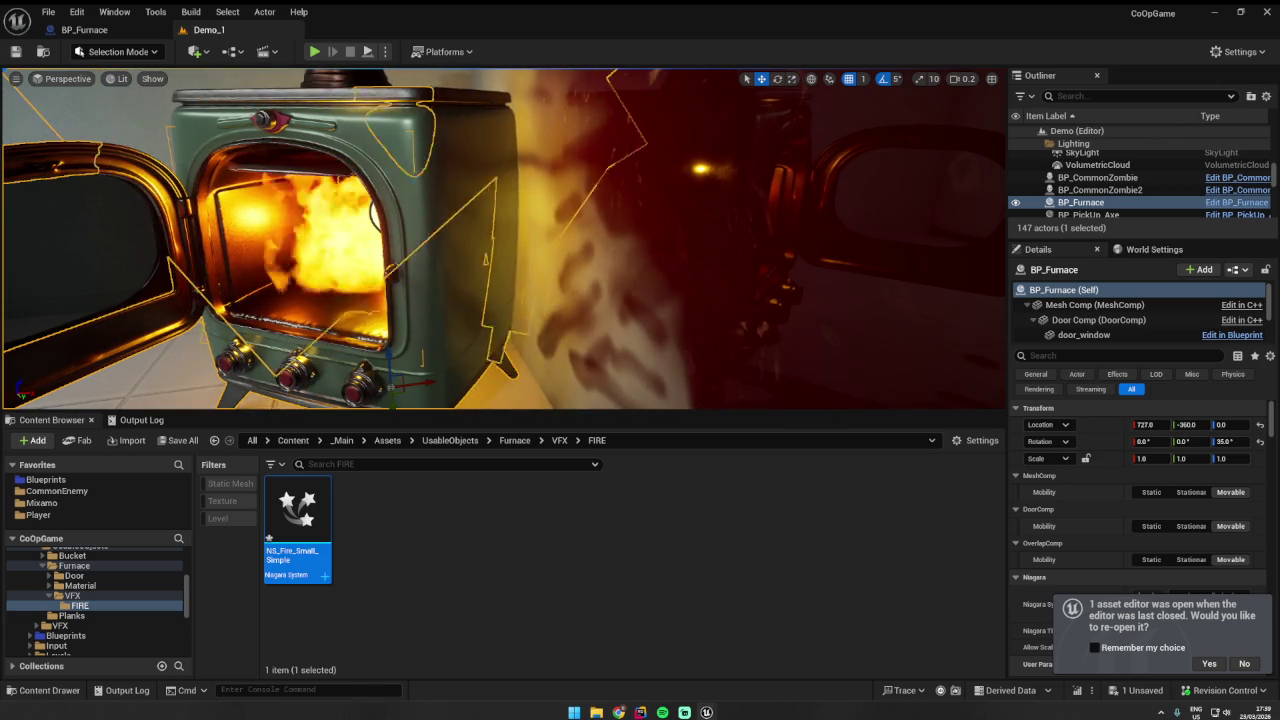
scroll(504, 238, "up", 3)
key("f")
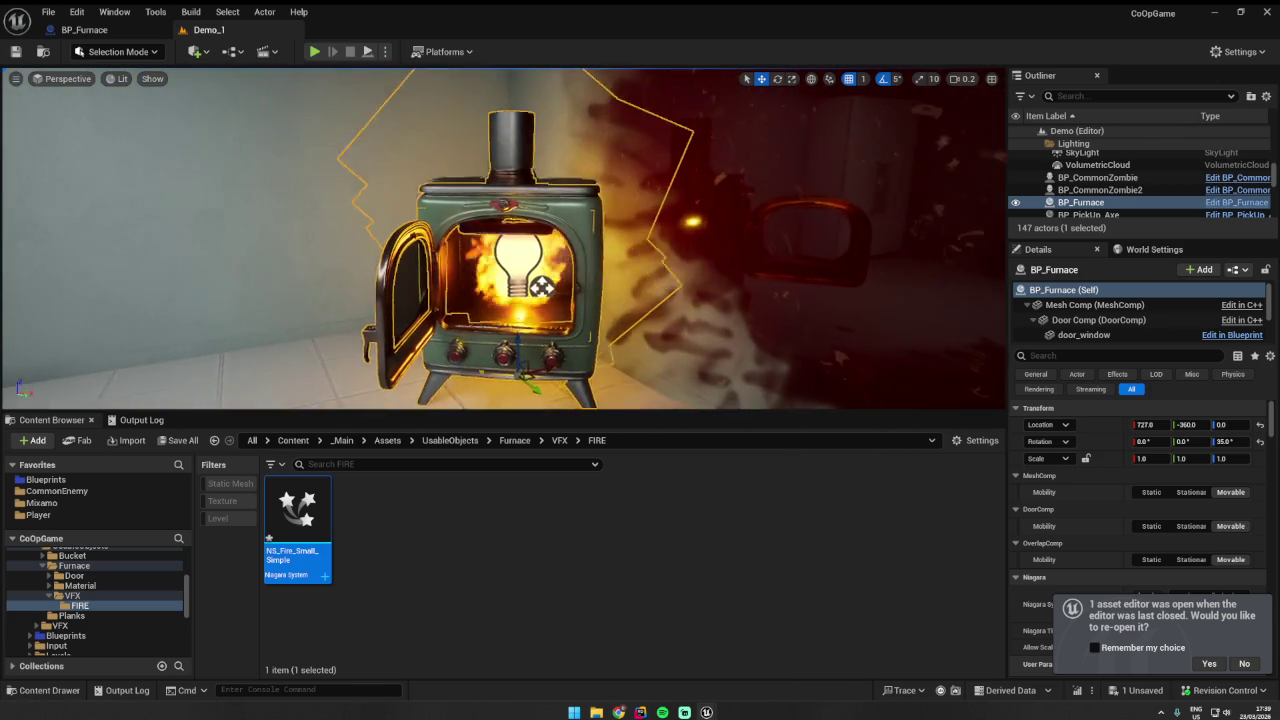
left_click_drag(863, 273, 840, 273)
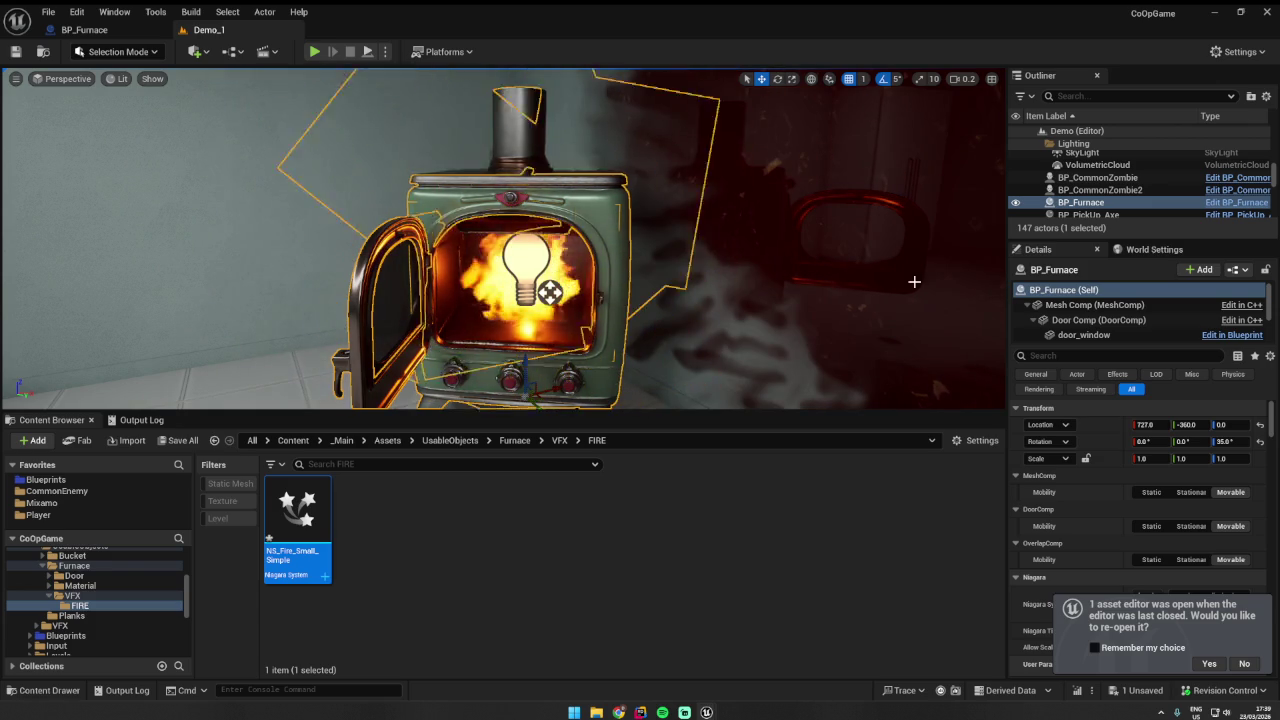
left_click_drag(914, 283, 922, 281)
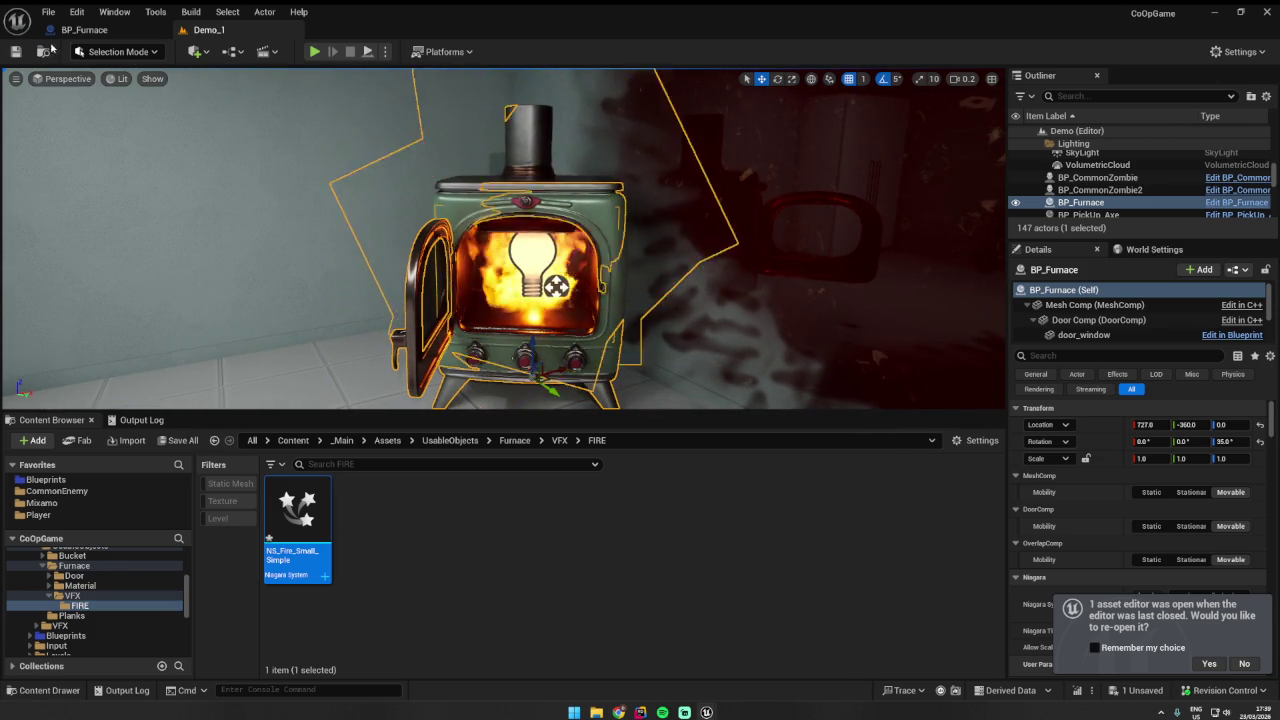
left_click(84, 29)
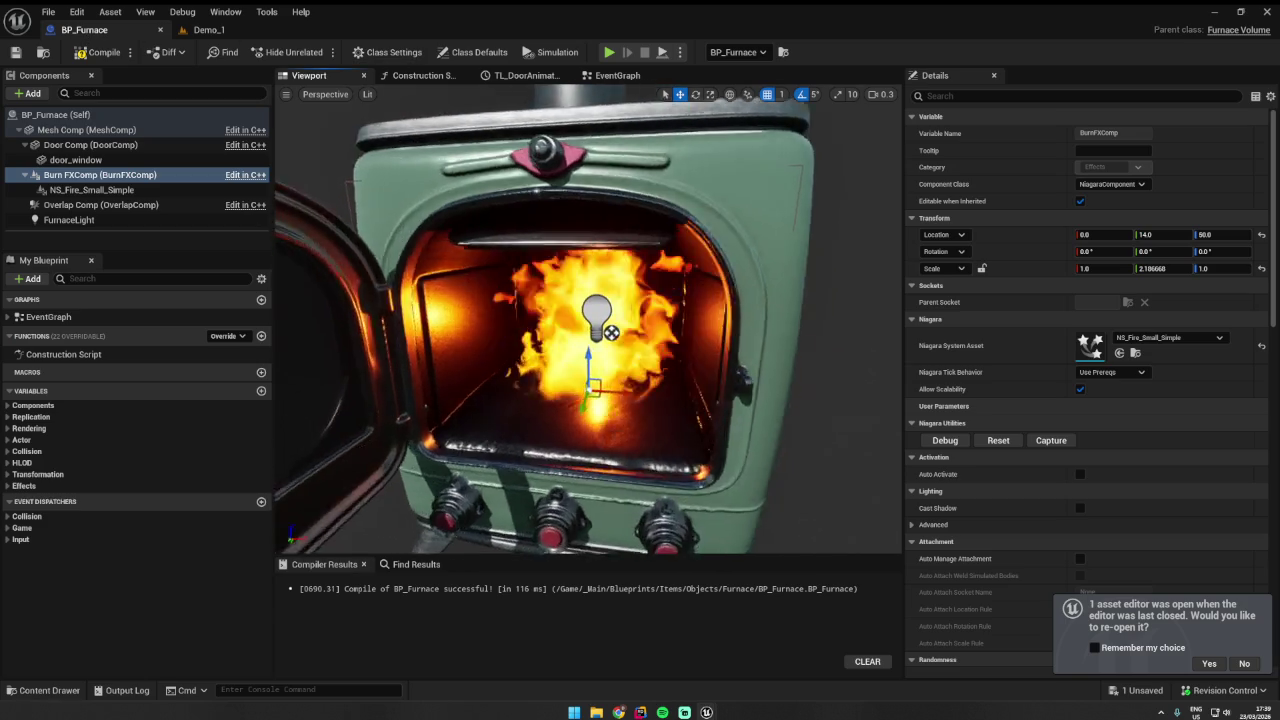
- Delete the NS_Fire_Small_Simple component under Burn FXComp and recompile BP_Furnace
left_click(90, 51)
left_click(208, 29)
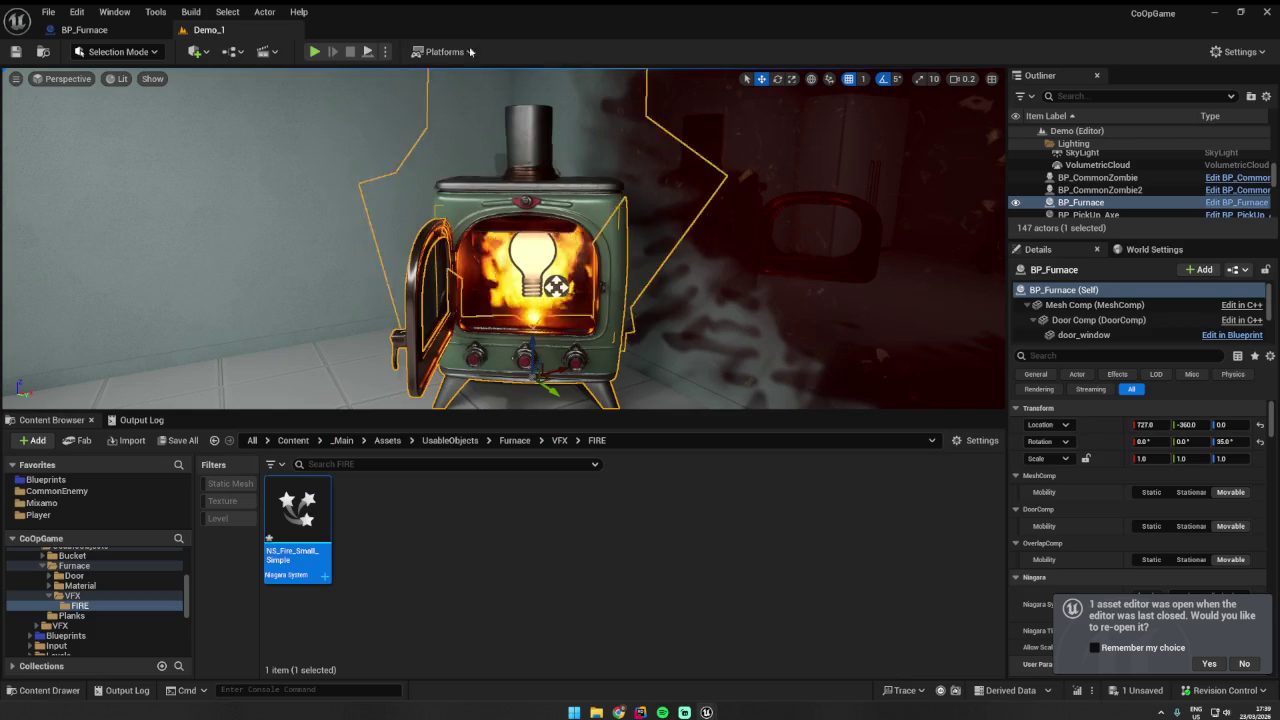
key("ctrl+Tab")
left_click(150, 189)
key("Delete")
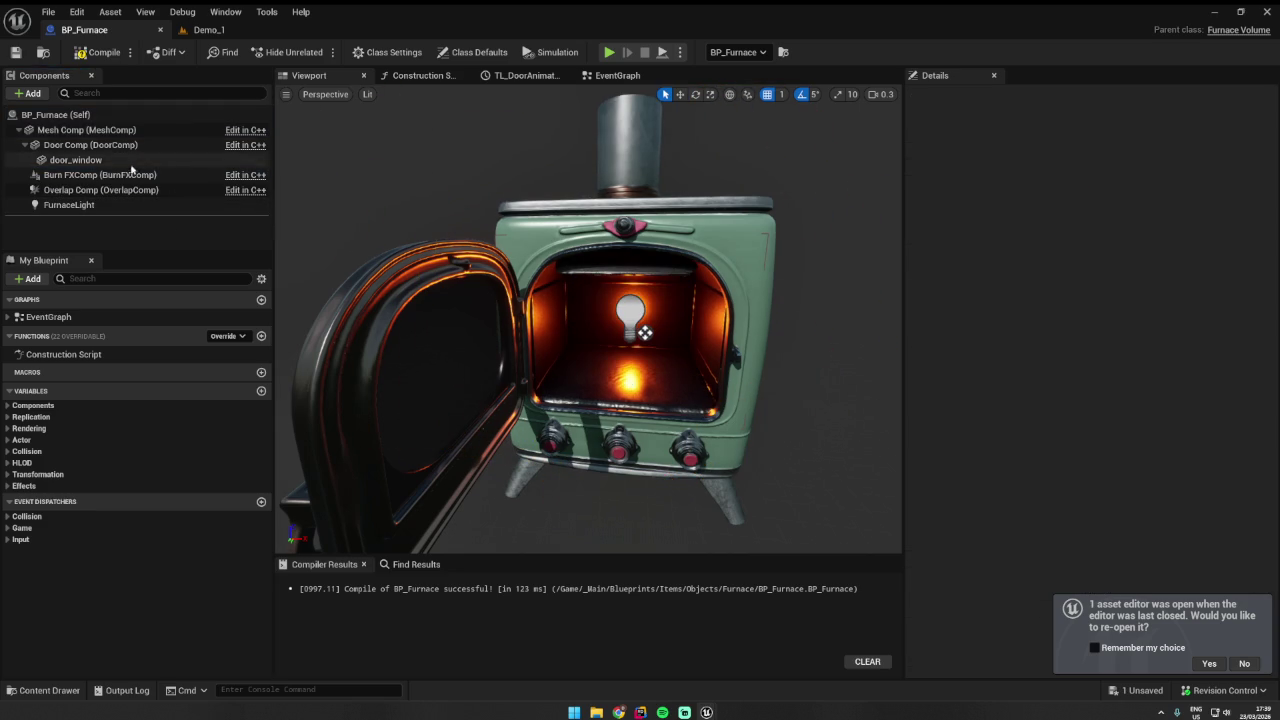
left_click(100, 174)
left_click(104, 51)
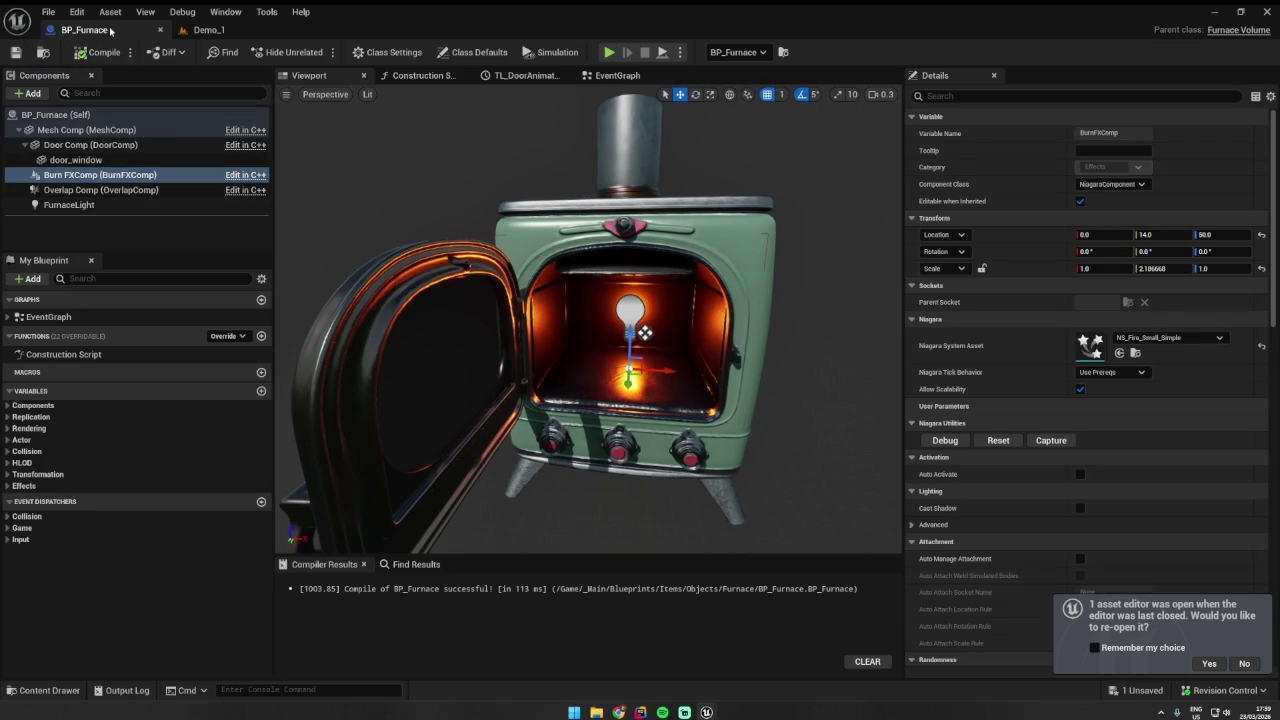
- Play the game, throw the held arm into the stove and close it, then end the preview
left_click(609, 52)
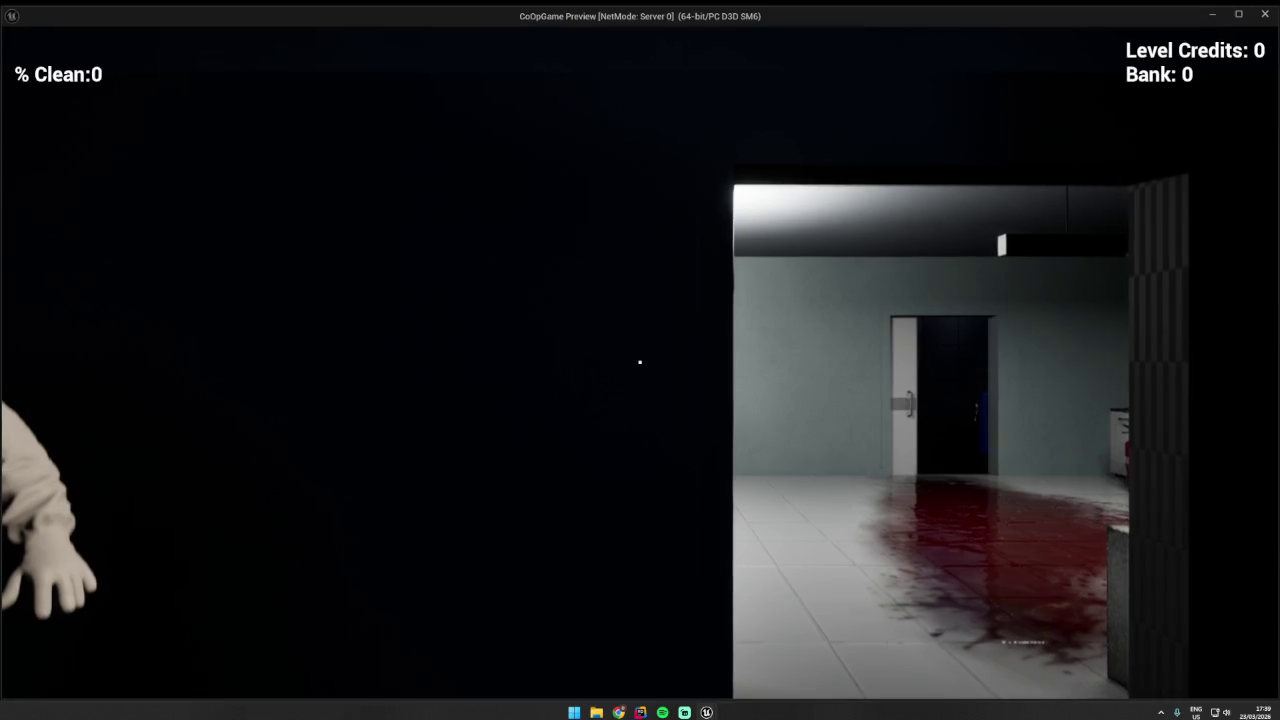
key("w")
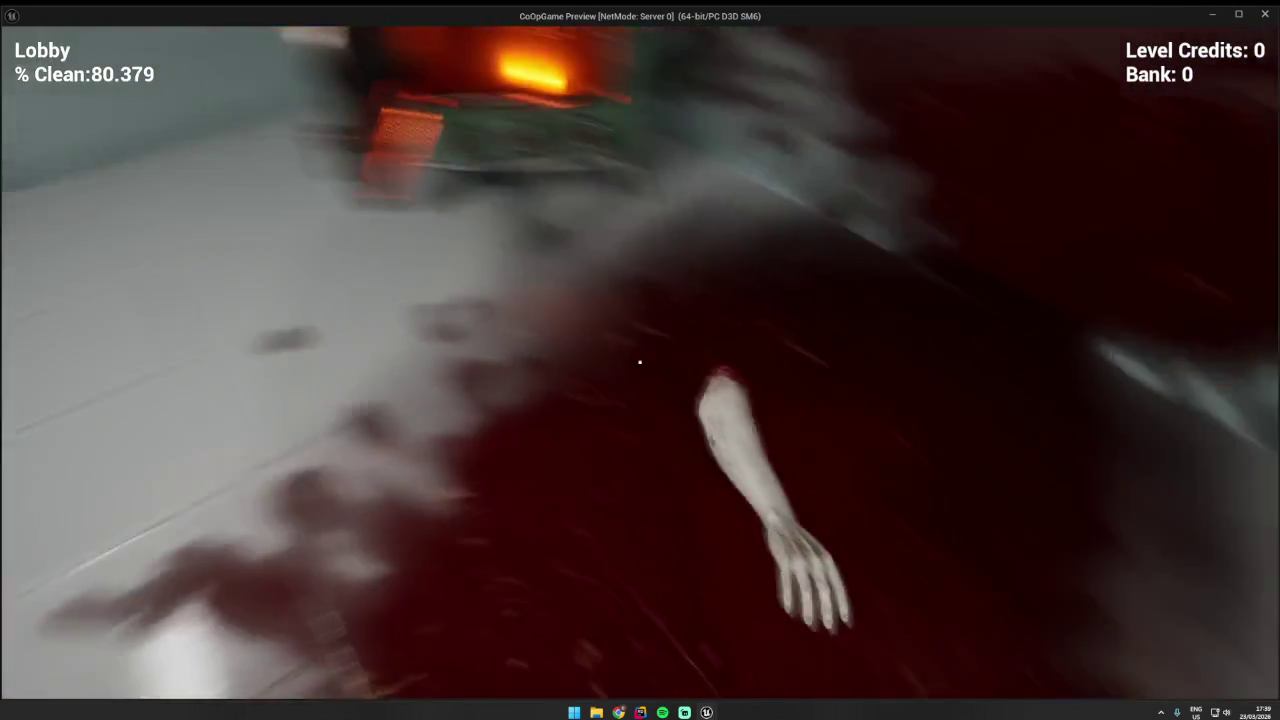
left_click(640, 362)
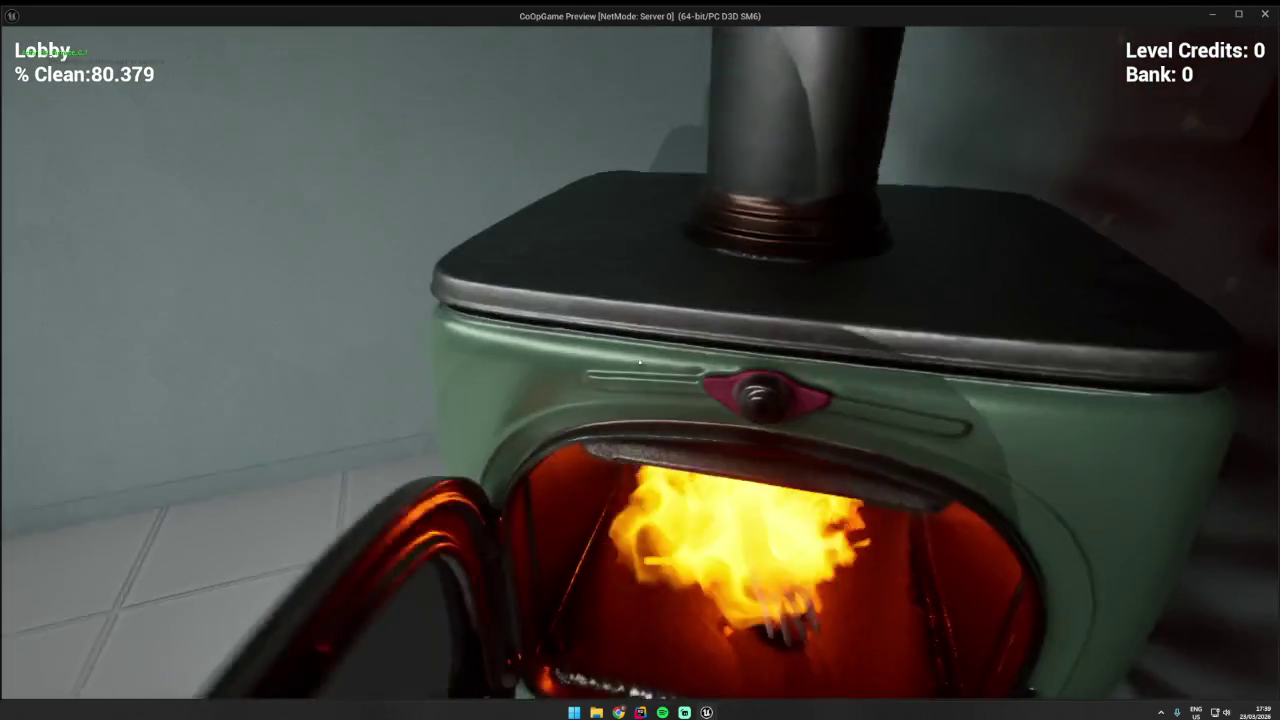
key("s")
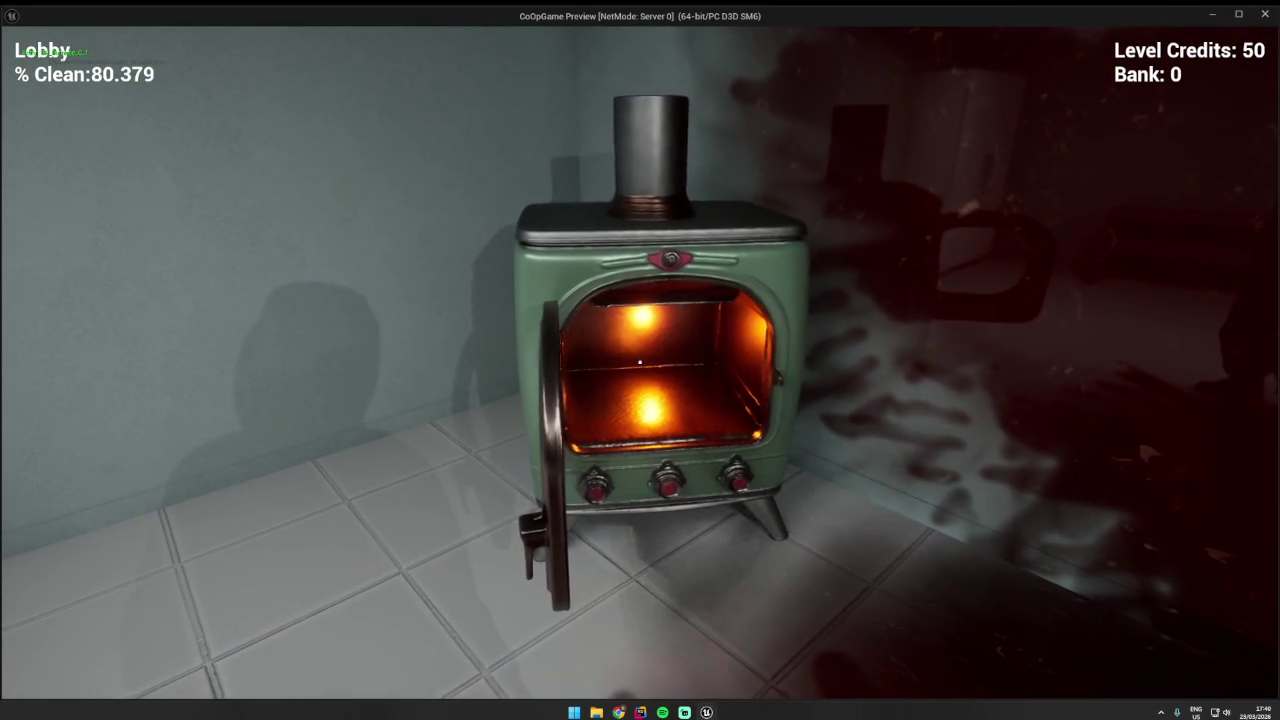
key("w")
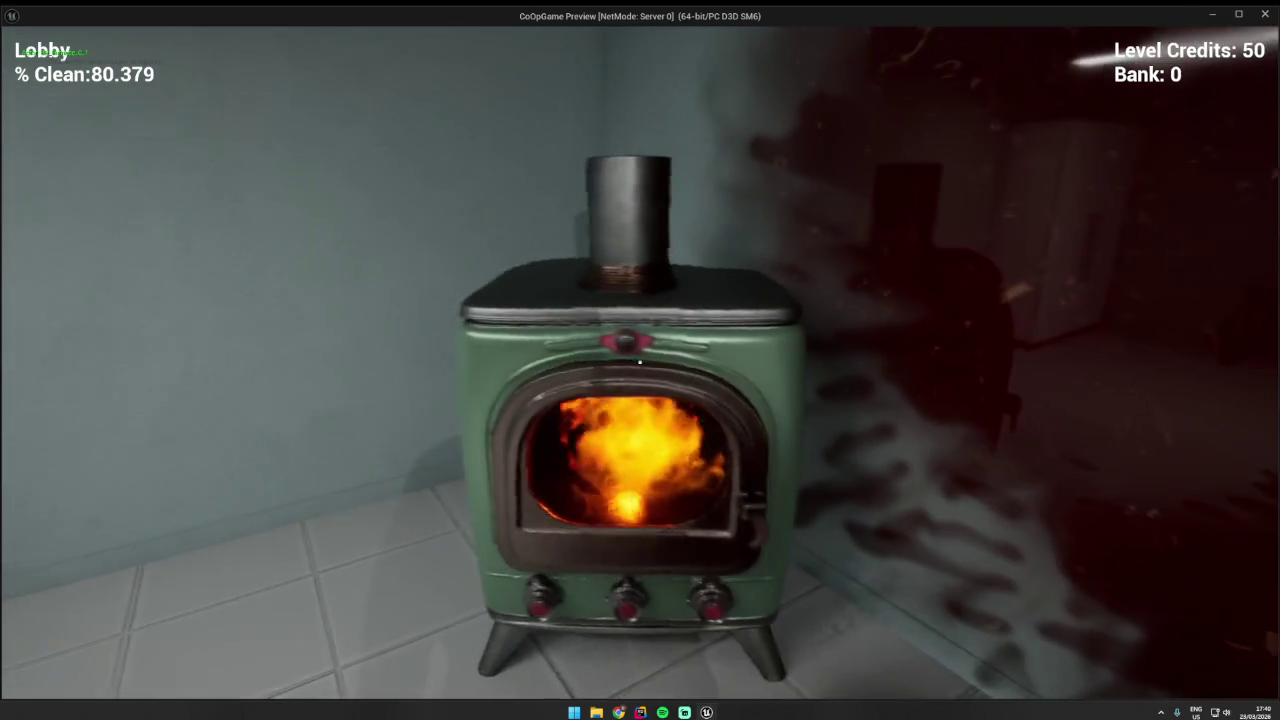
key("w")
key("s")
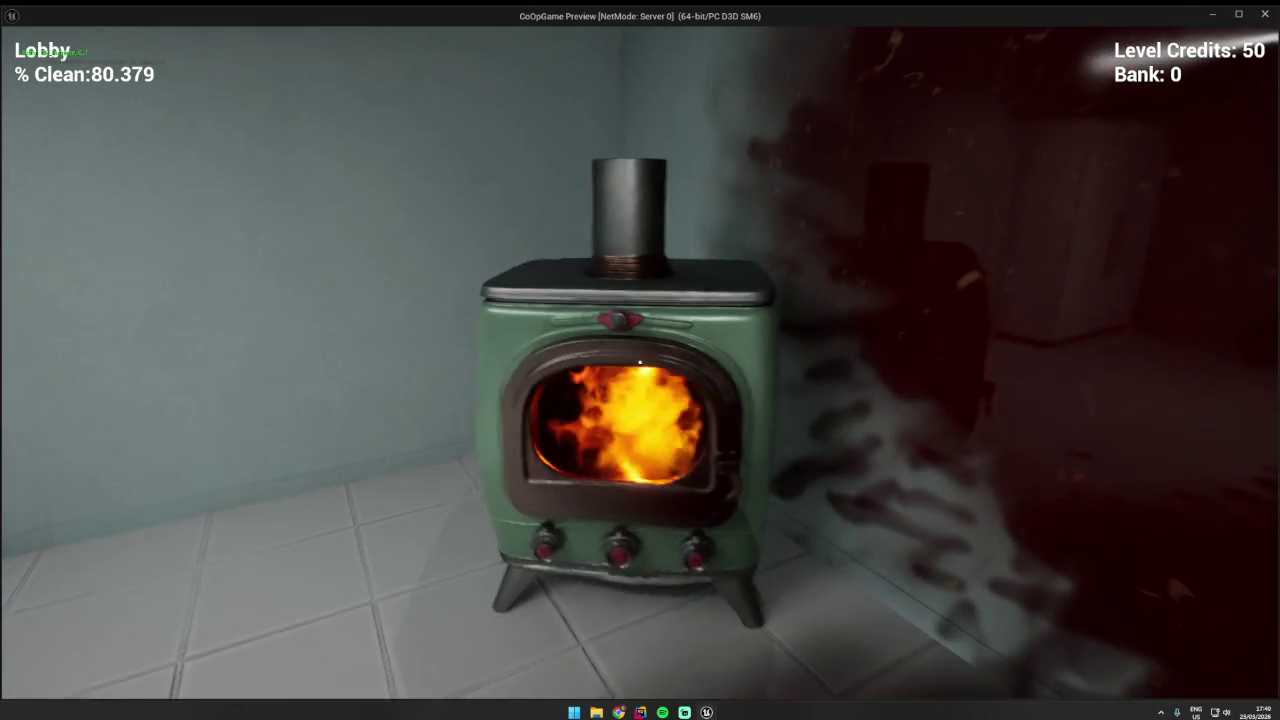
key("Escape")
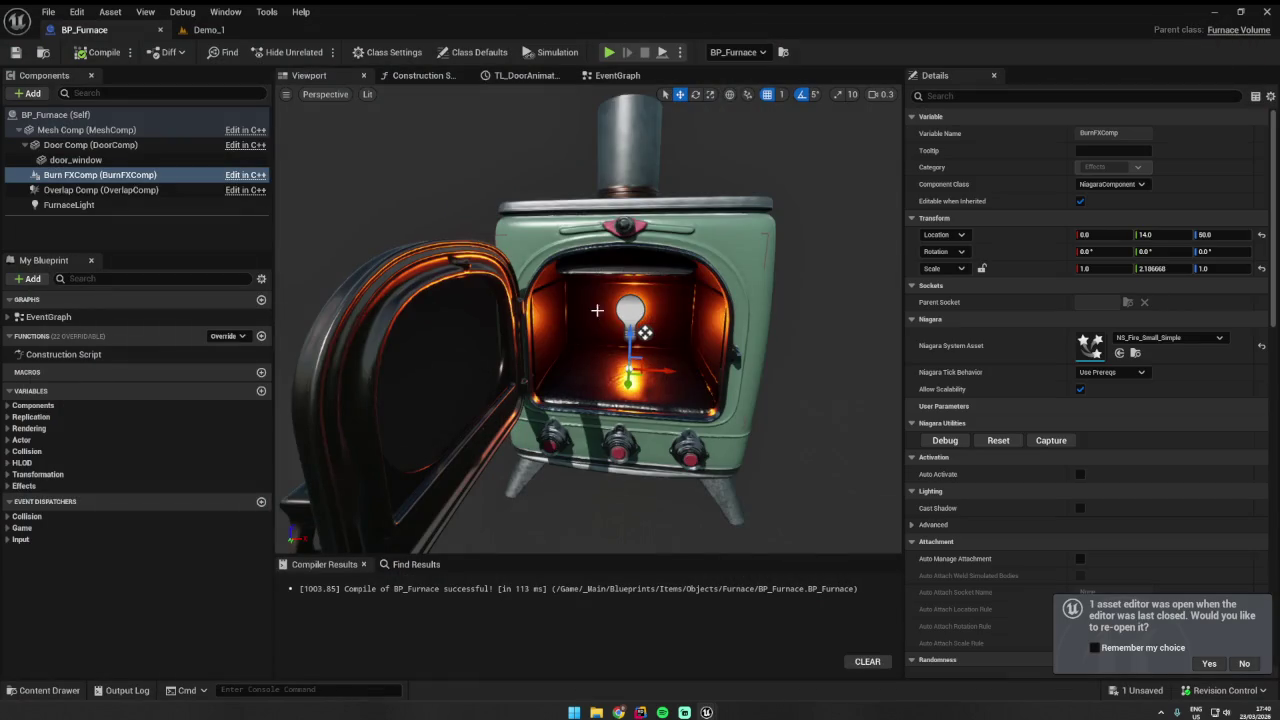
- Lower Burn FXComp's height to Z 30, then compile and save BP_Furnace
key("w")
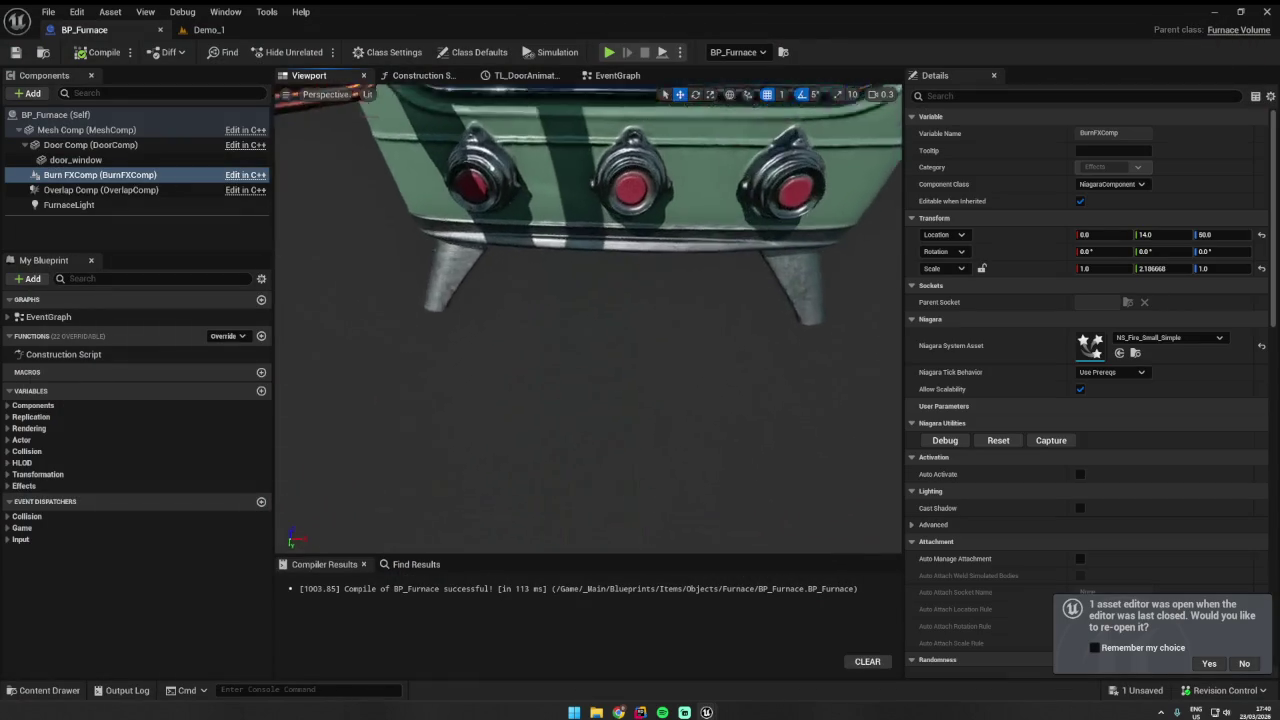
key("w")
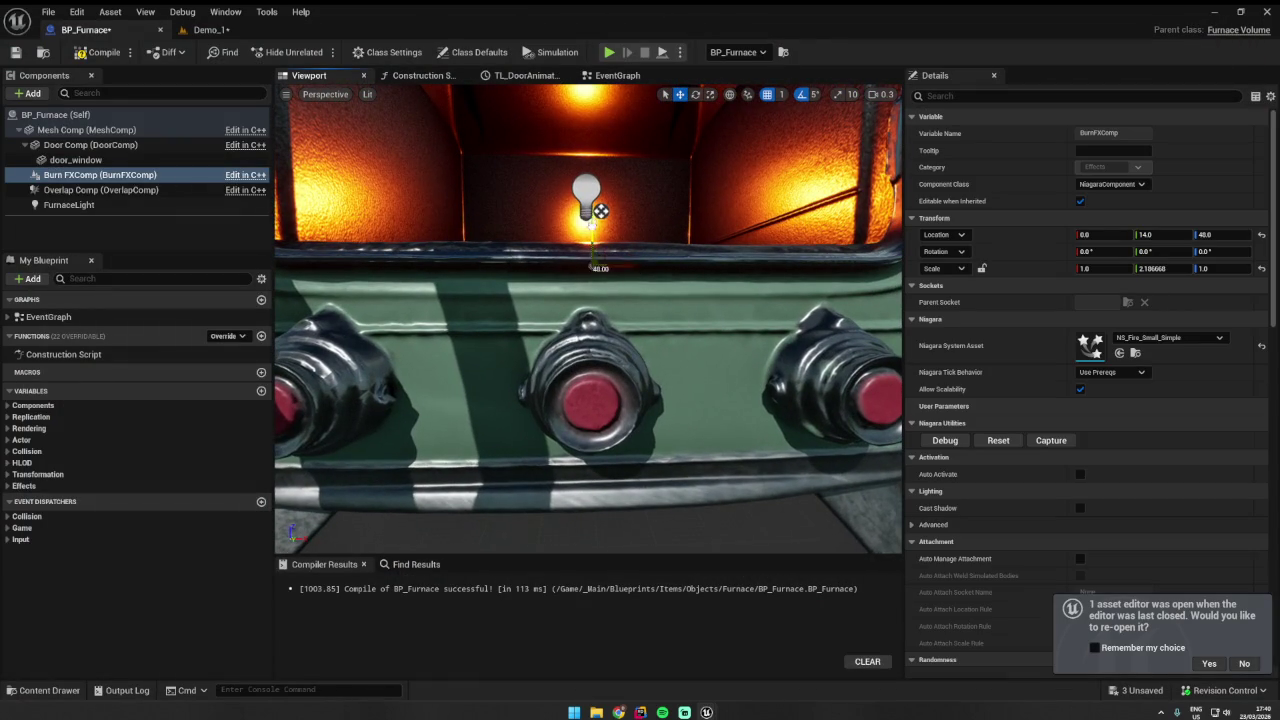
key("w")
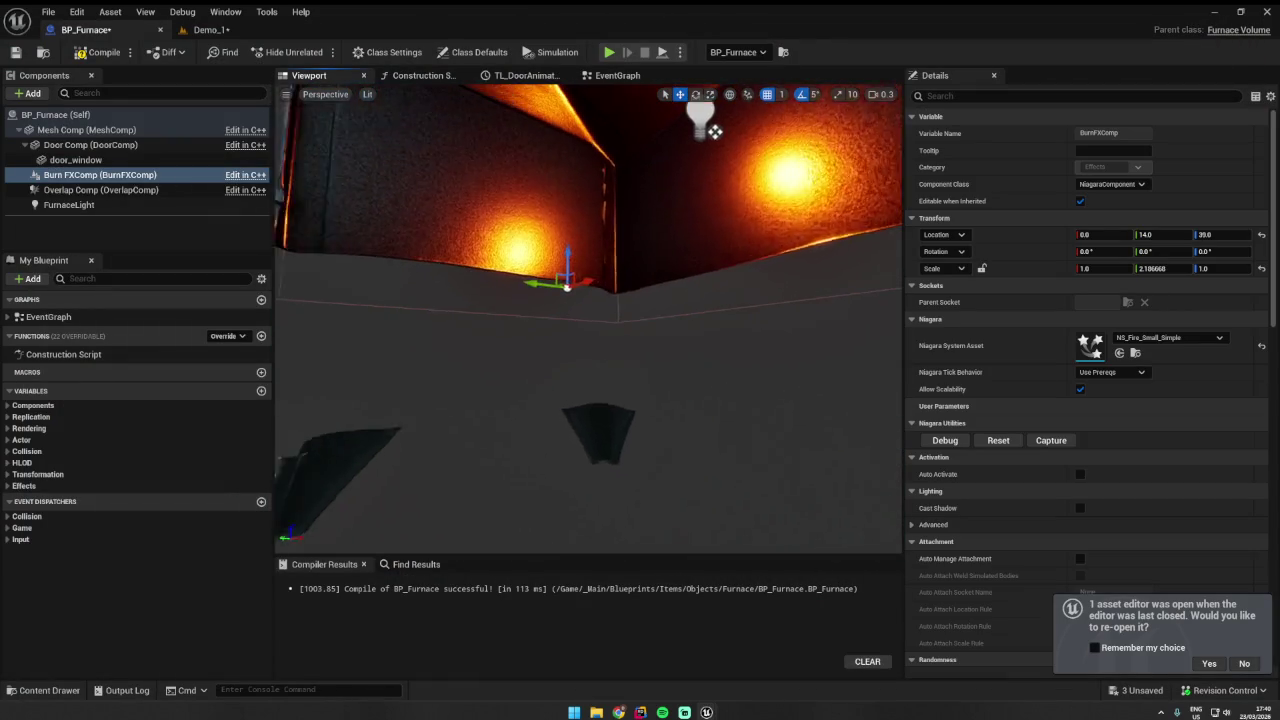
left_click(98, 52)
left_click(16, 52)
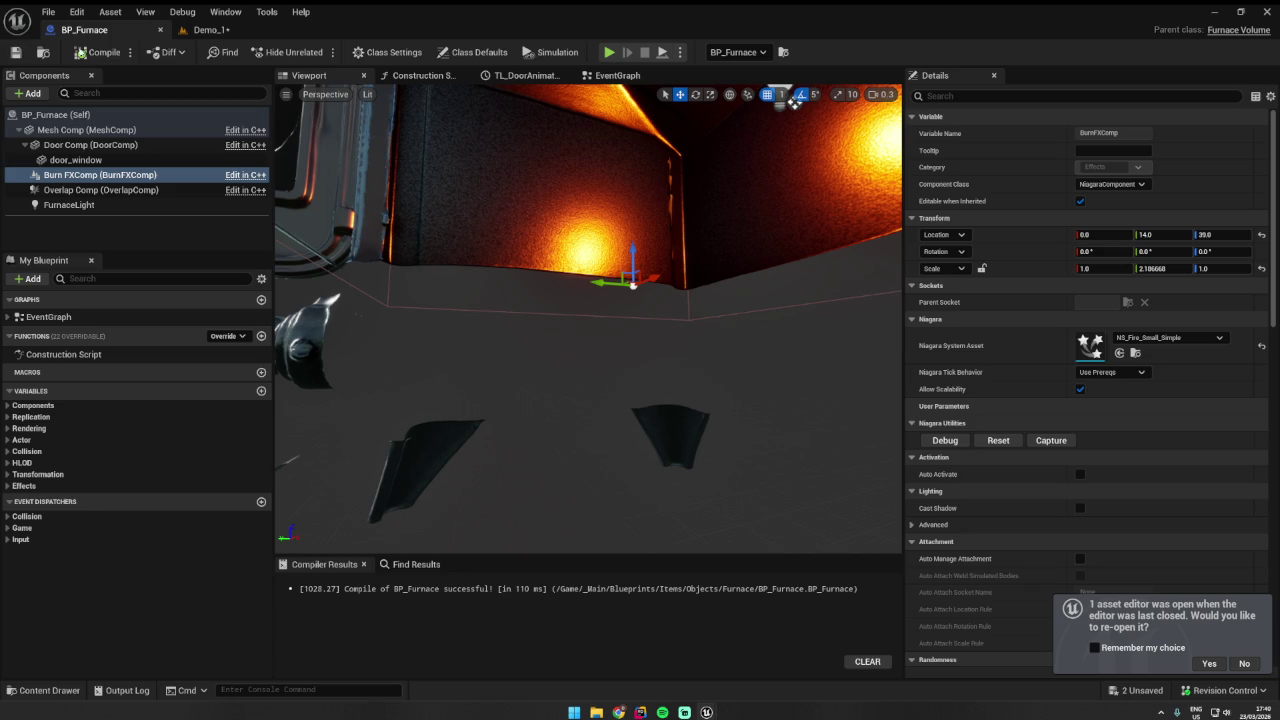
- Save Demo_1 and play-test it, walking up to the stove to view its fire
left_click(267, 12)
left_click(207, 30)
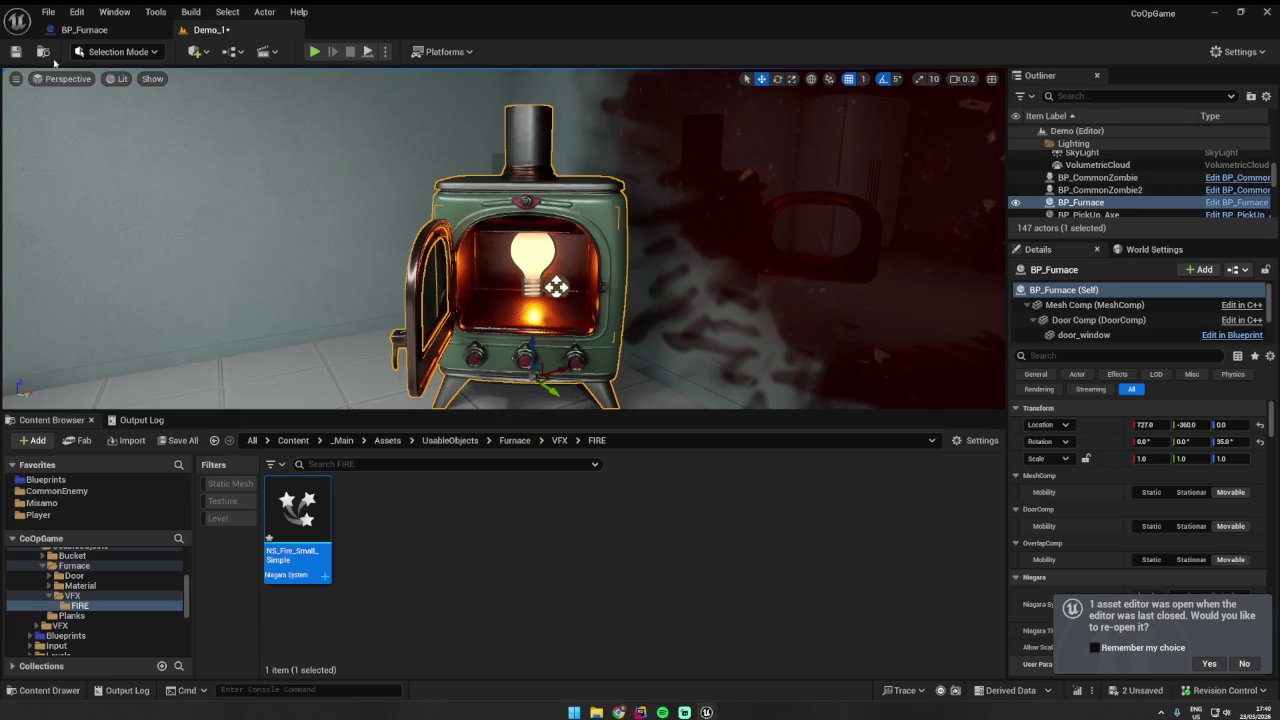
key("ctrl+s")
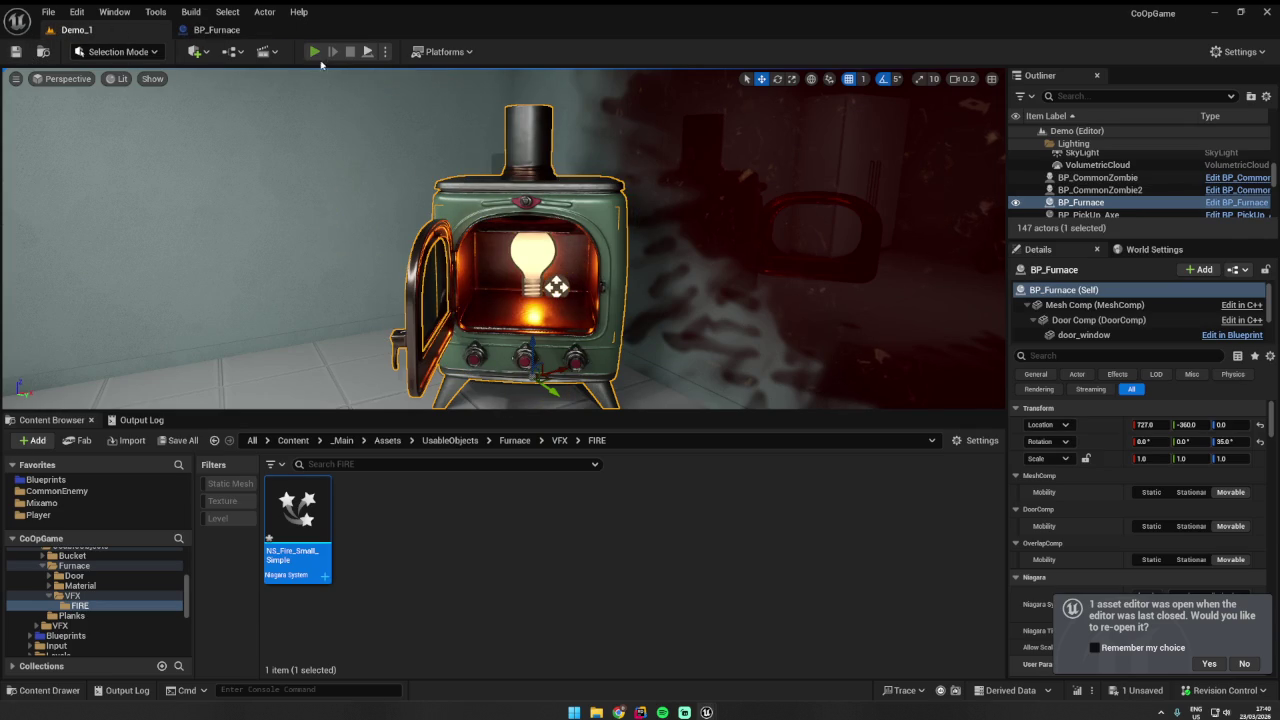
left_click(316, 52)
key("w")
key("s")
key("w")
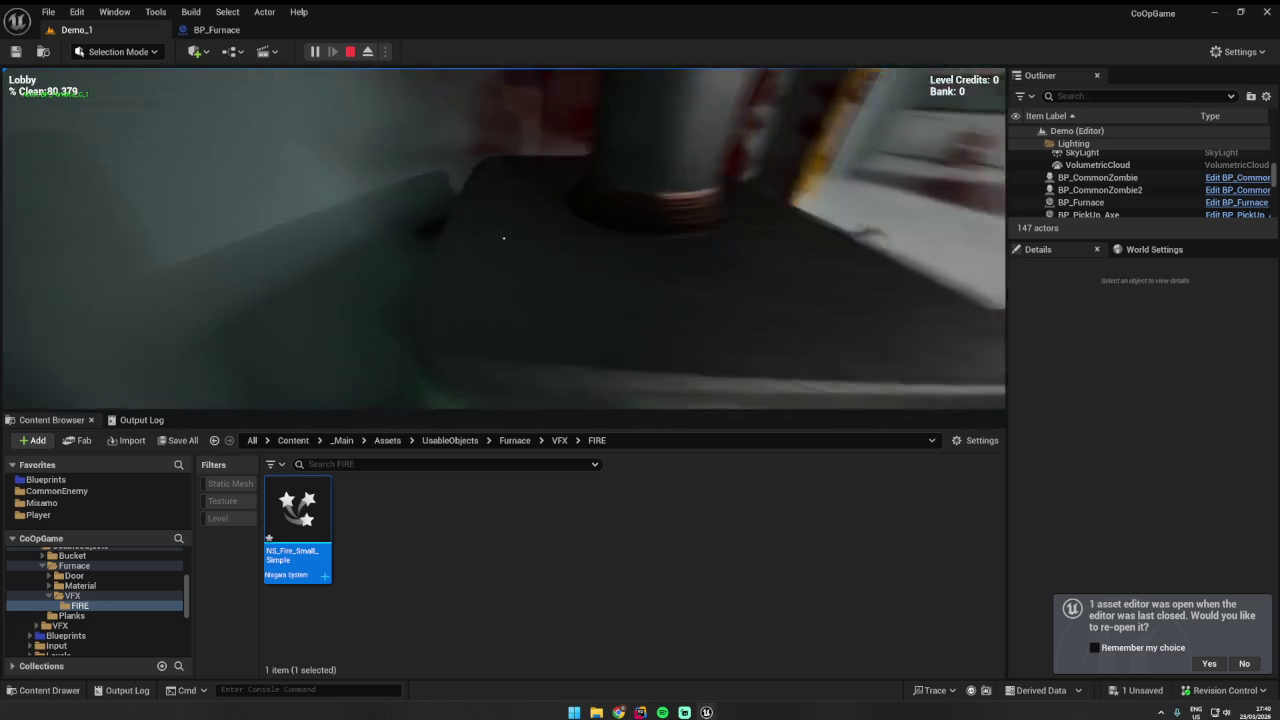